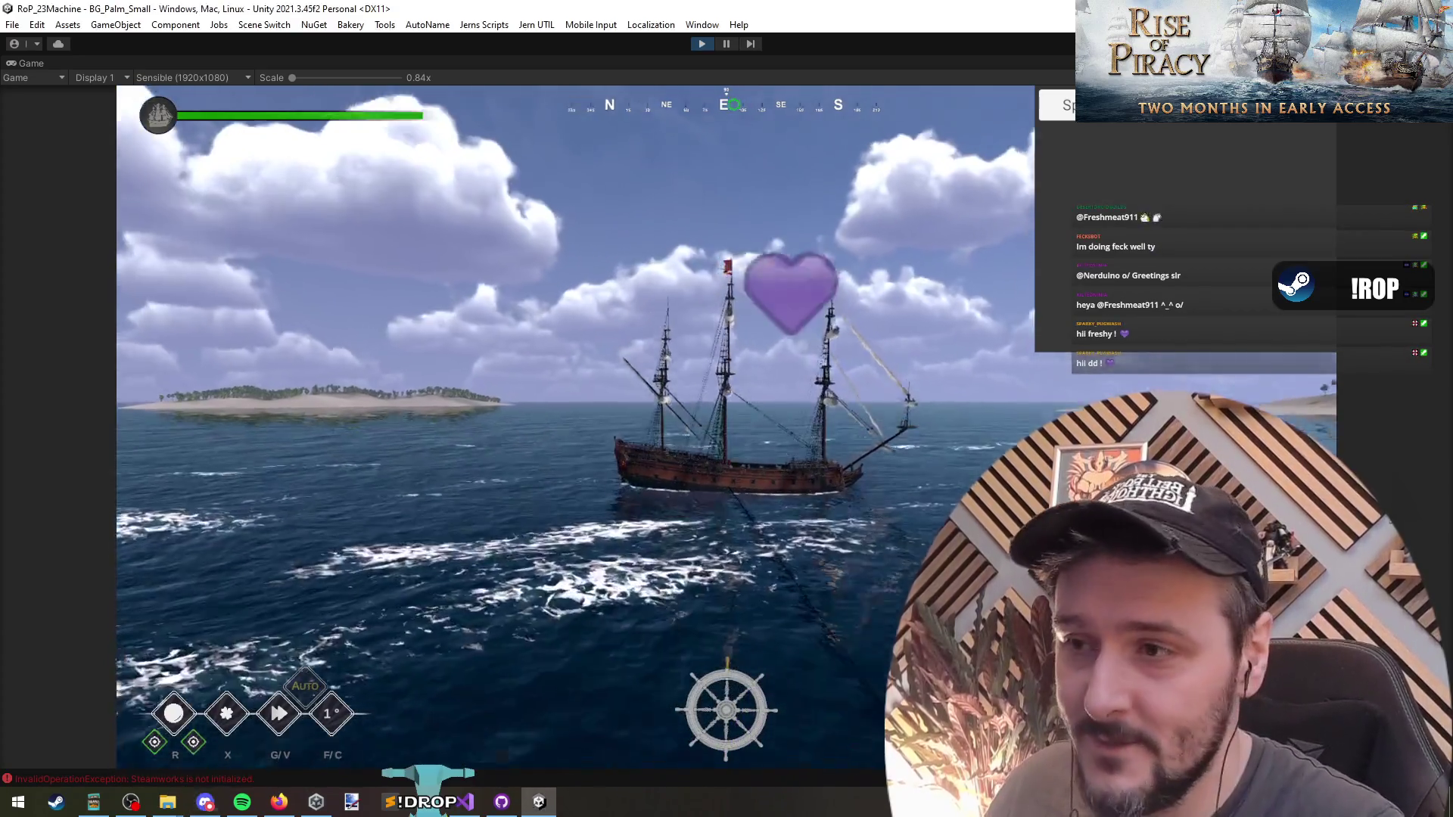
Tilt the game camera down over the ship, then press 3 to spawn 20 fighting characters on the platform.
left_click_drag(576, 423, 575, 303)
scroll(879, 492, "down", 5)
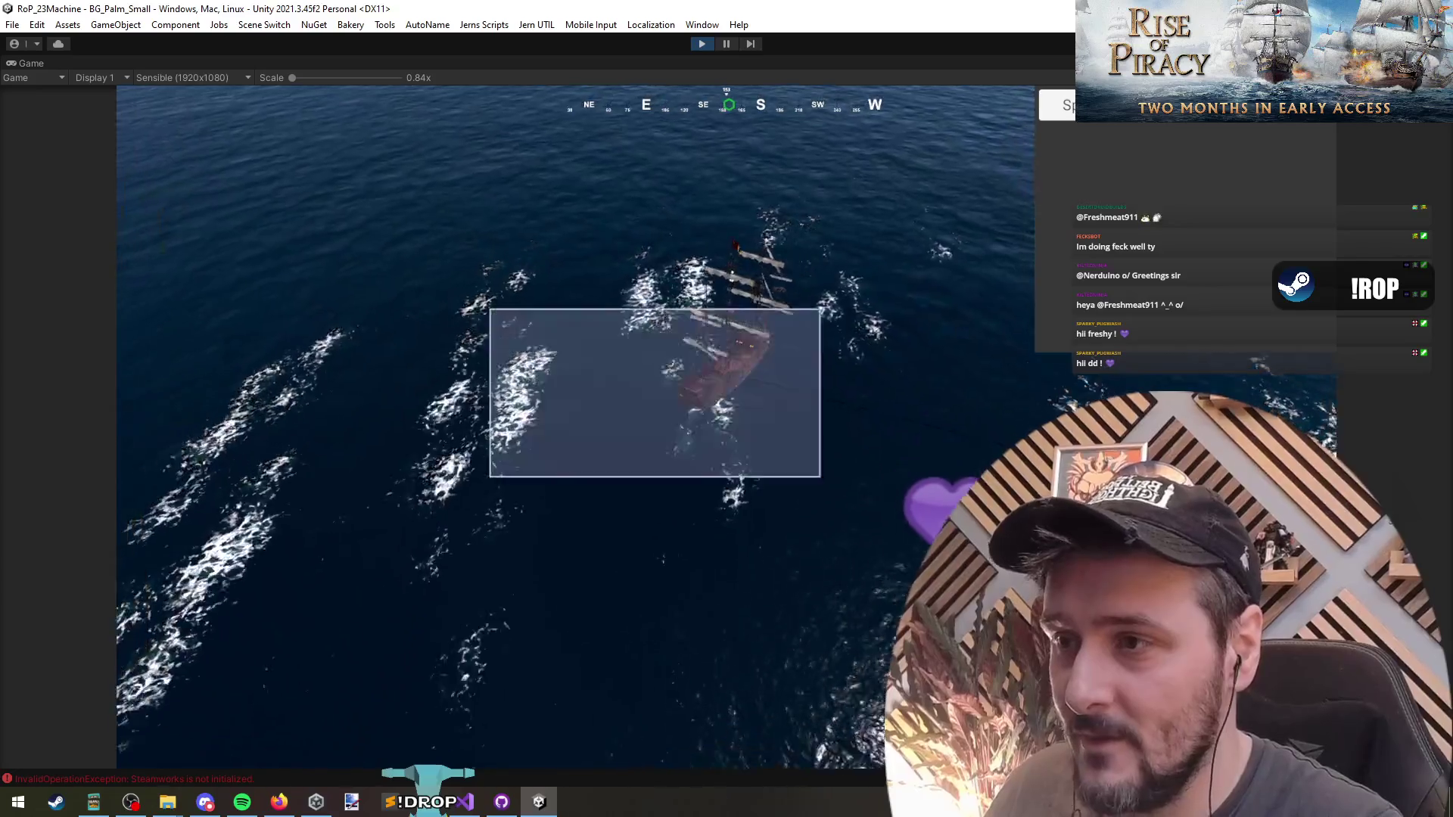
key("3")
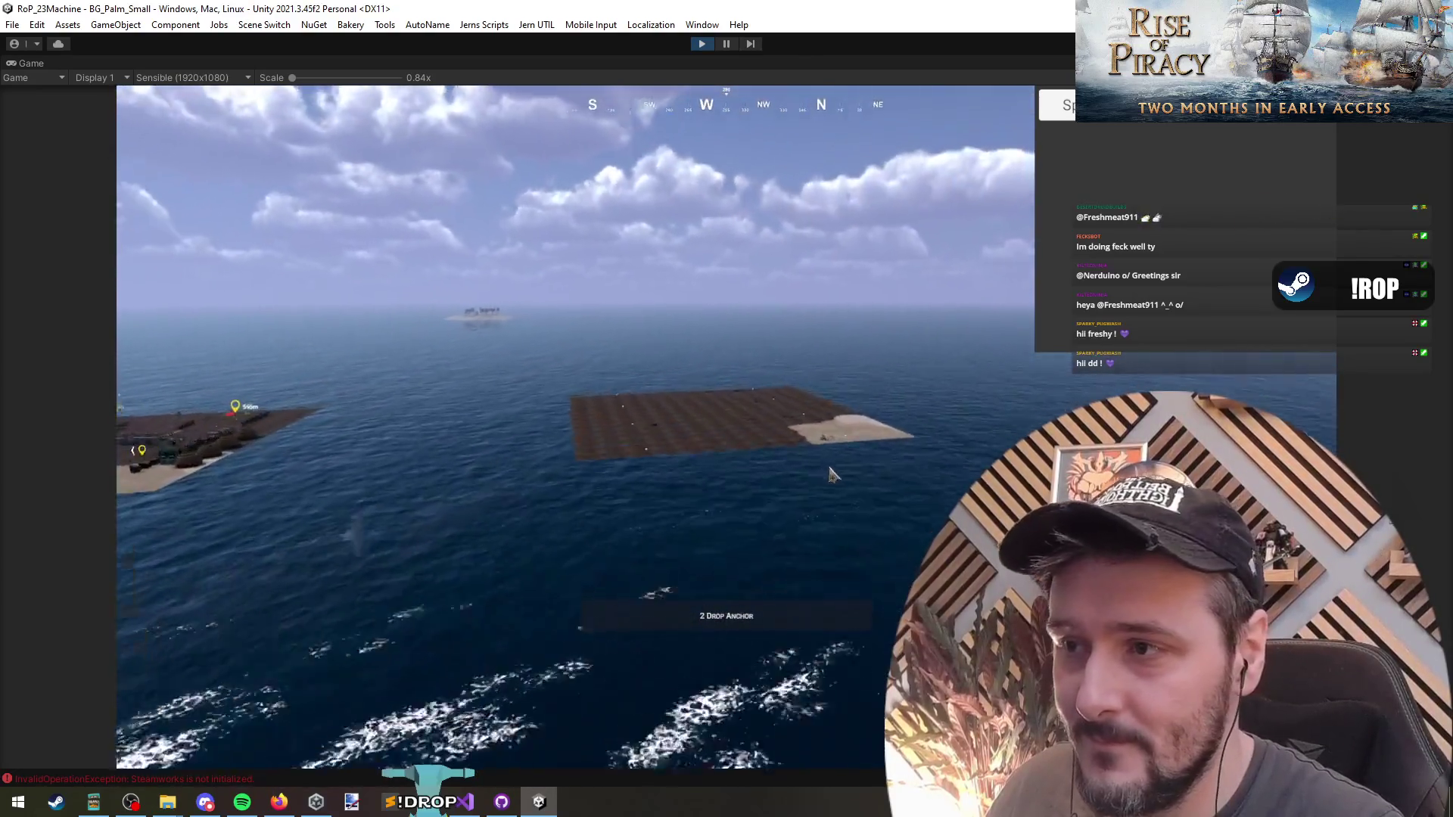
scroll(767, 472, "up", 3)
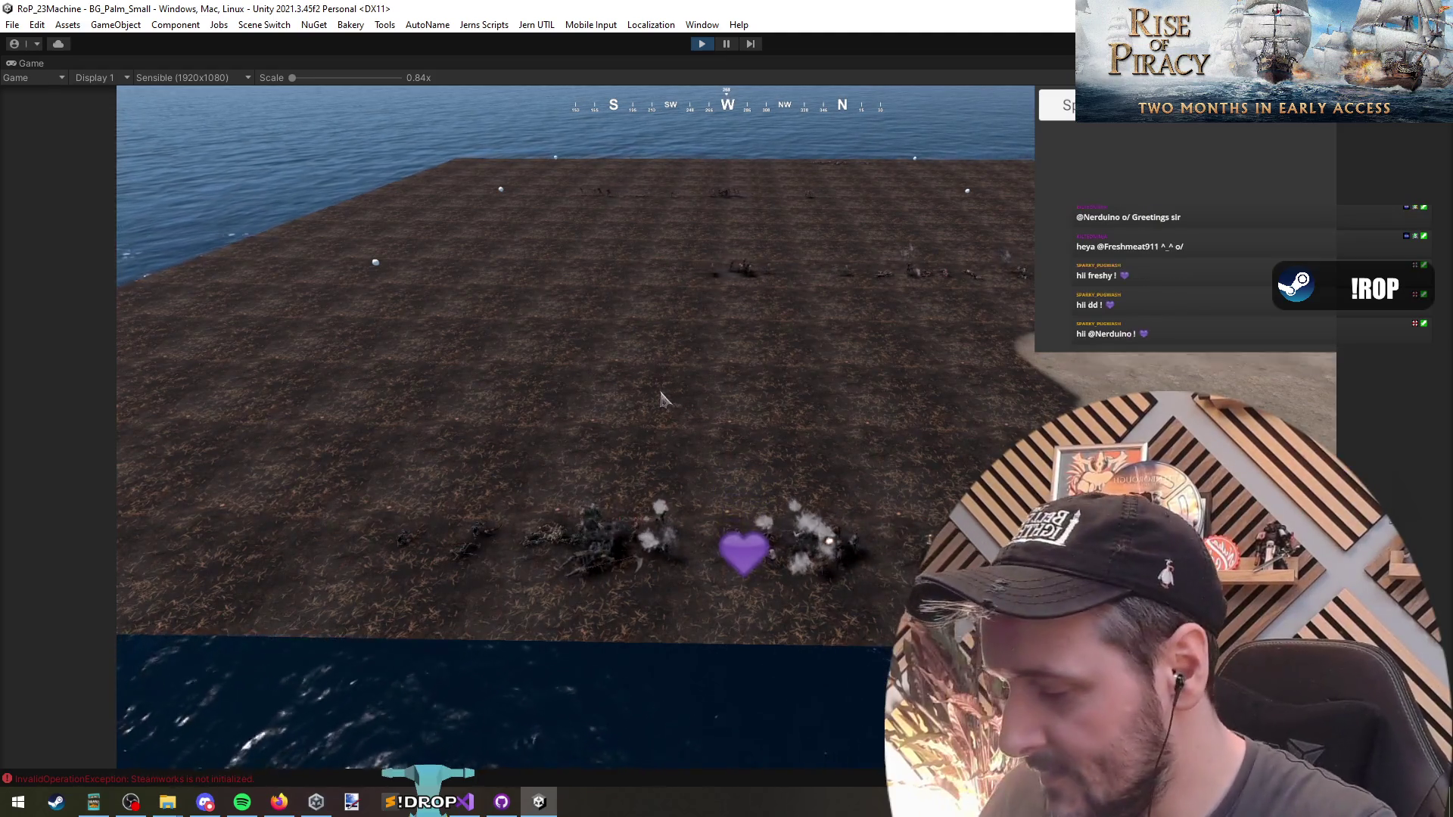
Select a squad of units on the platform and order them to a ground spot, then fly the camera forward.
scroll(632, 421, "up", 5)
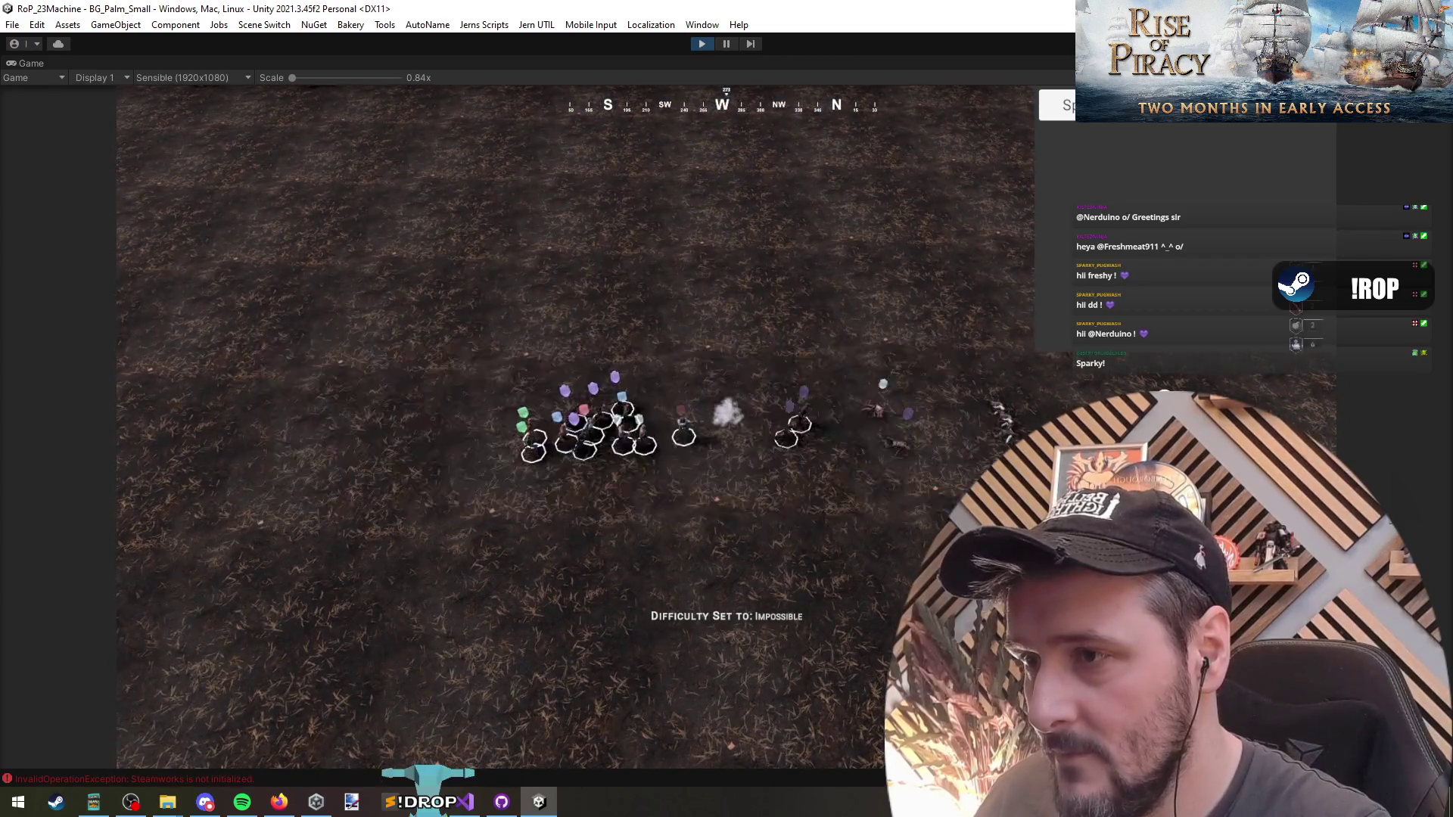
scroll(632, 422, "down", 5)
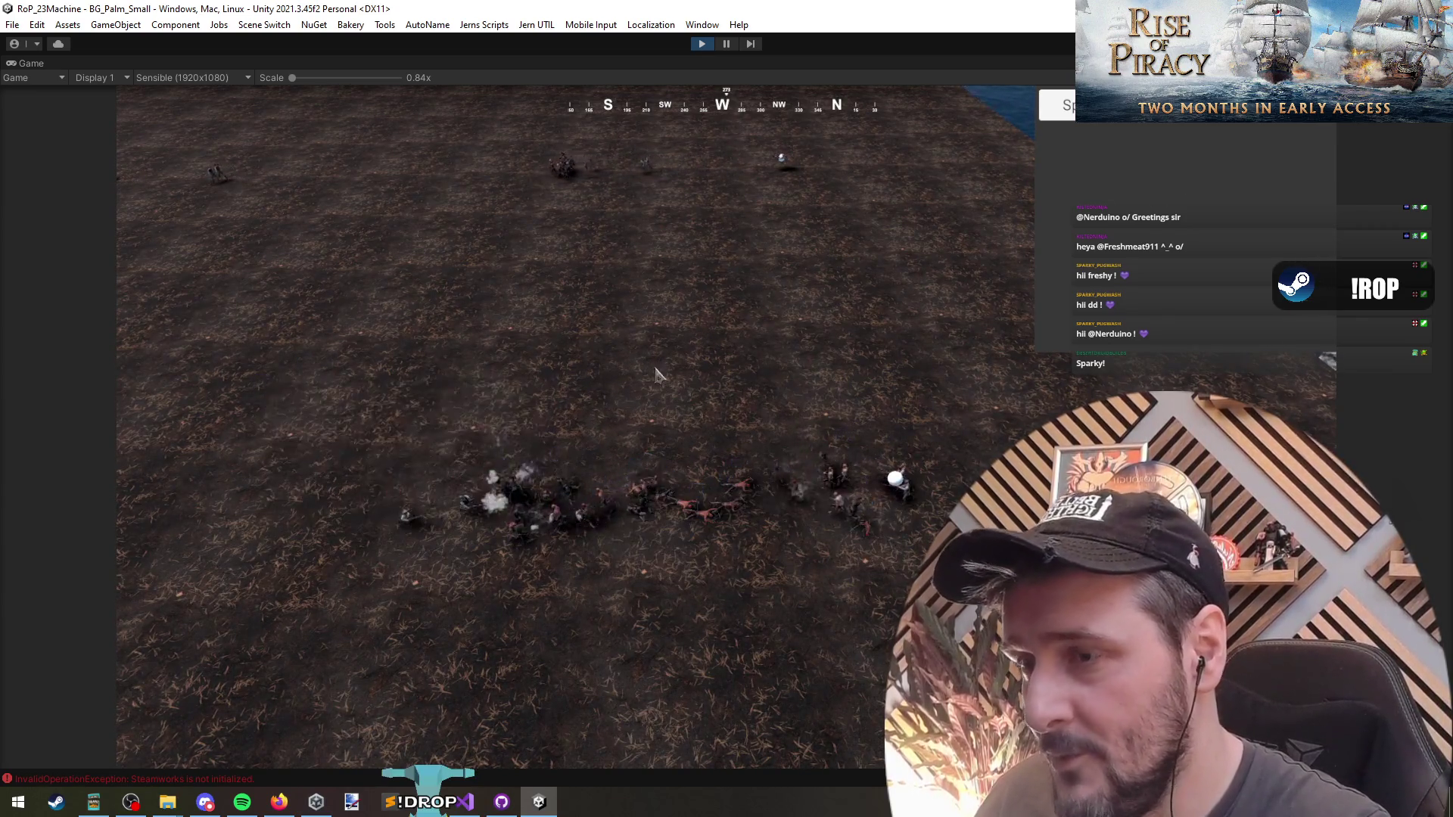
scroll(628, 388, "down", 3)
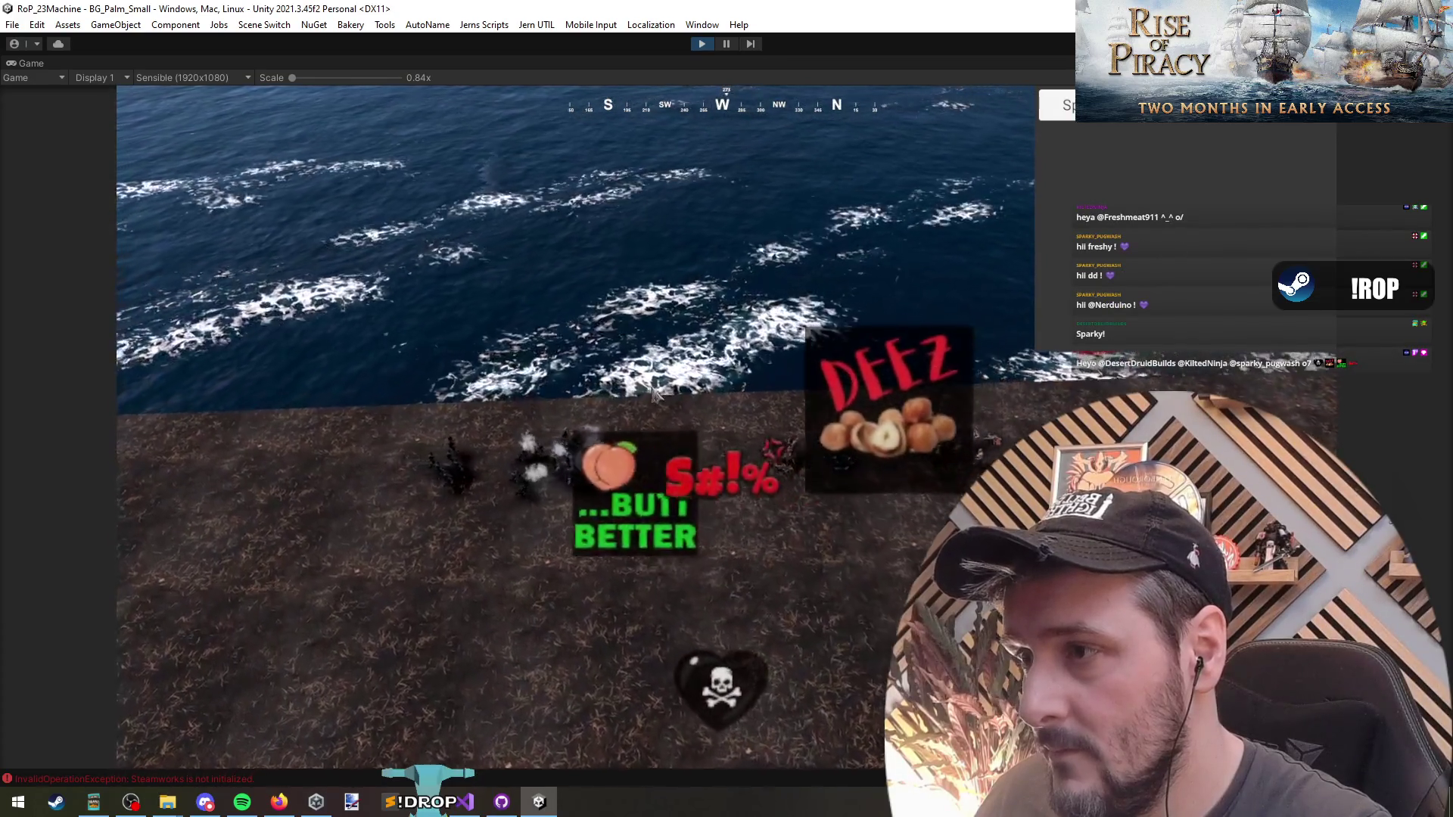
left_click_drag(360, 542, 359, 542)
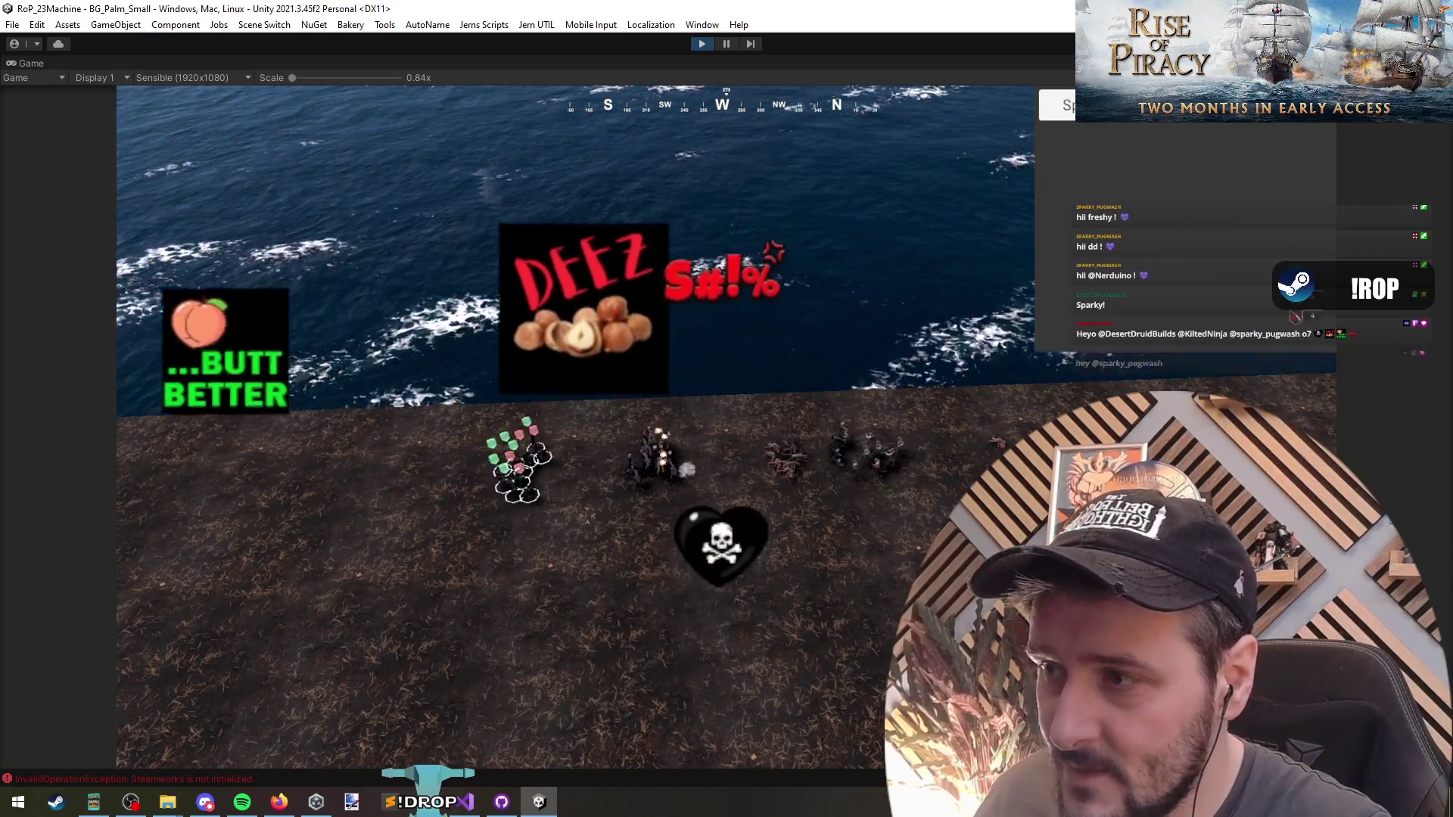
scroll(689, 500, "up", 3)
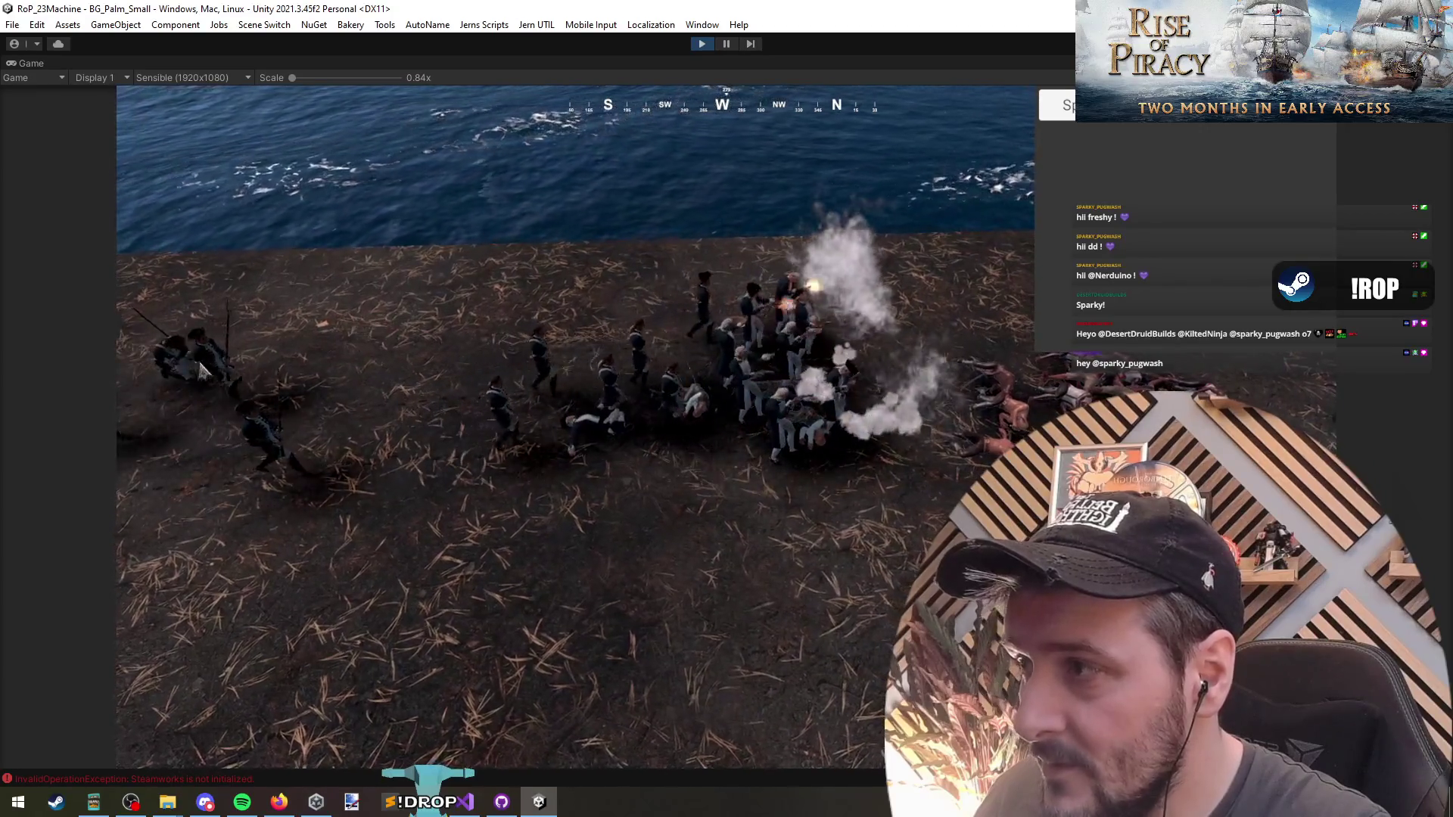
right_click(203, 370)
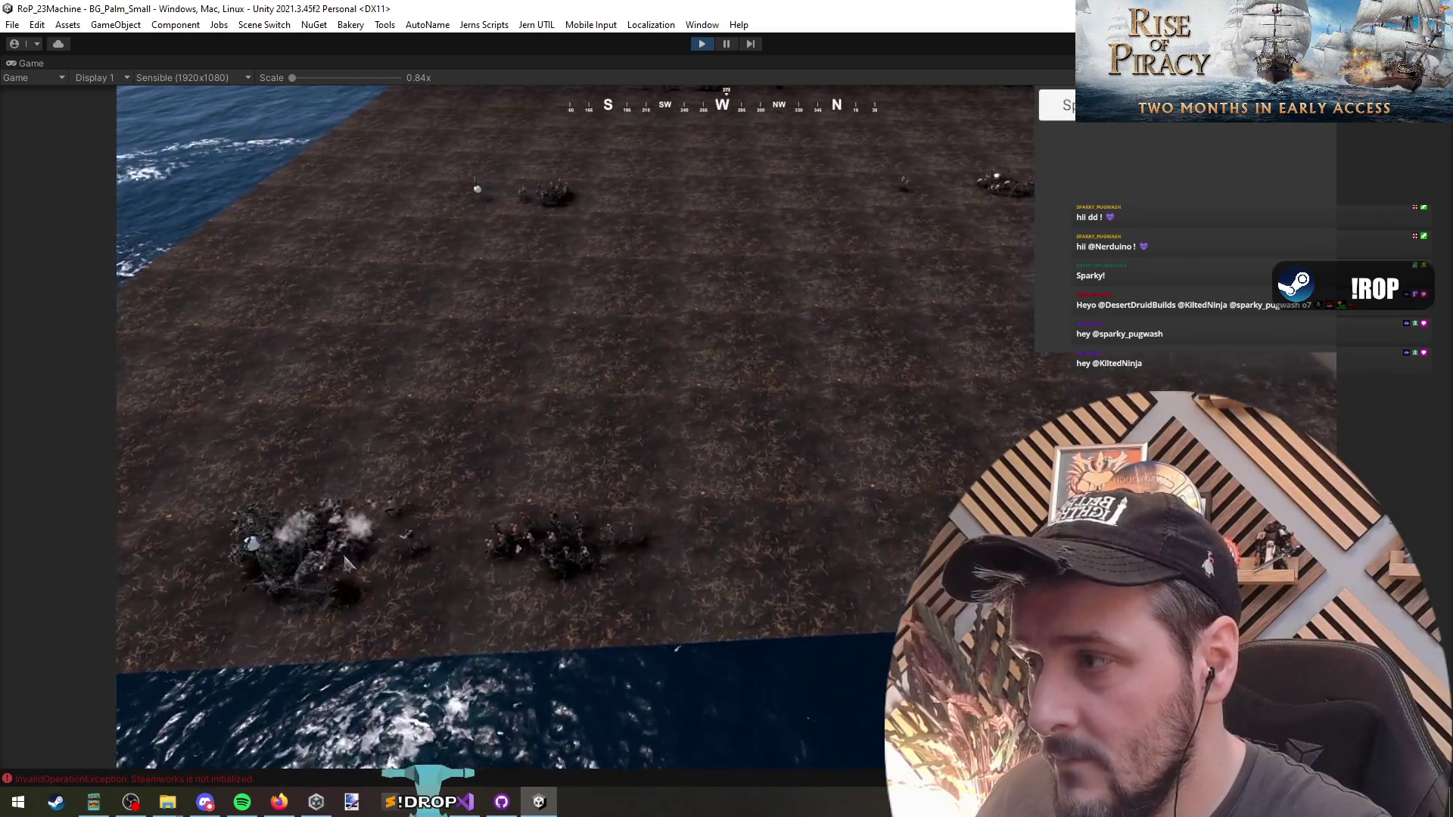
key("w")
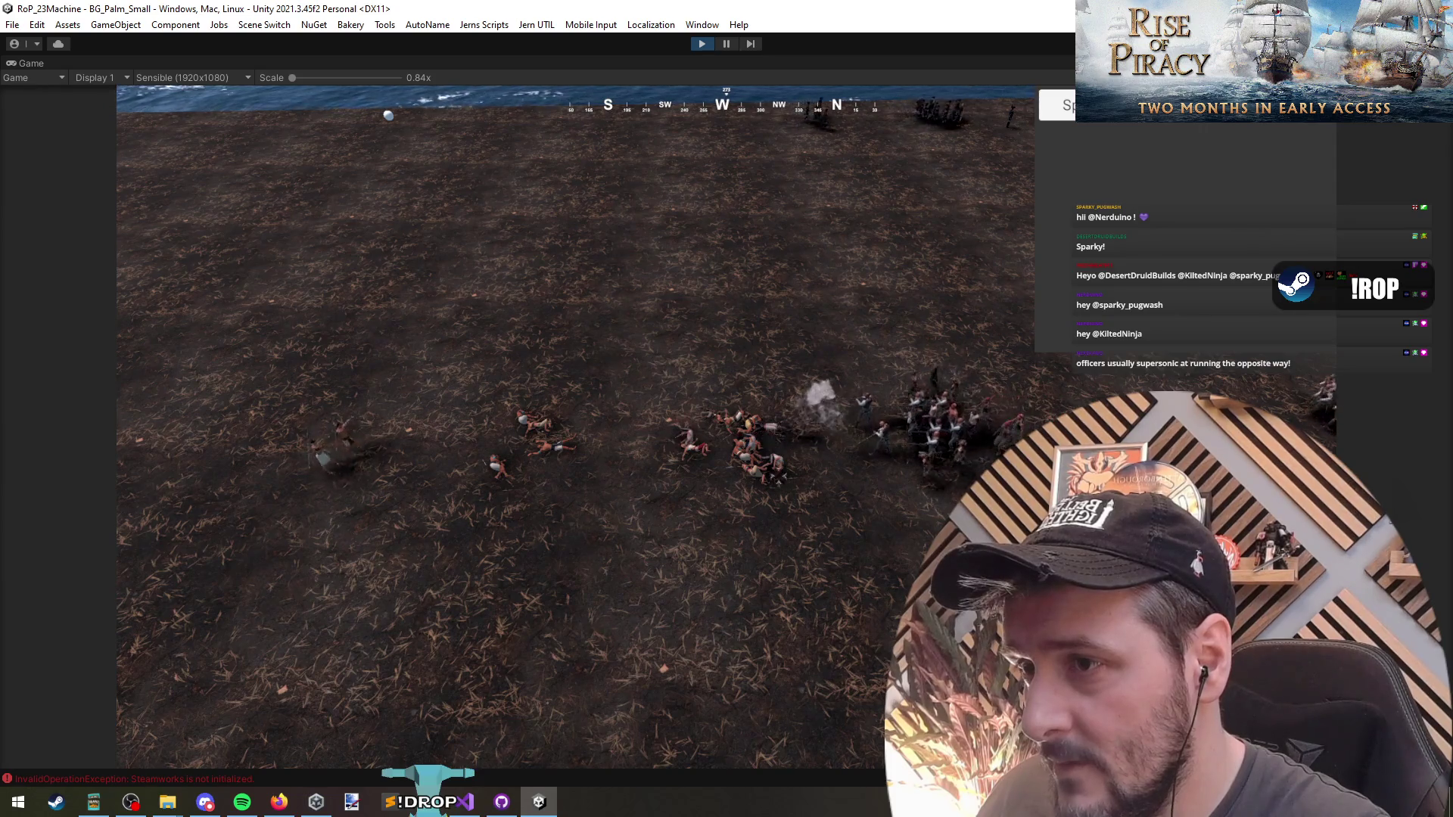
scroll(598, 520, "down", 5)
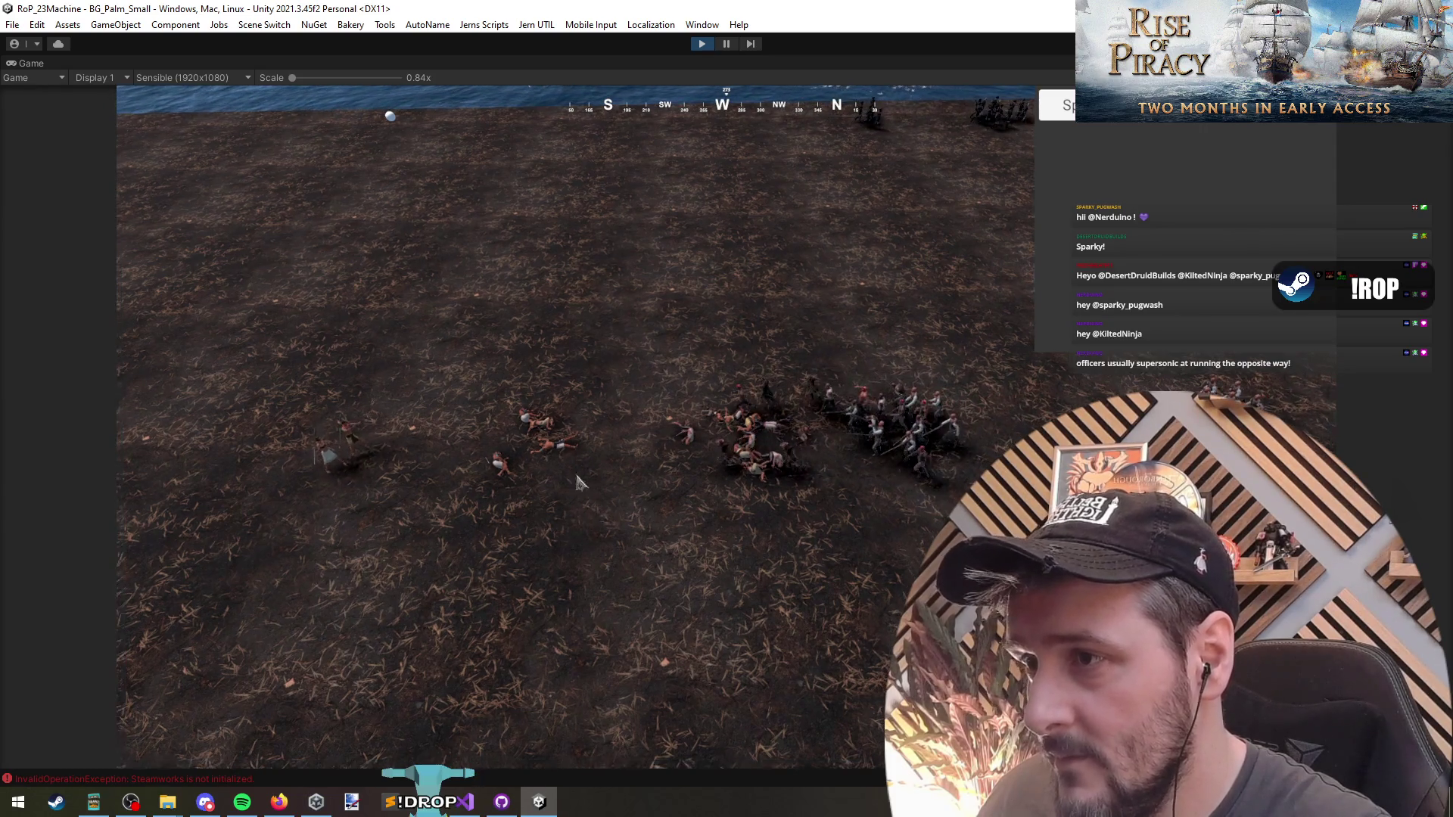
Box-select several troop groups across the left and centre of the field.
left_click(362, 364)
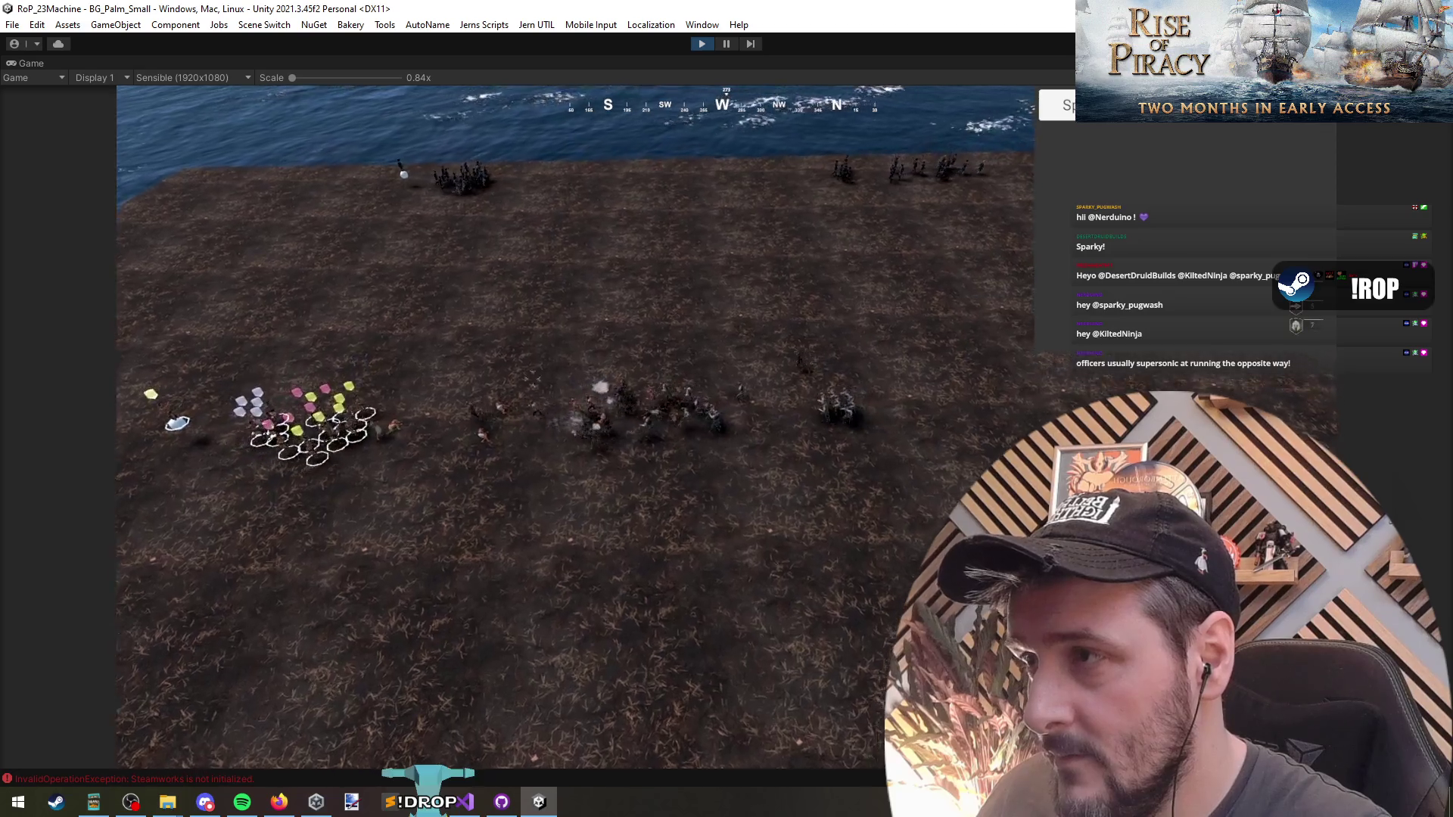
scroll(362, 364, "up", 3)
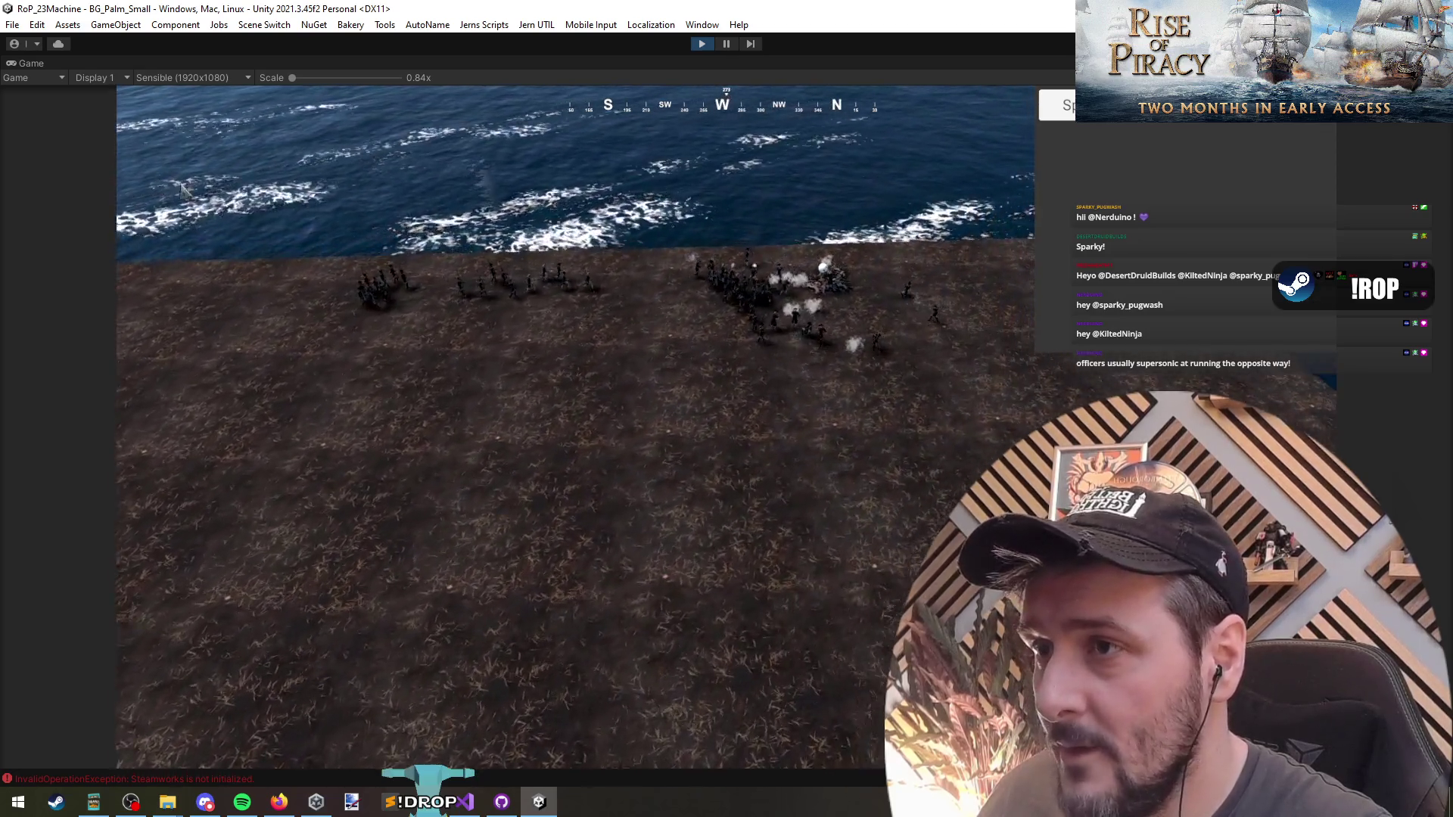
left_click_drag(181, 187, 957, 447)
left_click_drag(201, 356, 989, 502)
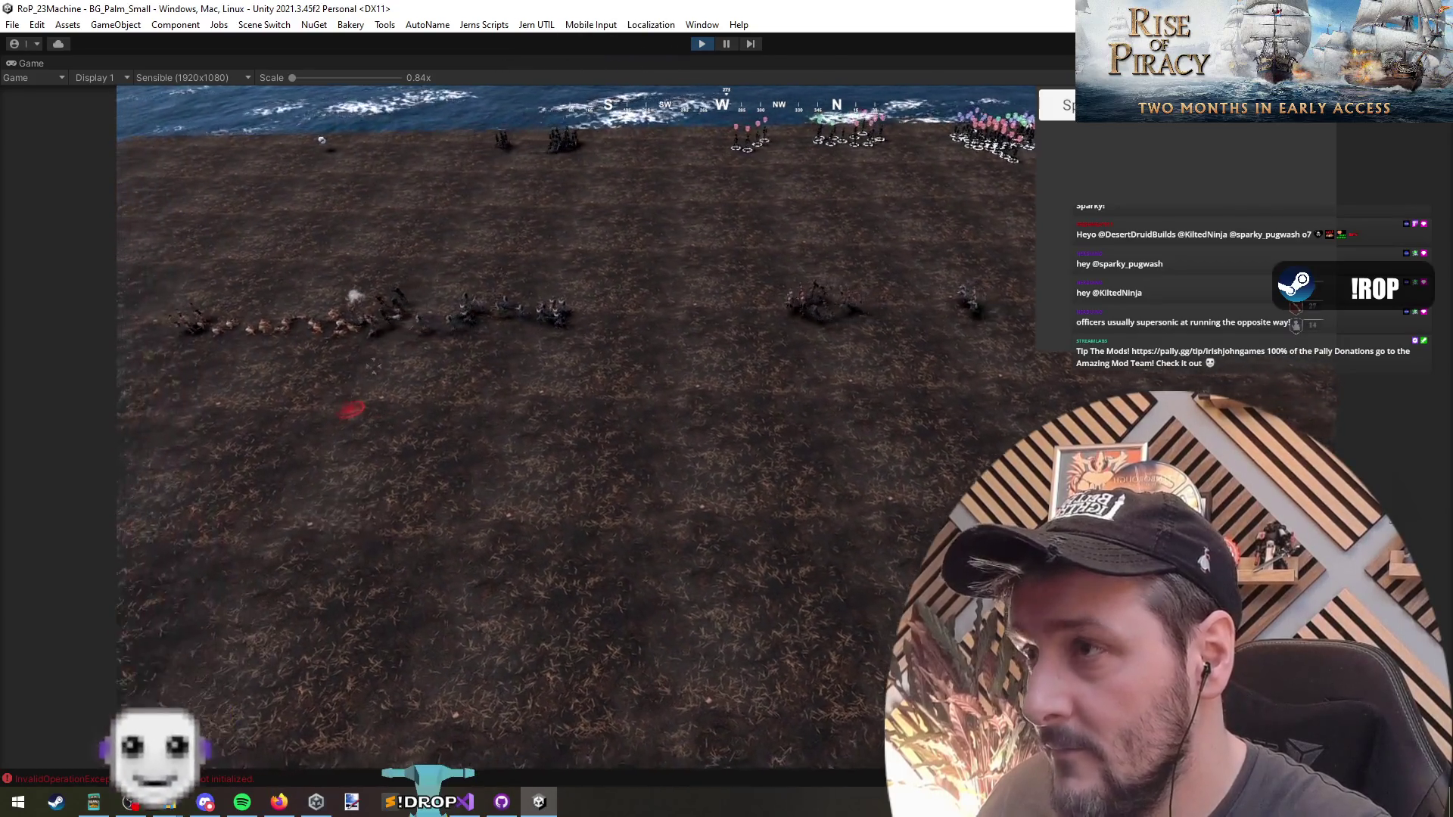
scroll(347, 409, "up", 3)
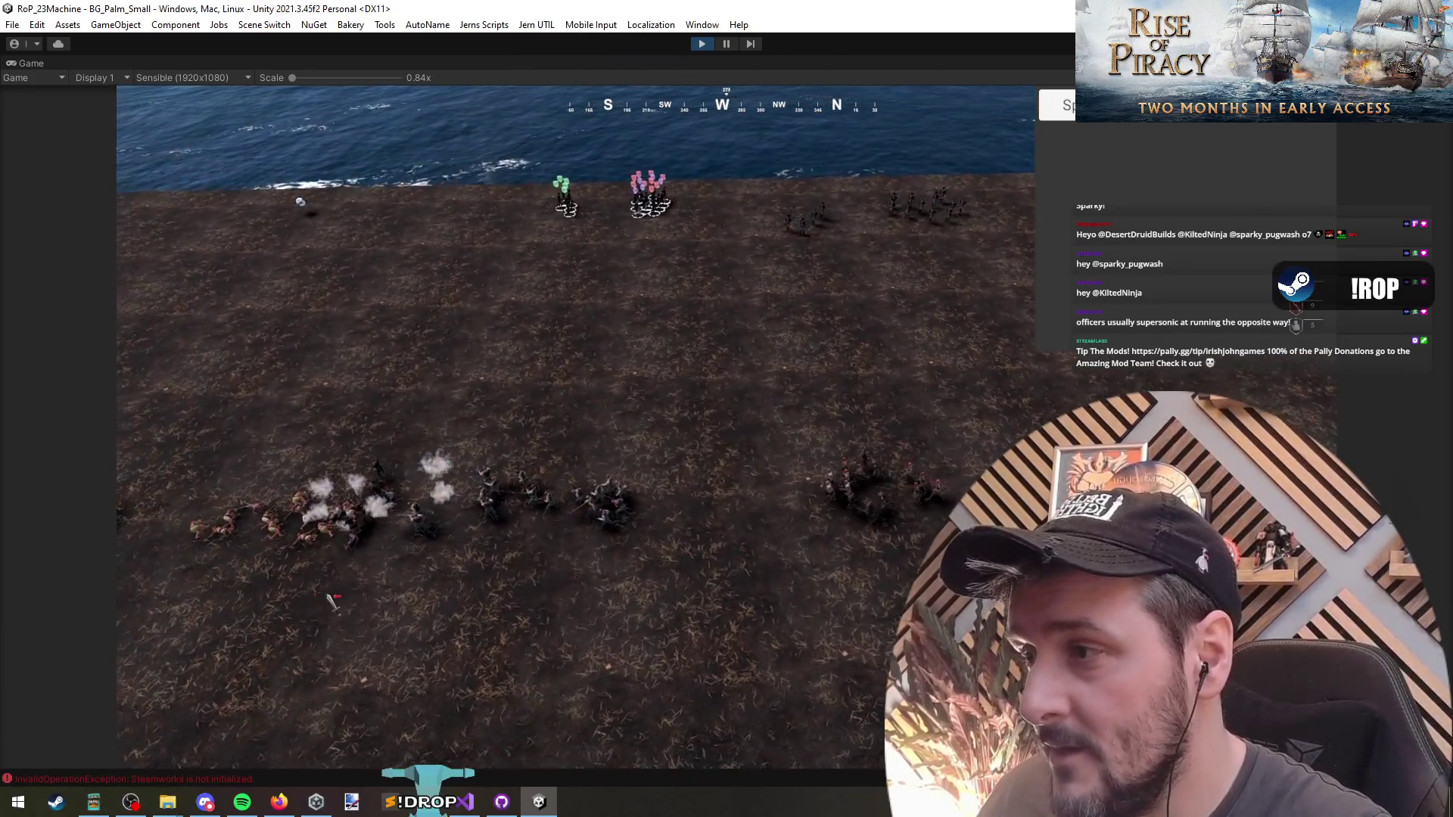
scroll(333, 603, "down", 3)
mouse_move(395, 330)
left_mouse_down()
mouse_move(522, 412)
mouse_move(784, 485)
left_mouse_up()
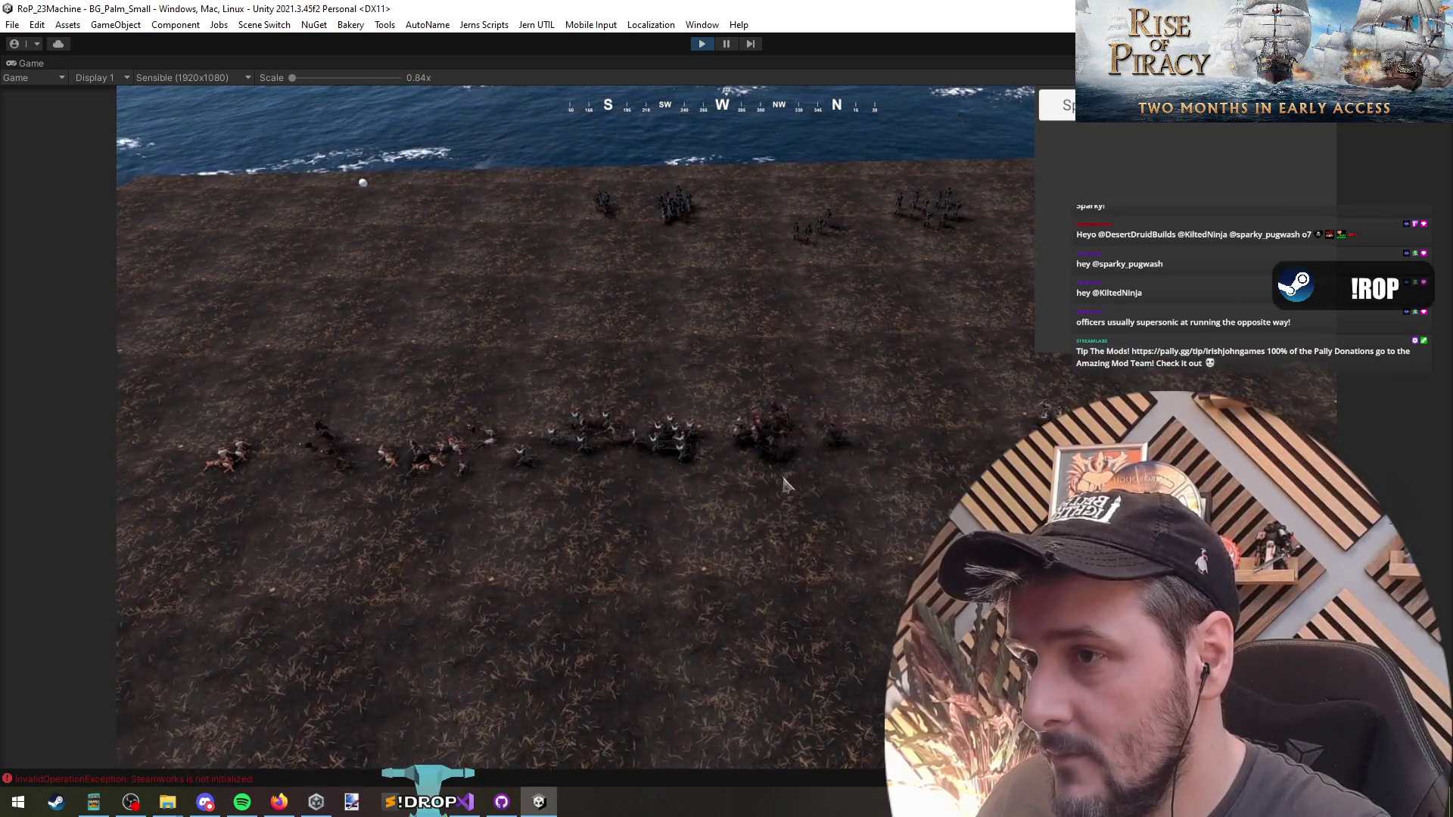
scroll(784, 485, "up", 3)
left_click_drag(746, 437, 808, 490)
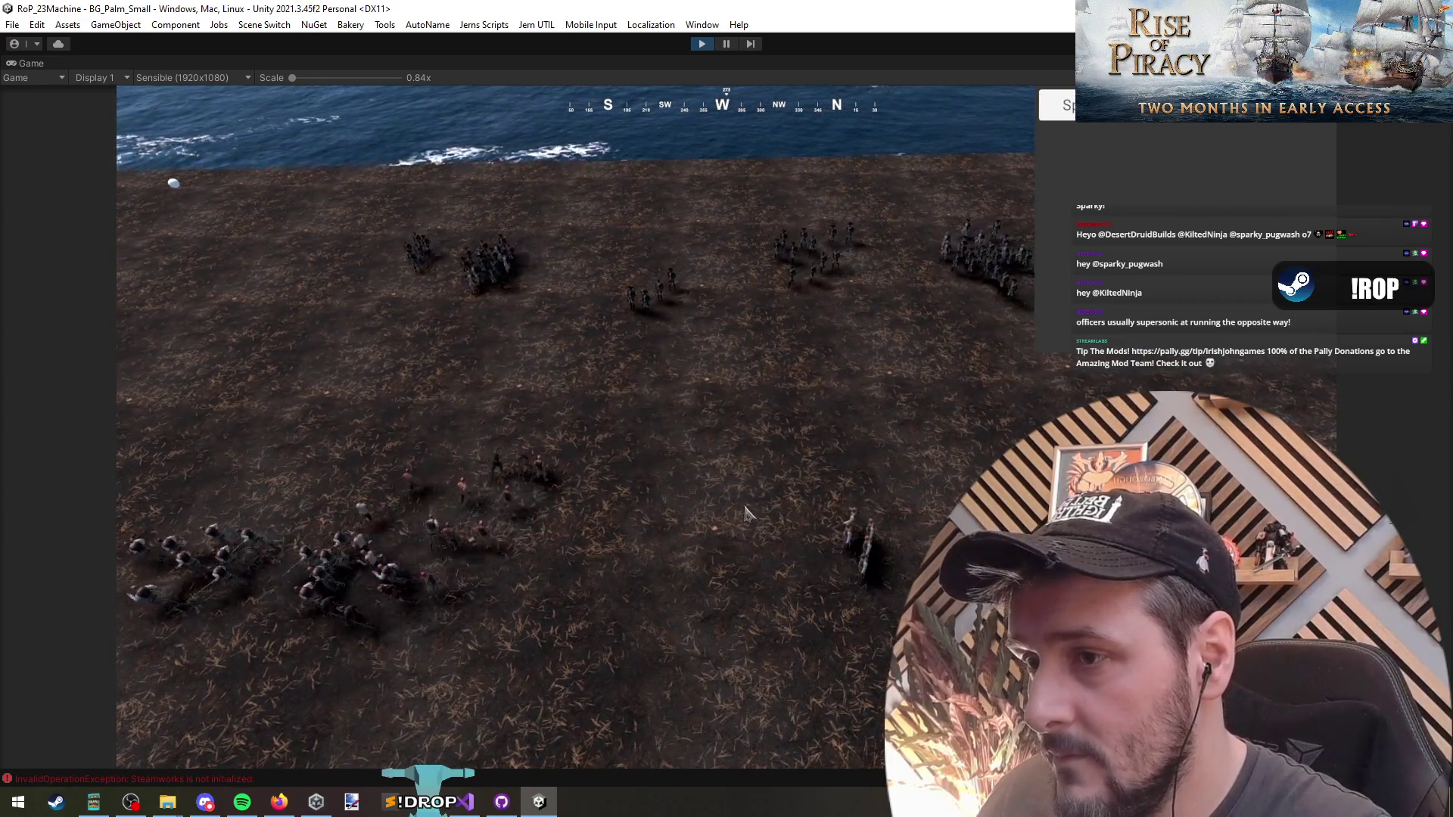
scroll(787, 541, "up", 2)
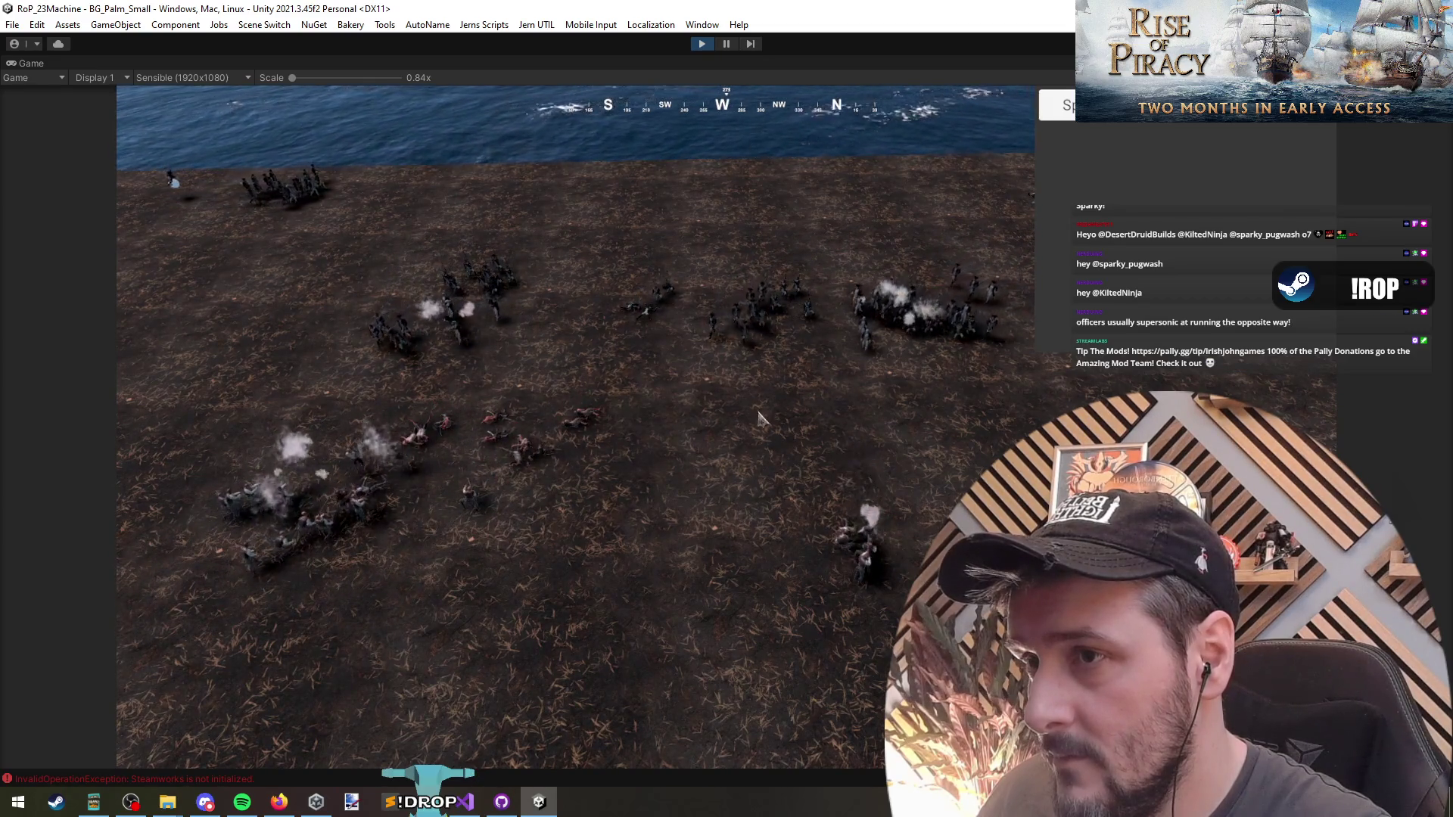
Fly the game camera with WASD from the sea over the land toward the shoreline.
key("d")
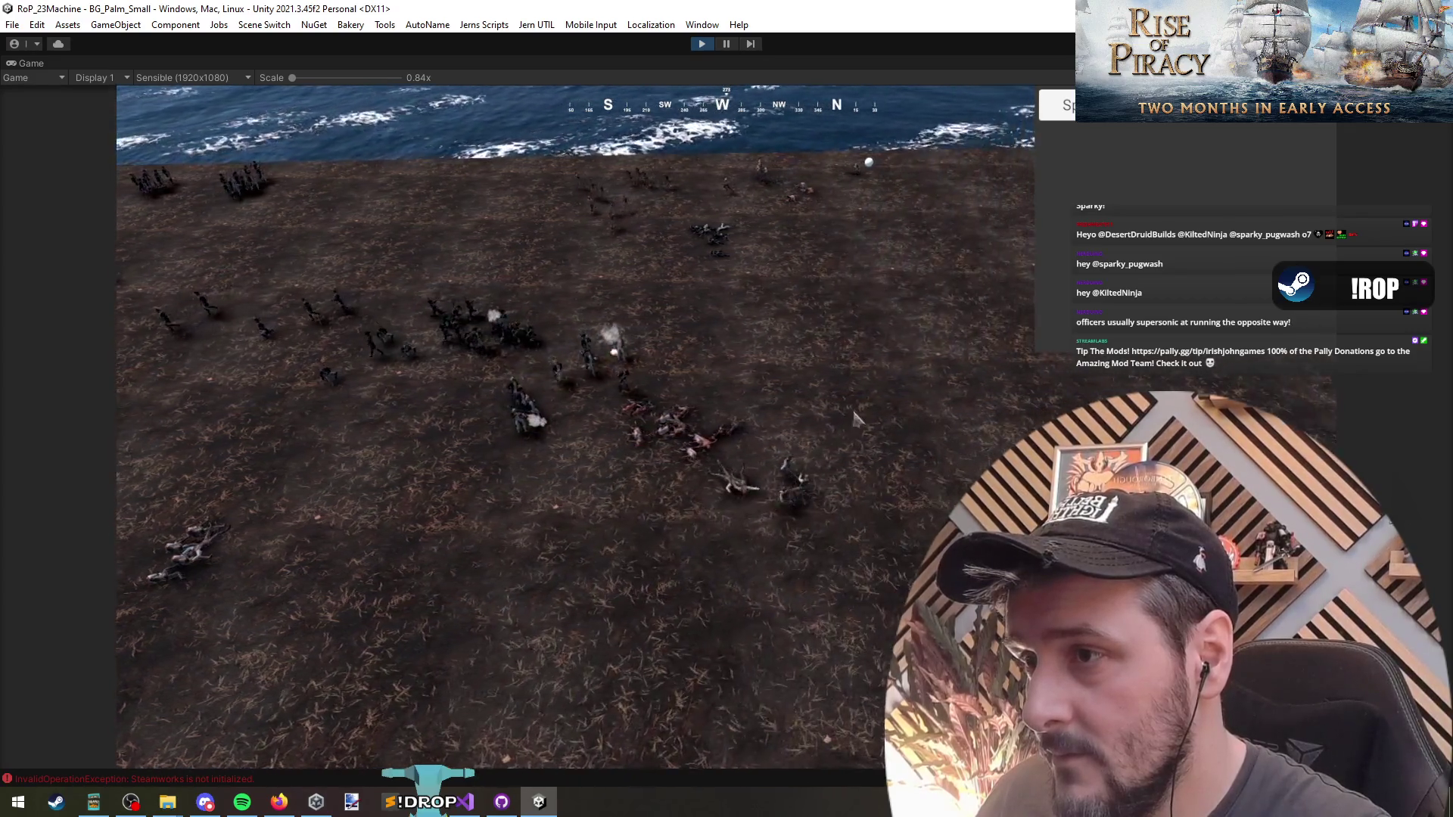
scroll(488, 310, "down", 5)
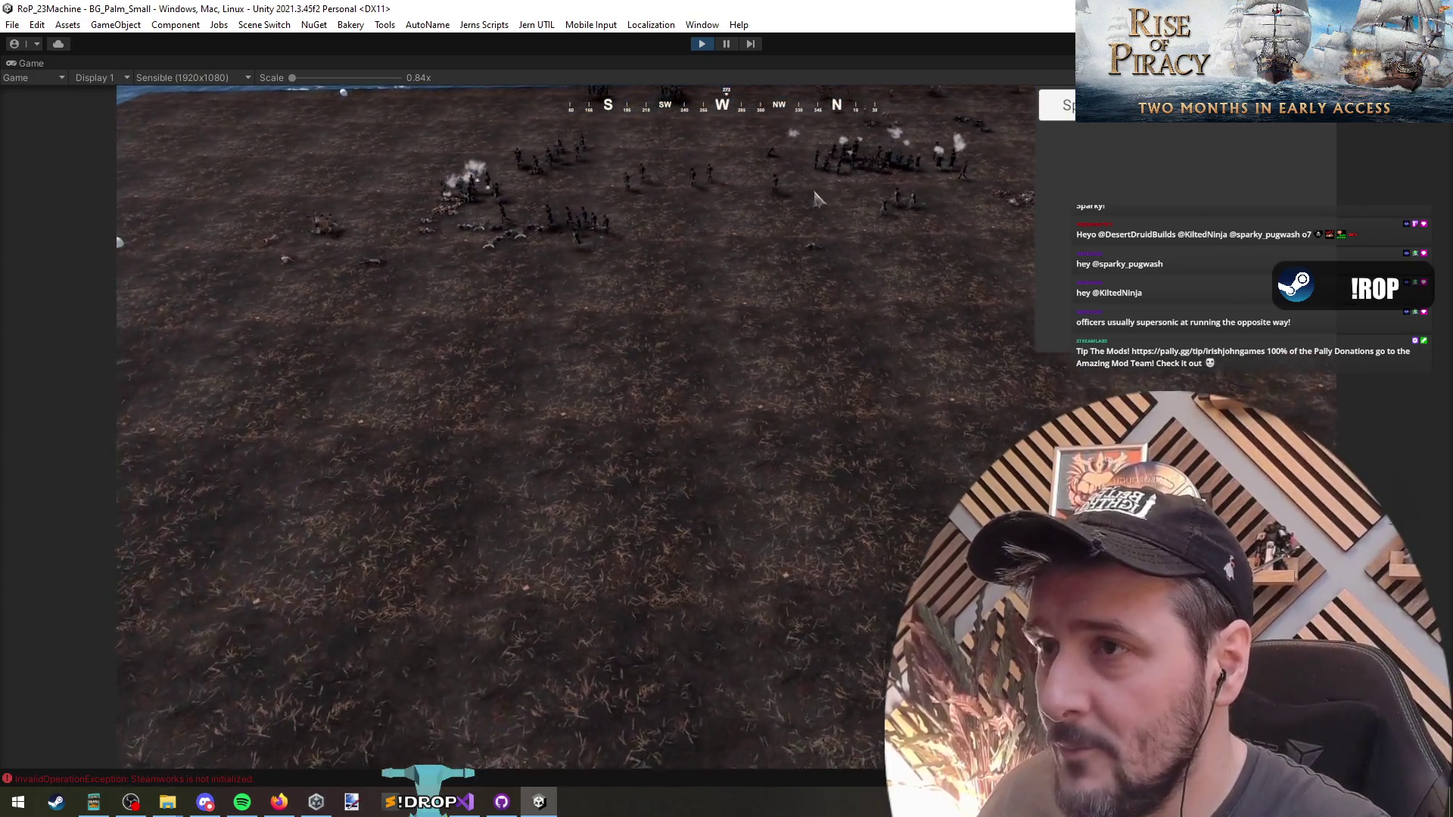
key("s")
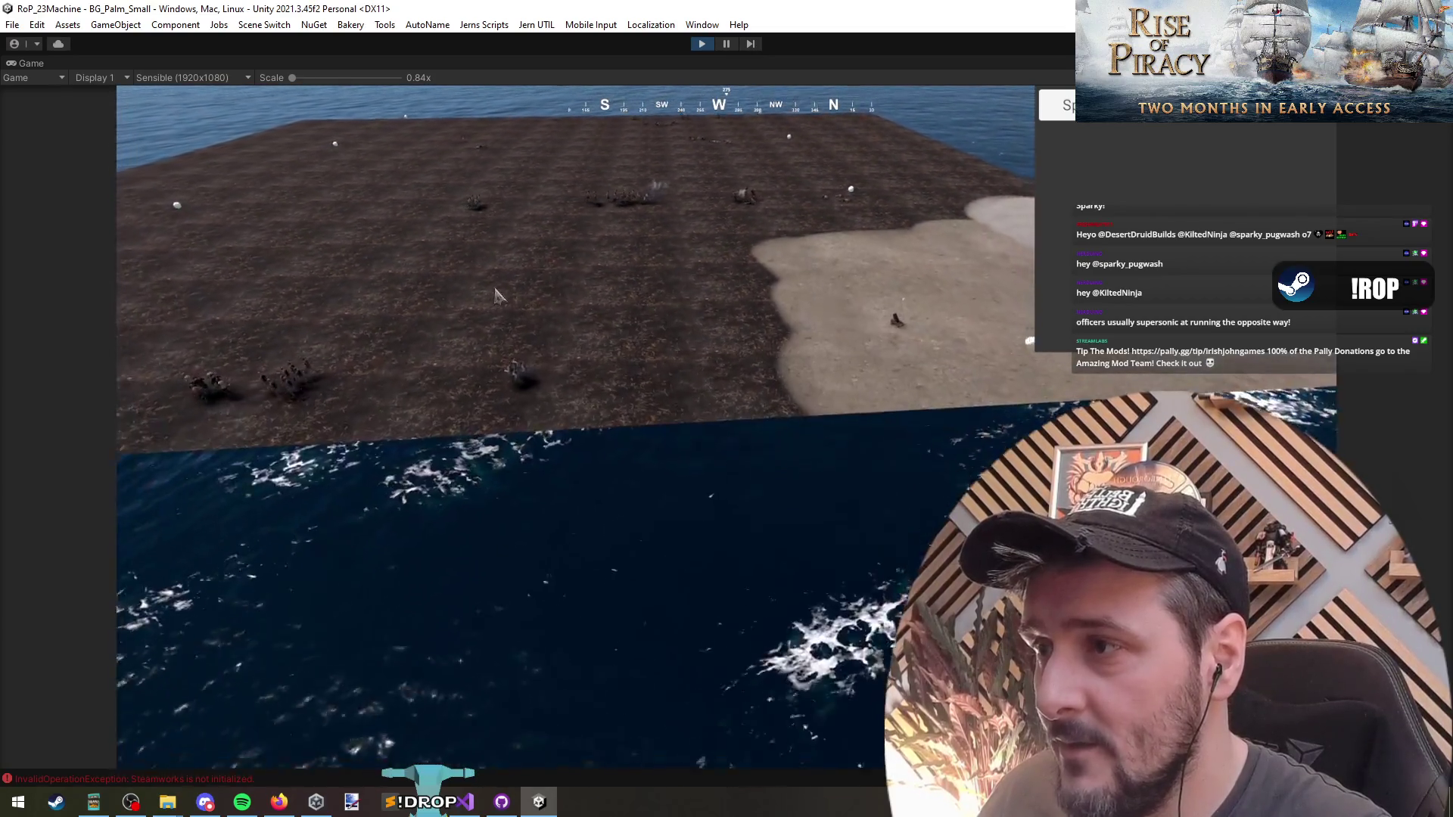
key("w")
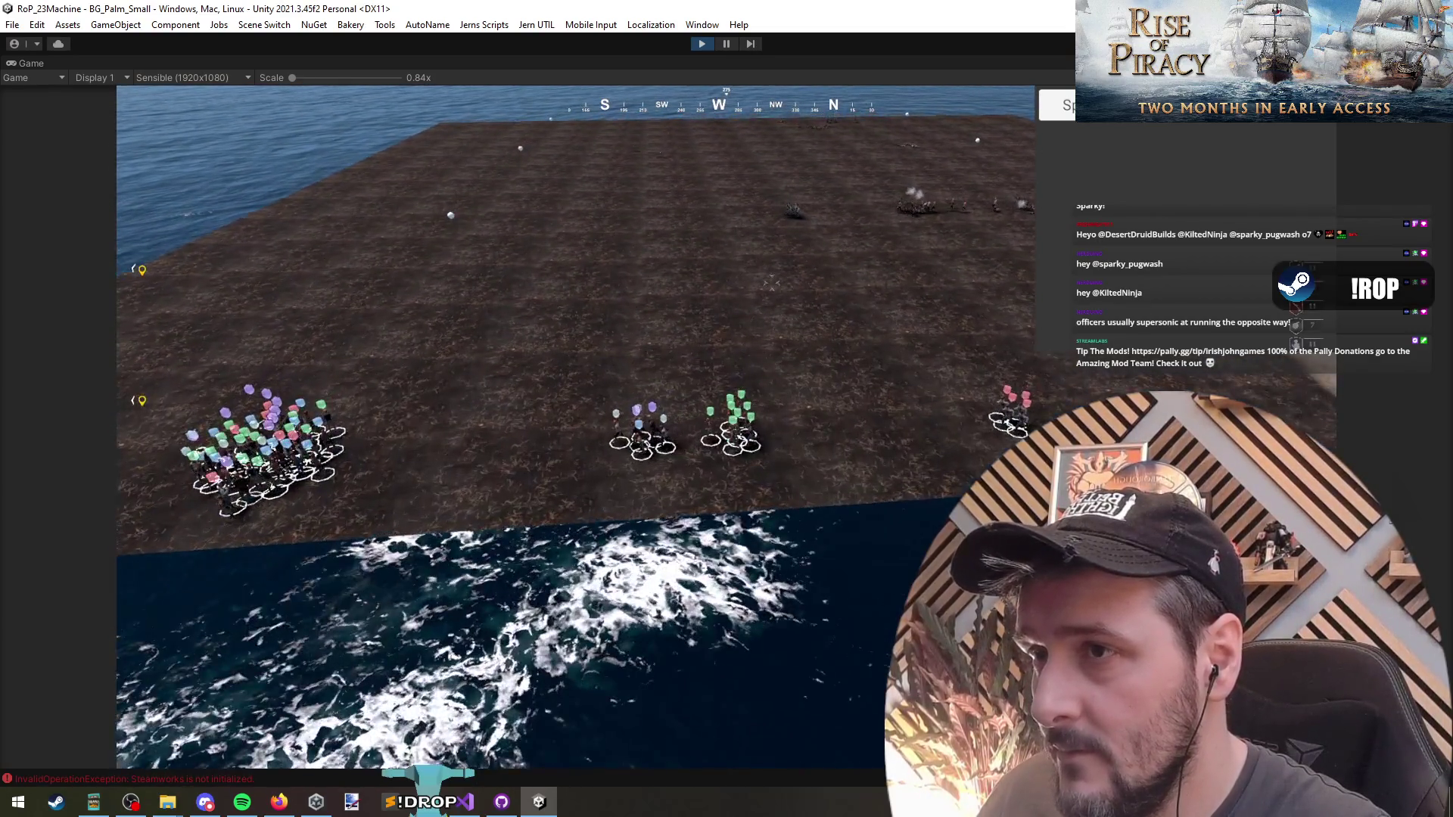
key("w")
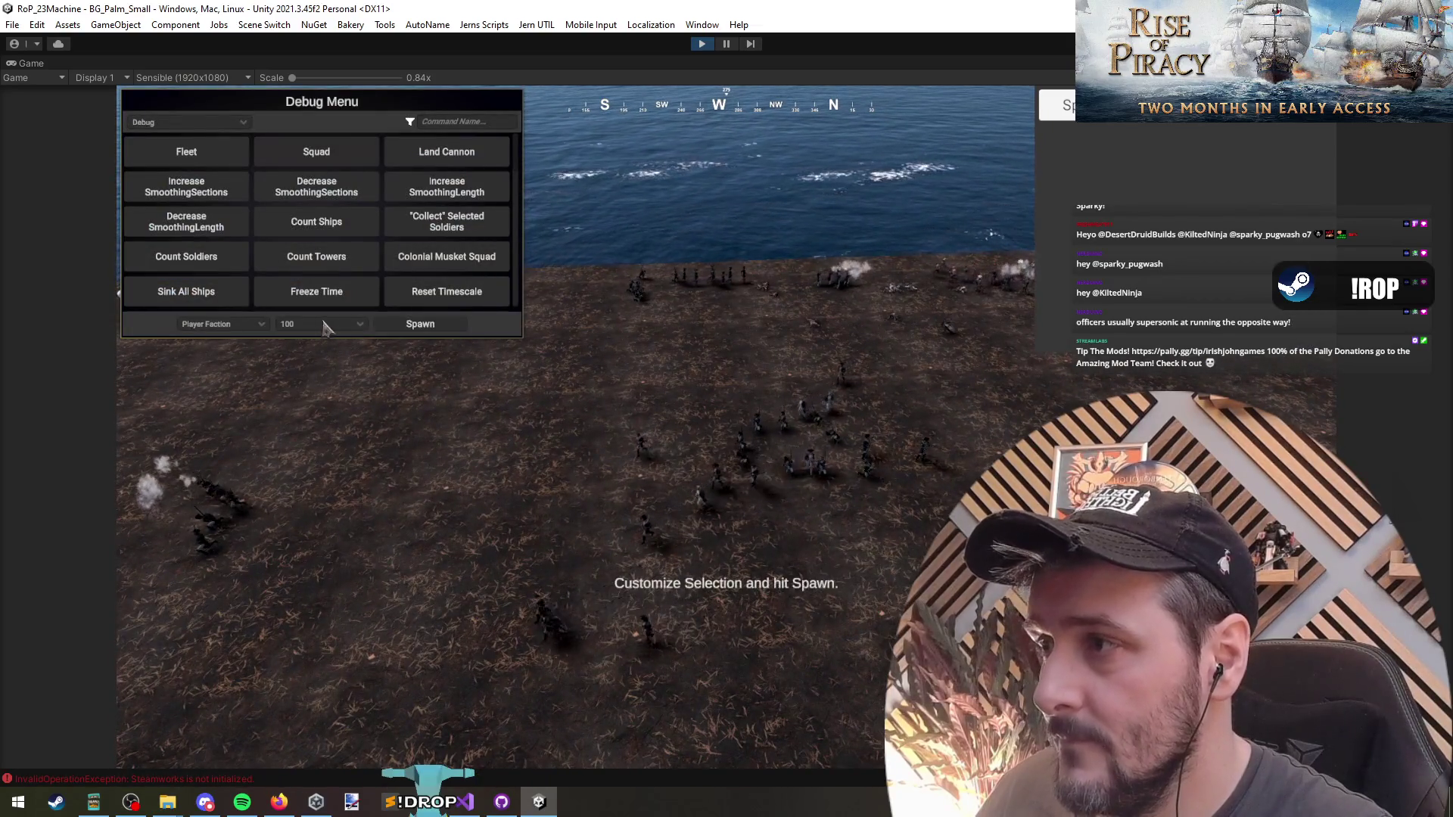
Close the Debug Menu with Escape and refocus the Game view.
key("Escape")
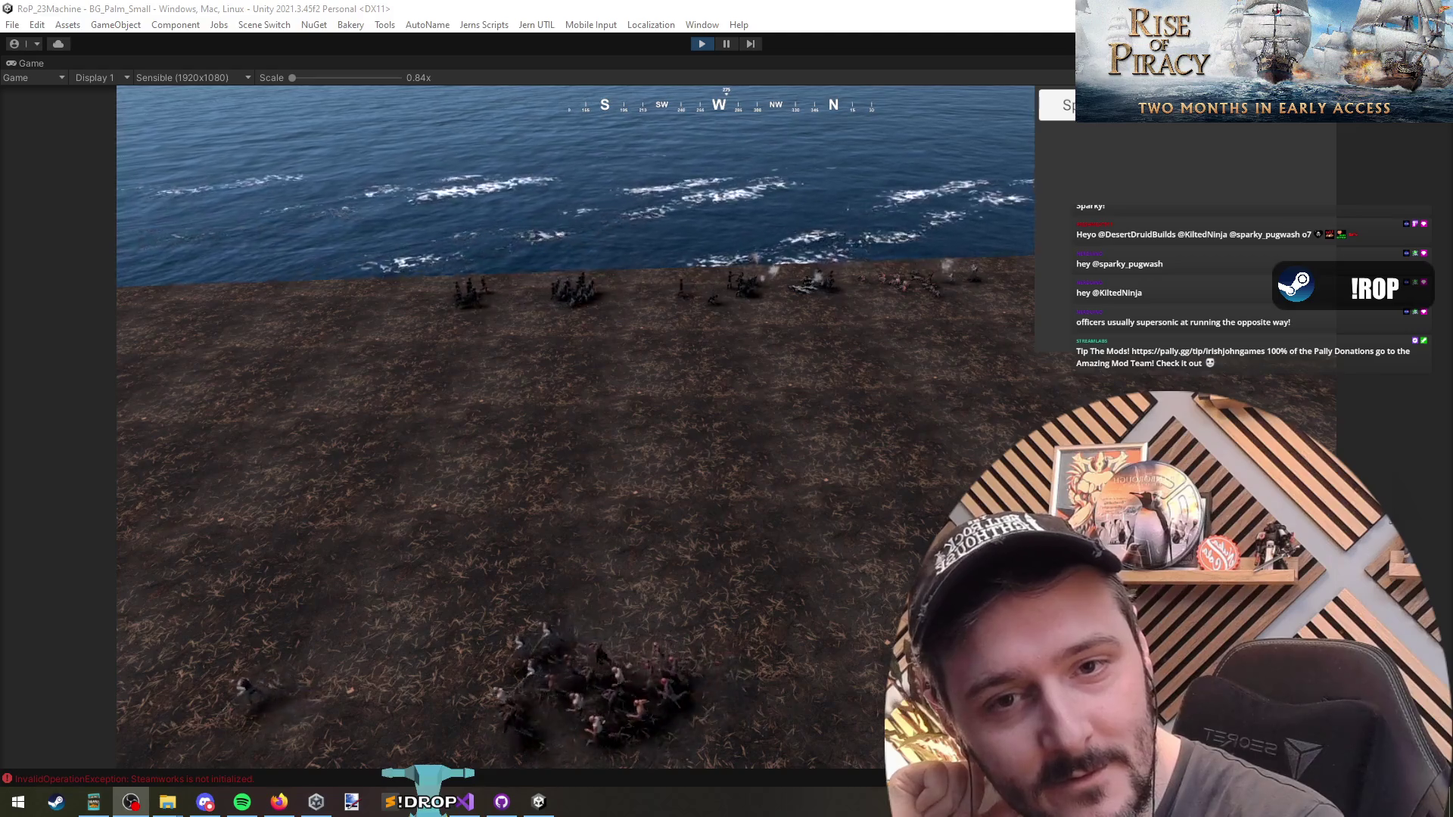
left_click(806, 399)
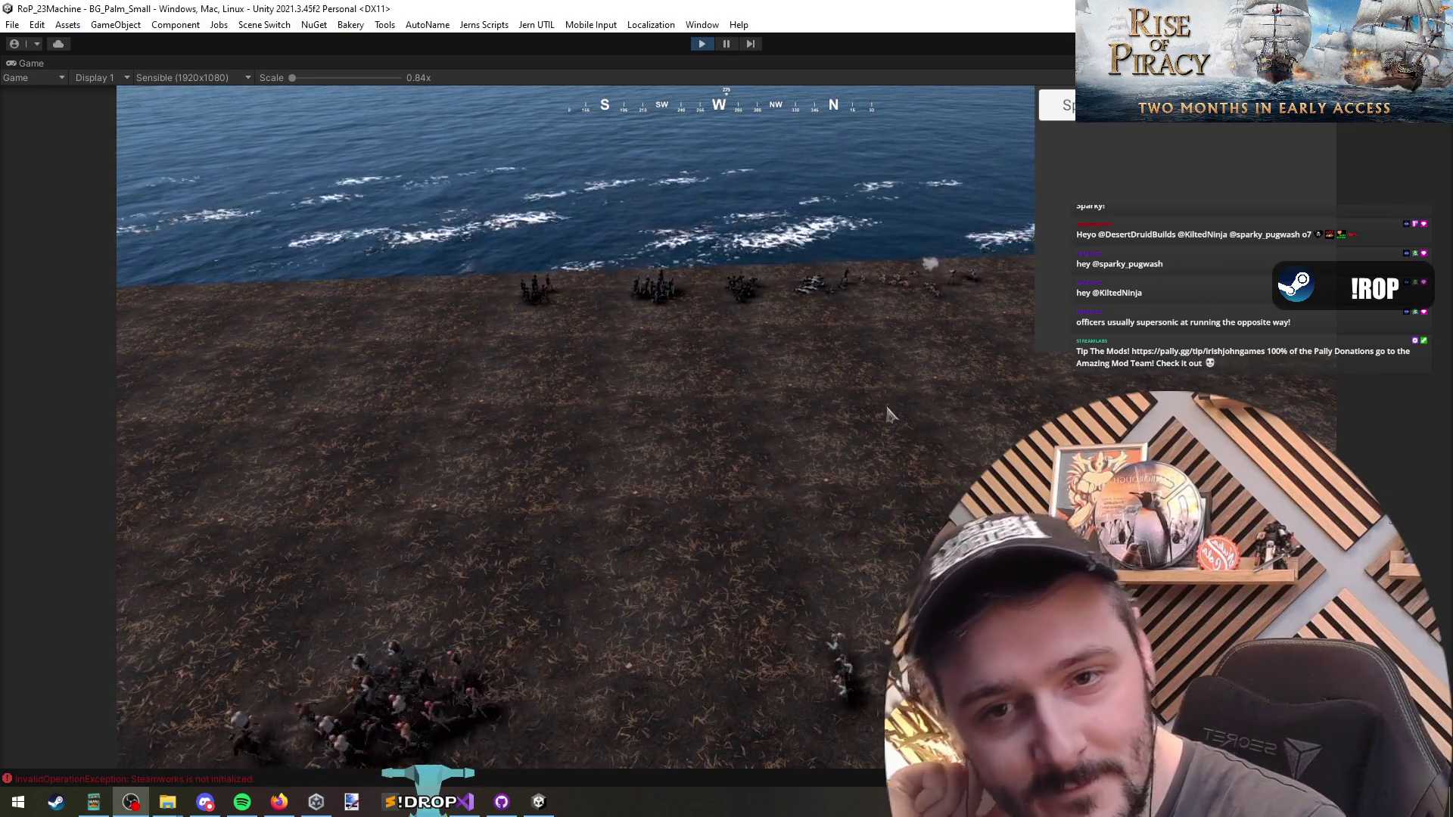
Zoom the game camera in and out over the fresh squads at Easy difficulty.
scroll(803, 403, "up", 3)
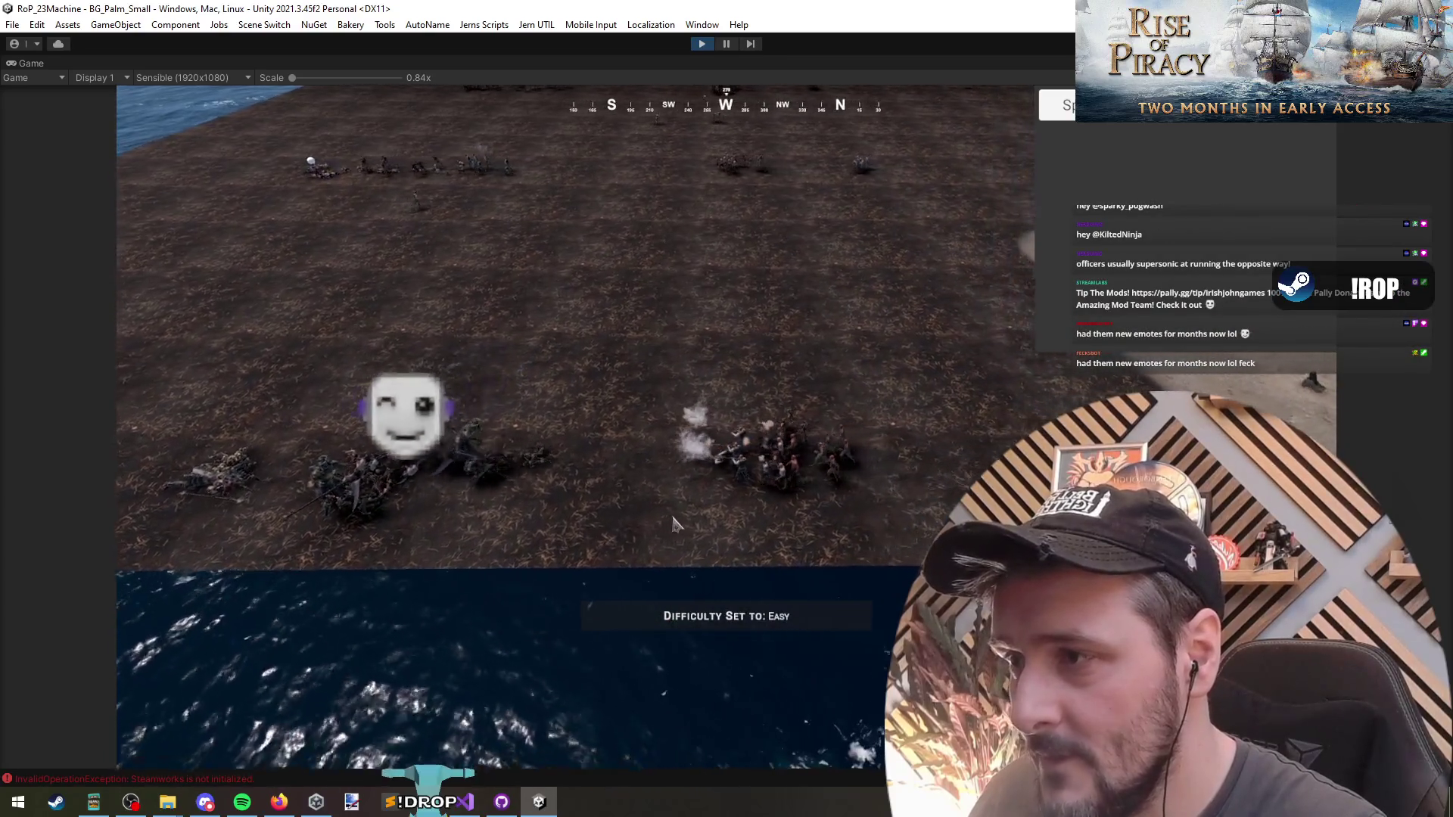
scroll(657, 519, "down", 5)
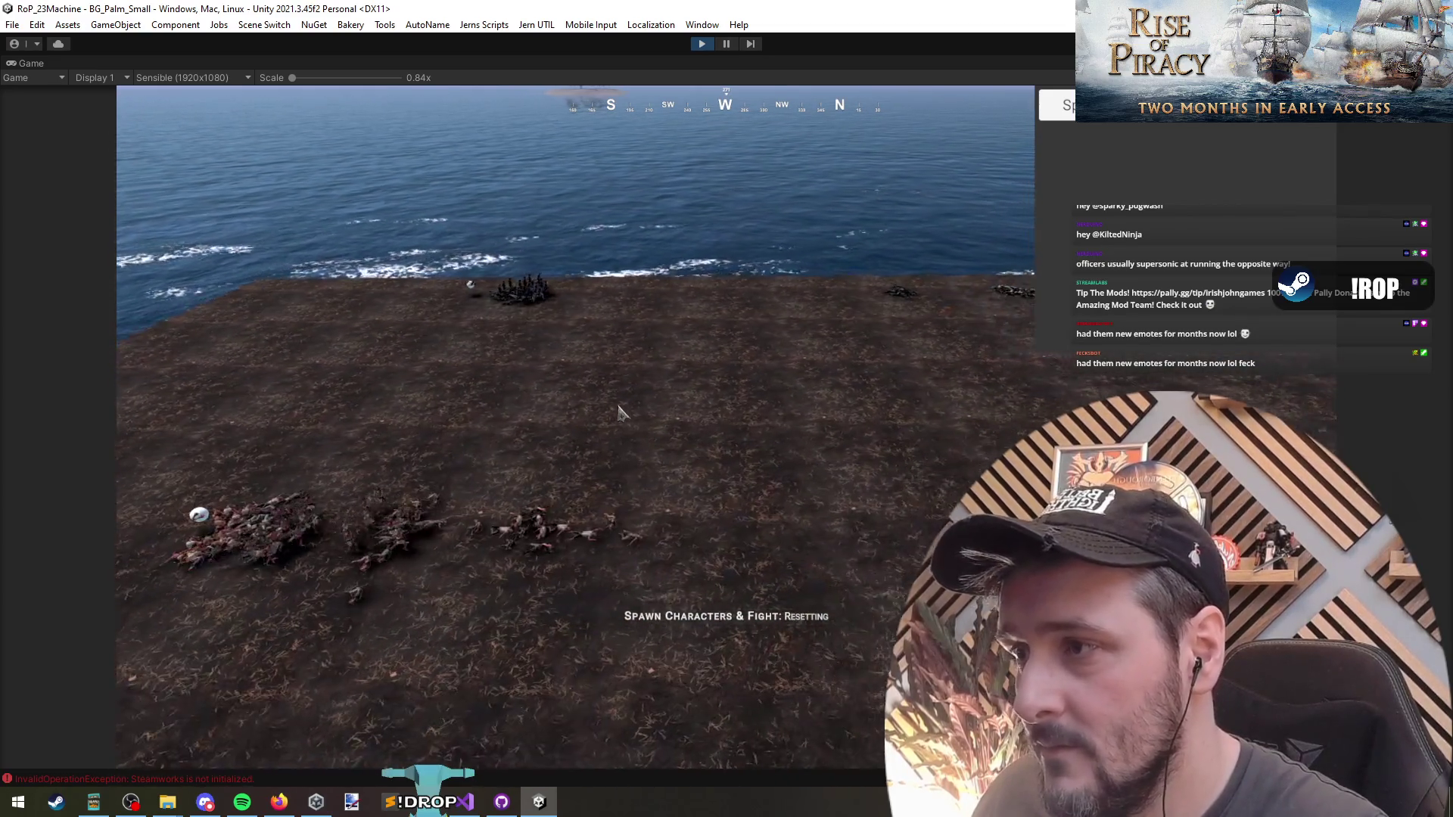
Box-select the units near the shoreline, then pan the camera sideways.
scroll(618, 411, "down", 5)
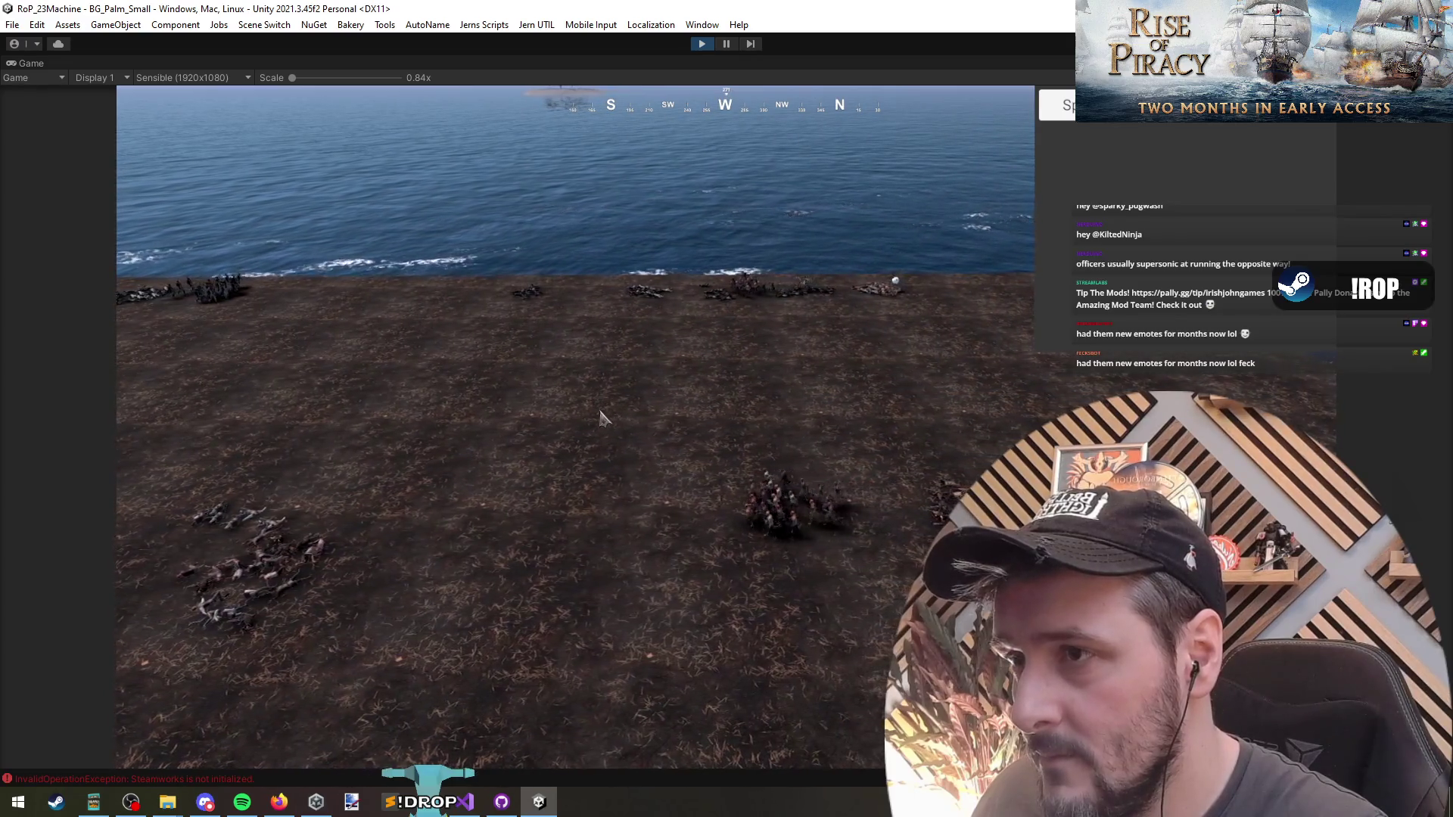
scroll(658, 288, "up", 5)
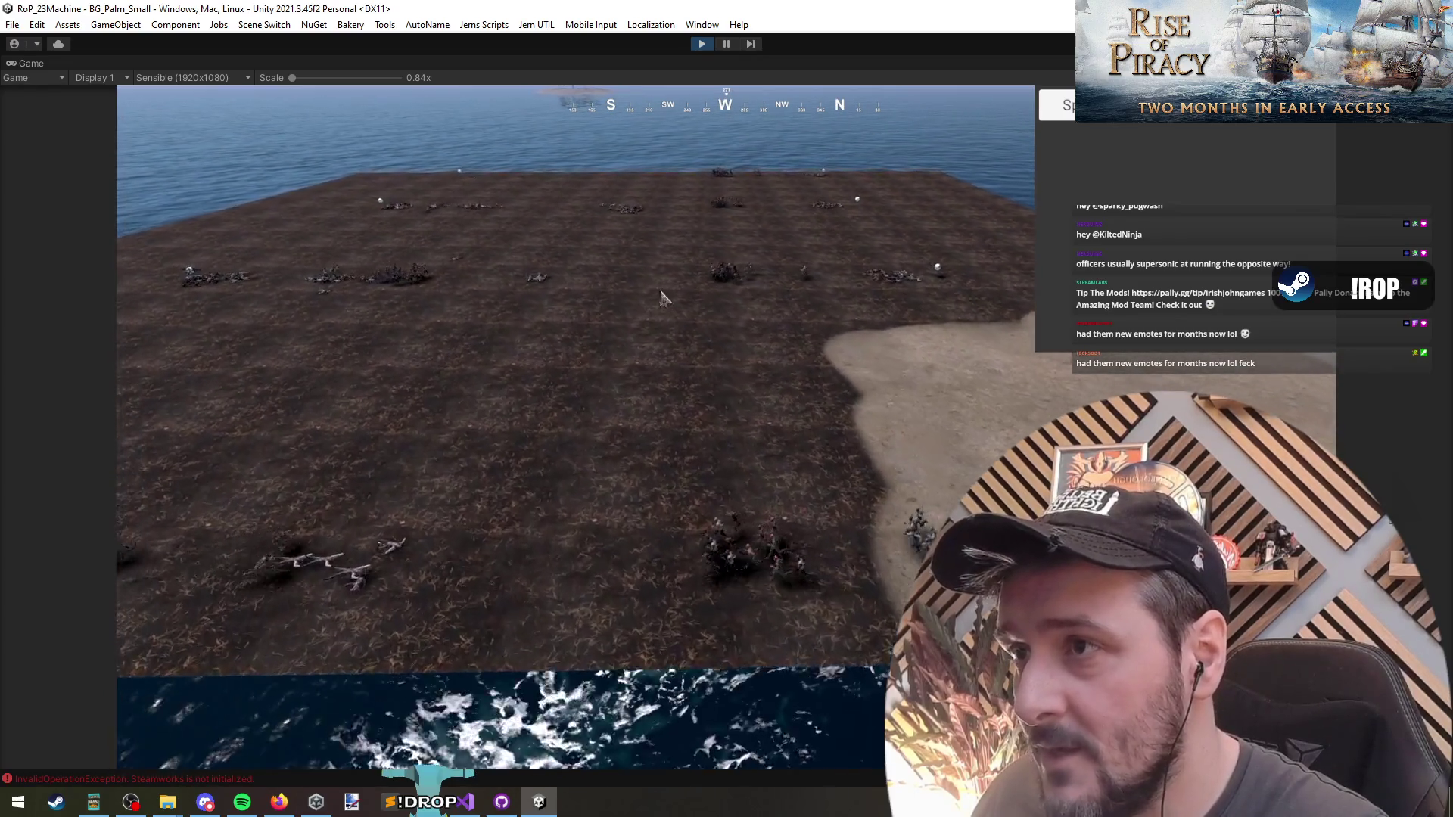
scroll(645, 338, "down", 2)
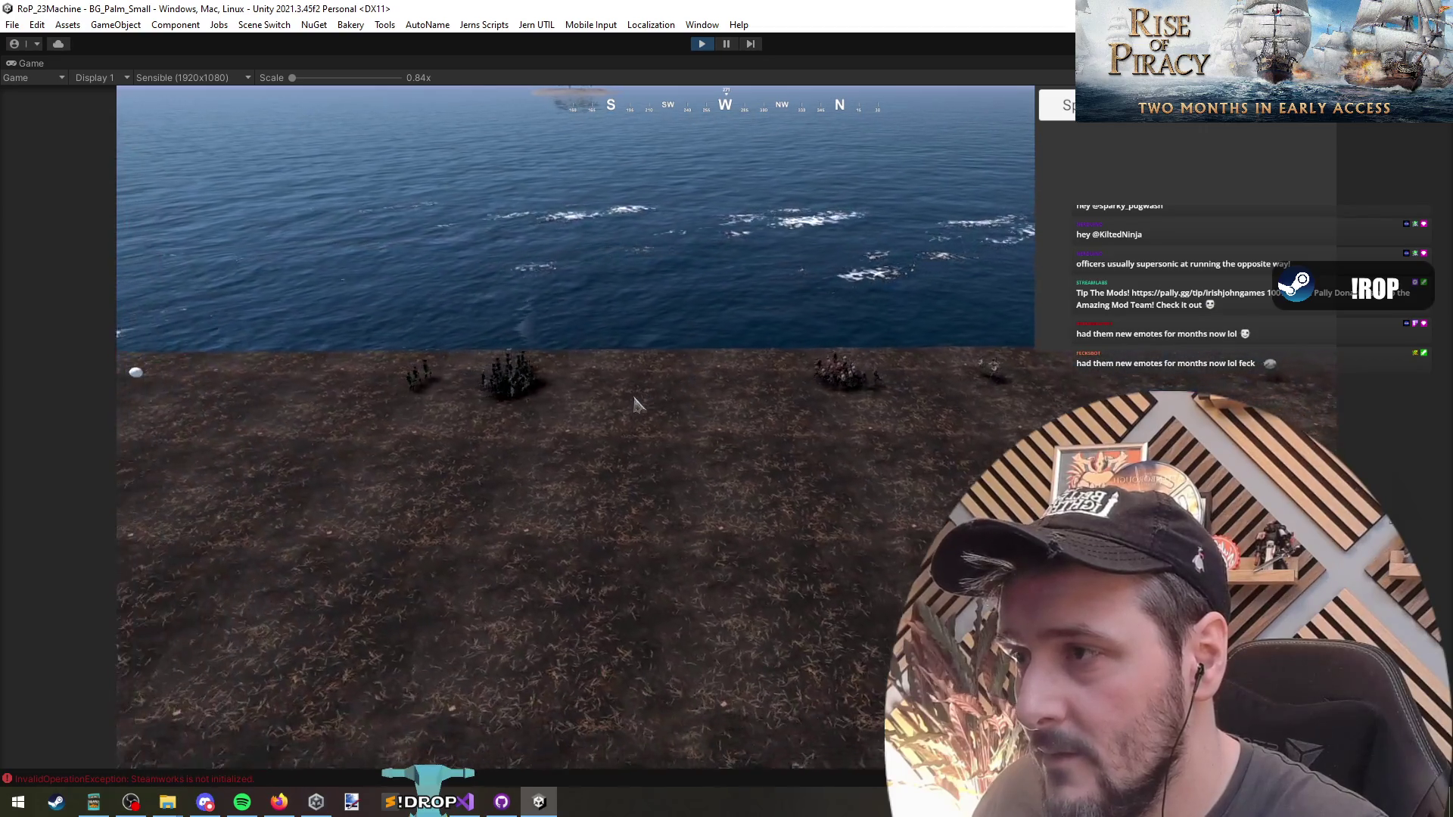
scroll(651, 433, "down", 2)
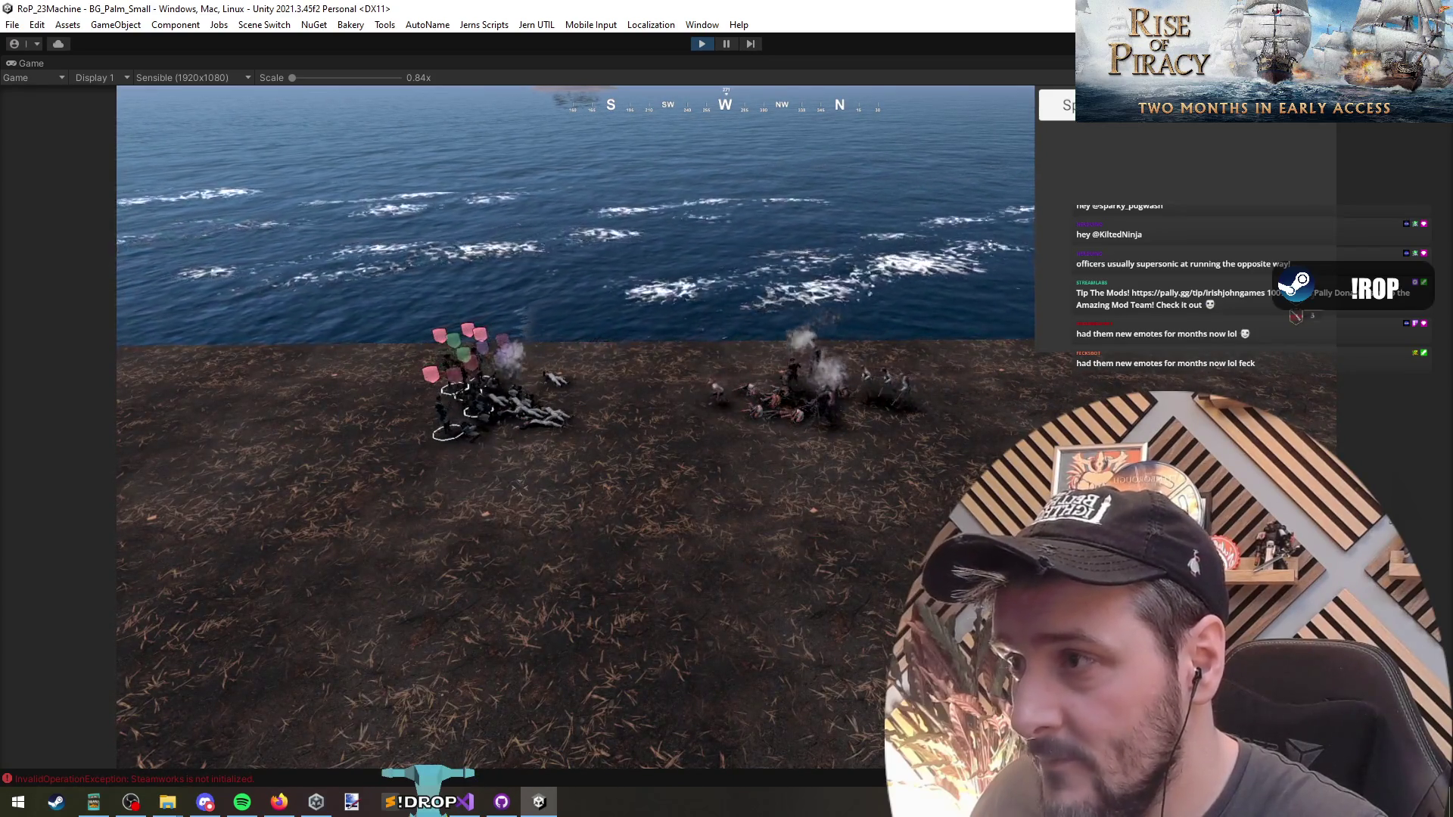
scroll(550, 454, "up", 5)
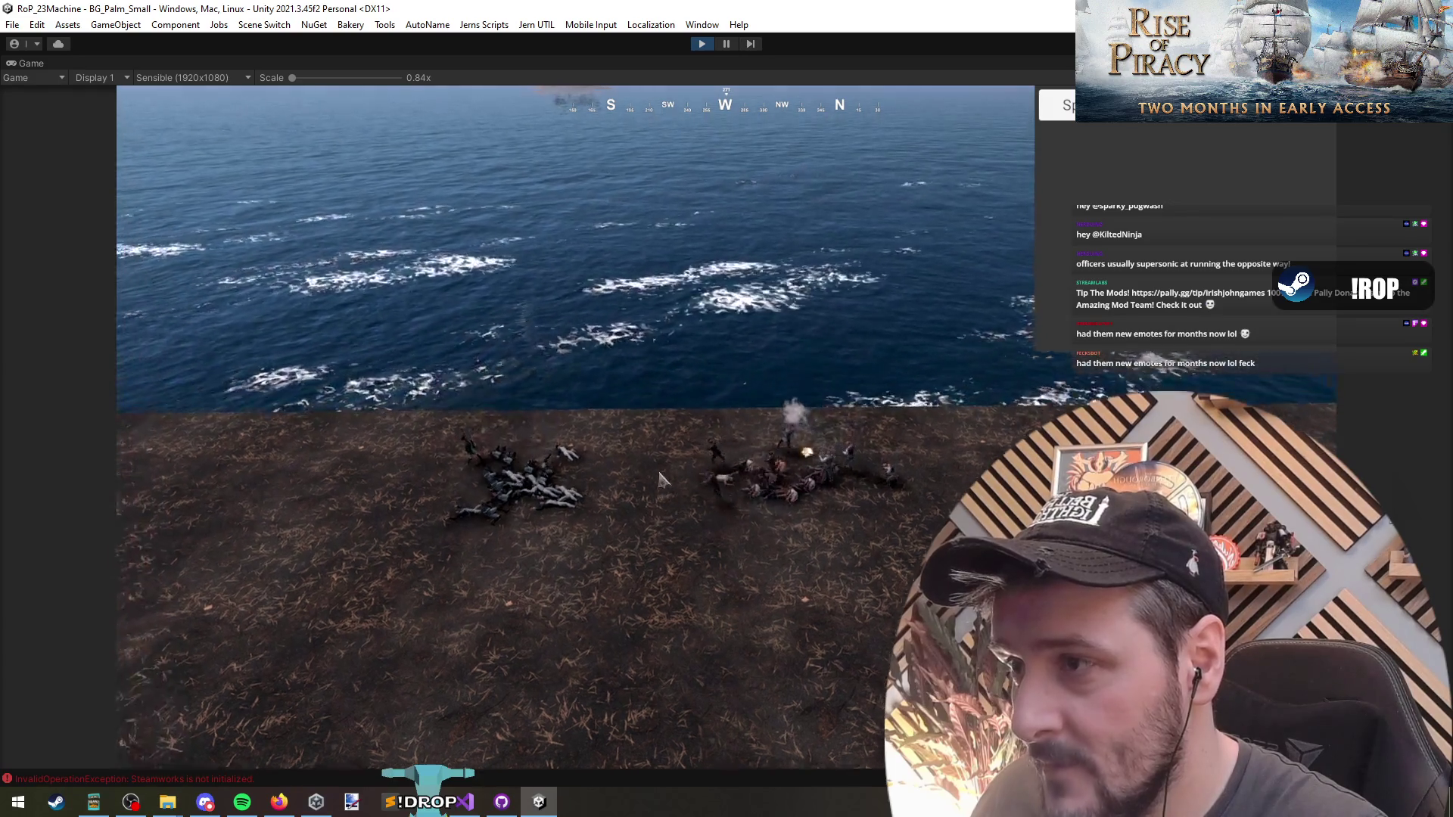
left_click_drag(571, 492, 846, 685)
scroll(660, 663, "down", 2)
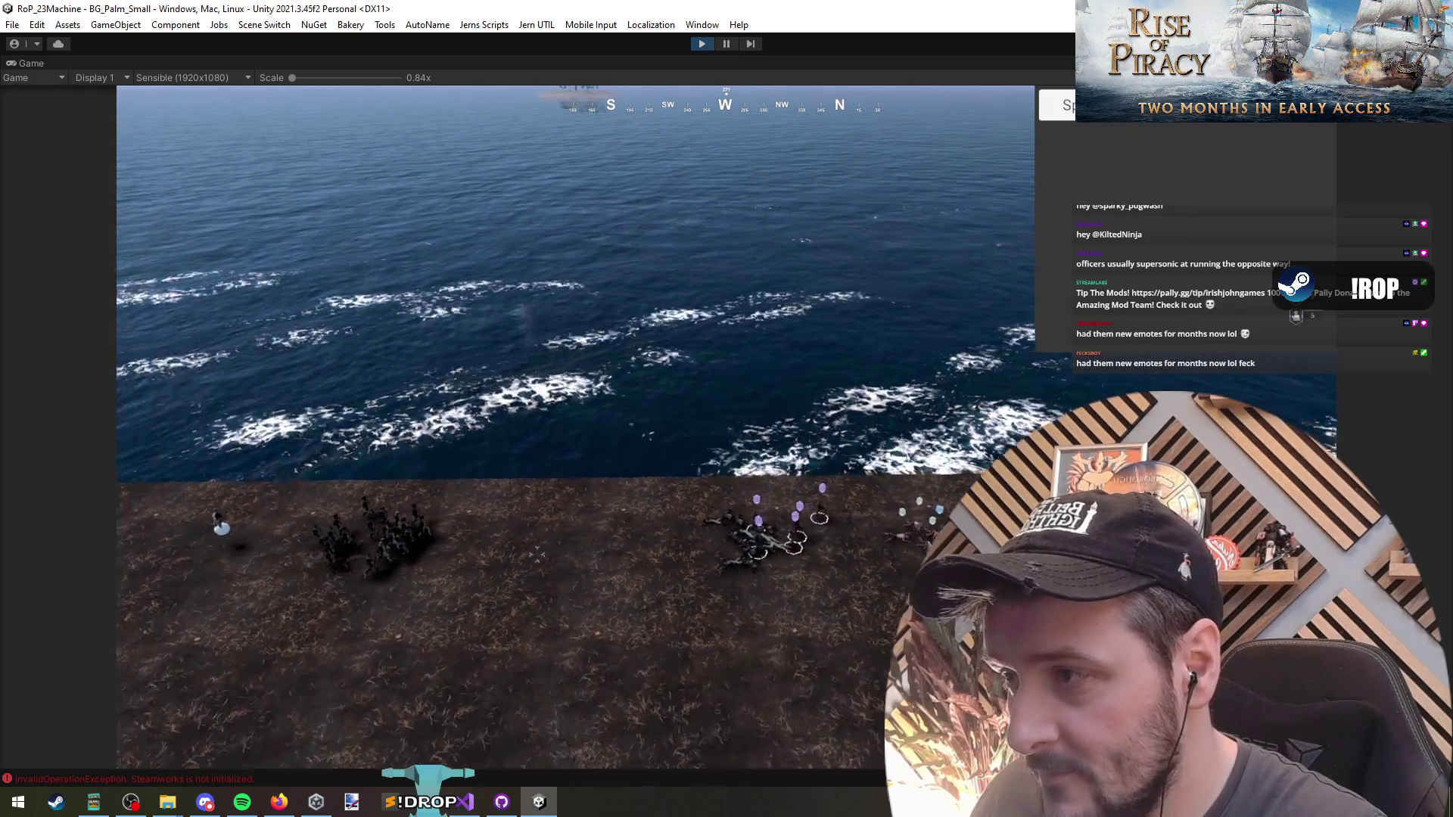
scroll(663, 600, "down", 2)
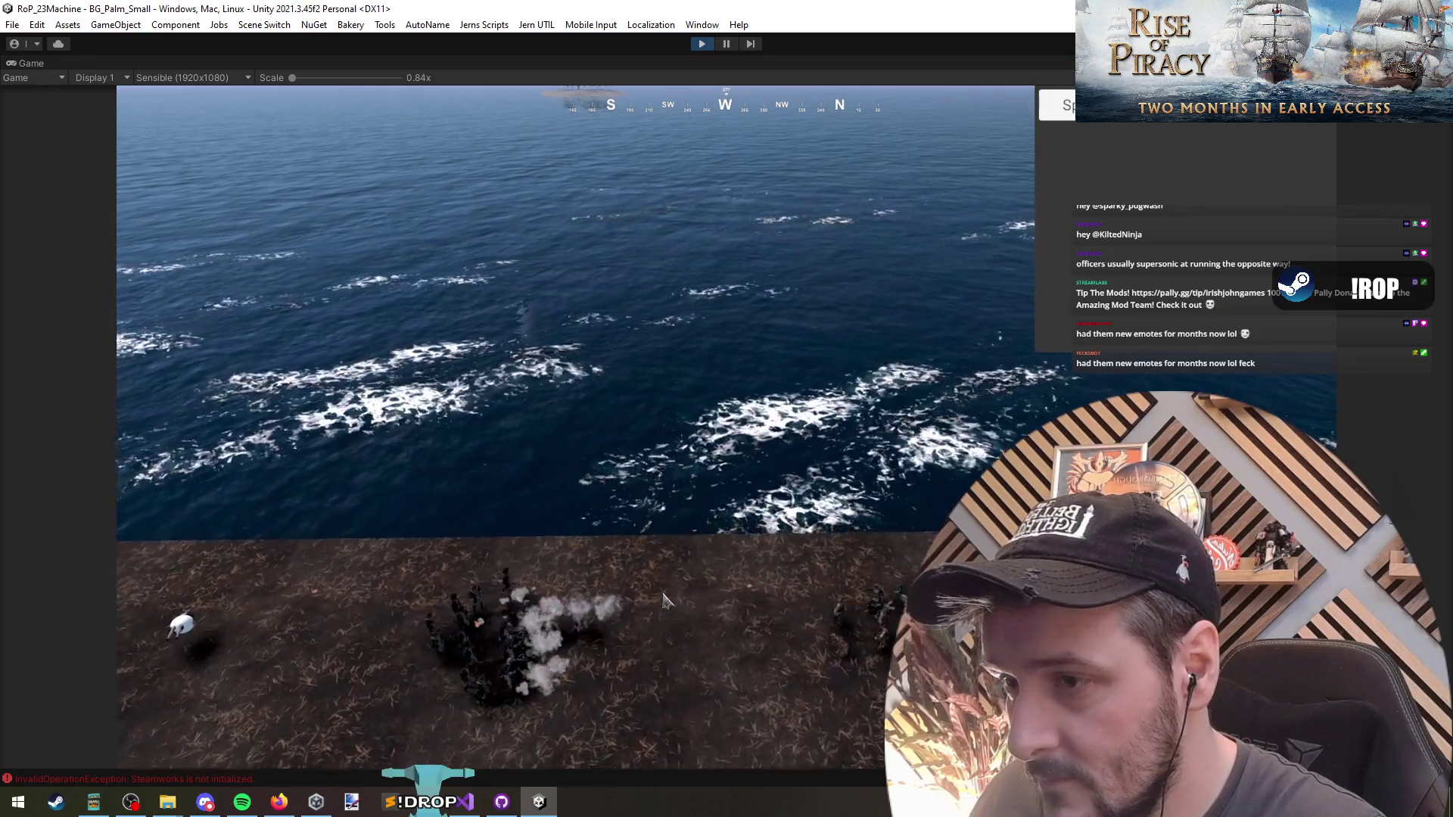
key("d")
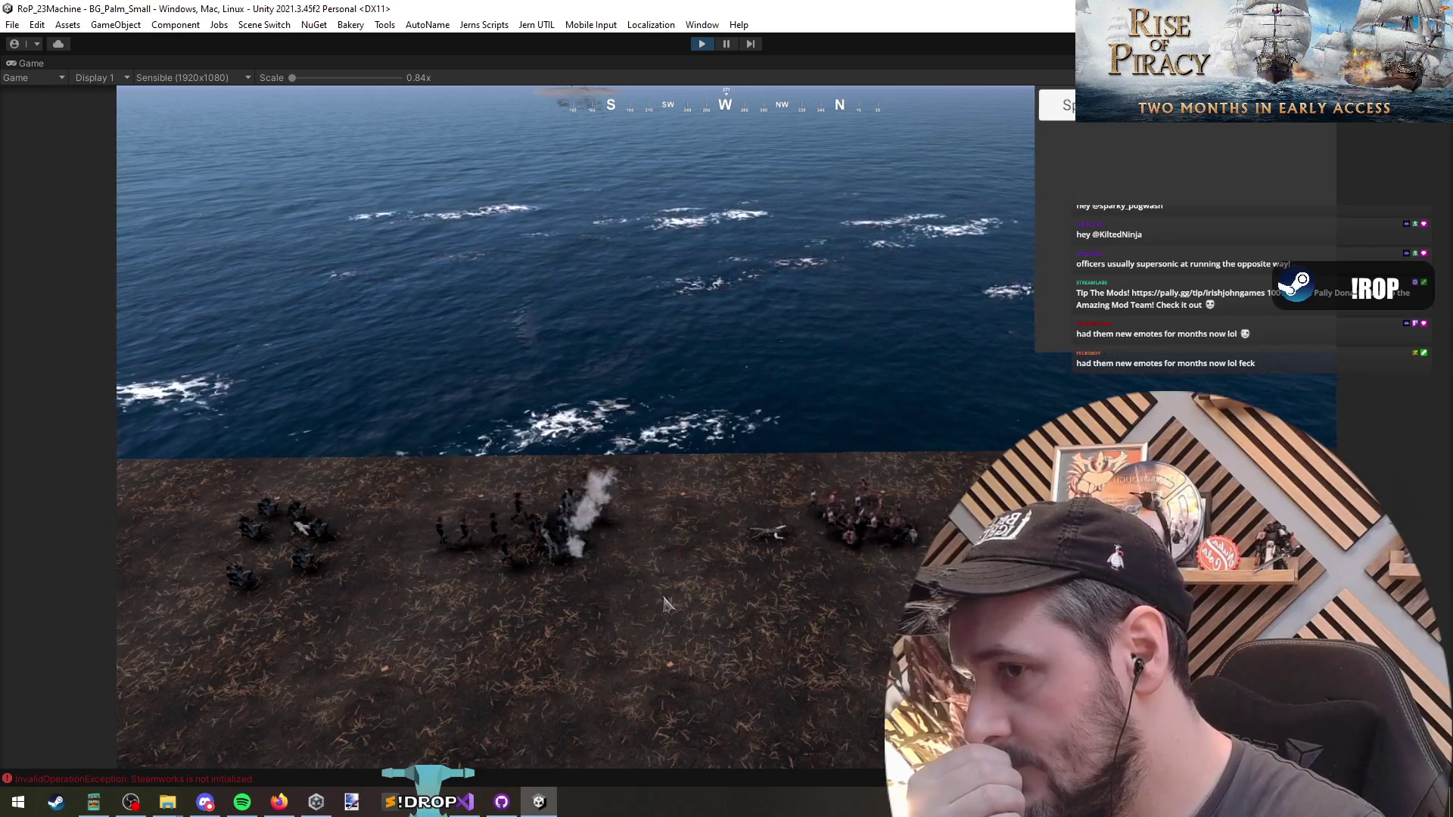
Select the central soldier group and move the camera across the field toward the coast.
left_click(602, 549)
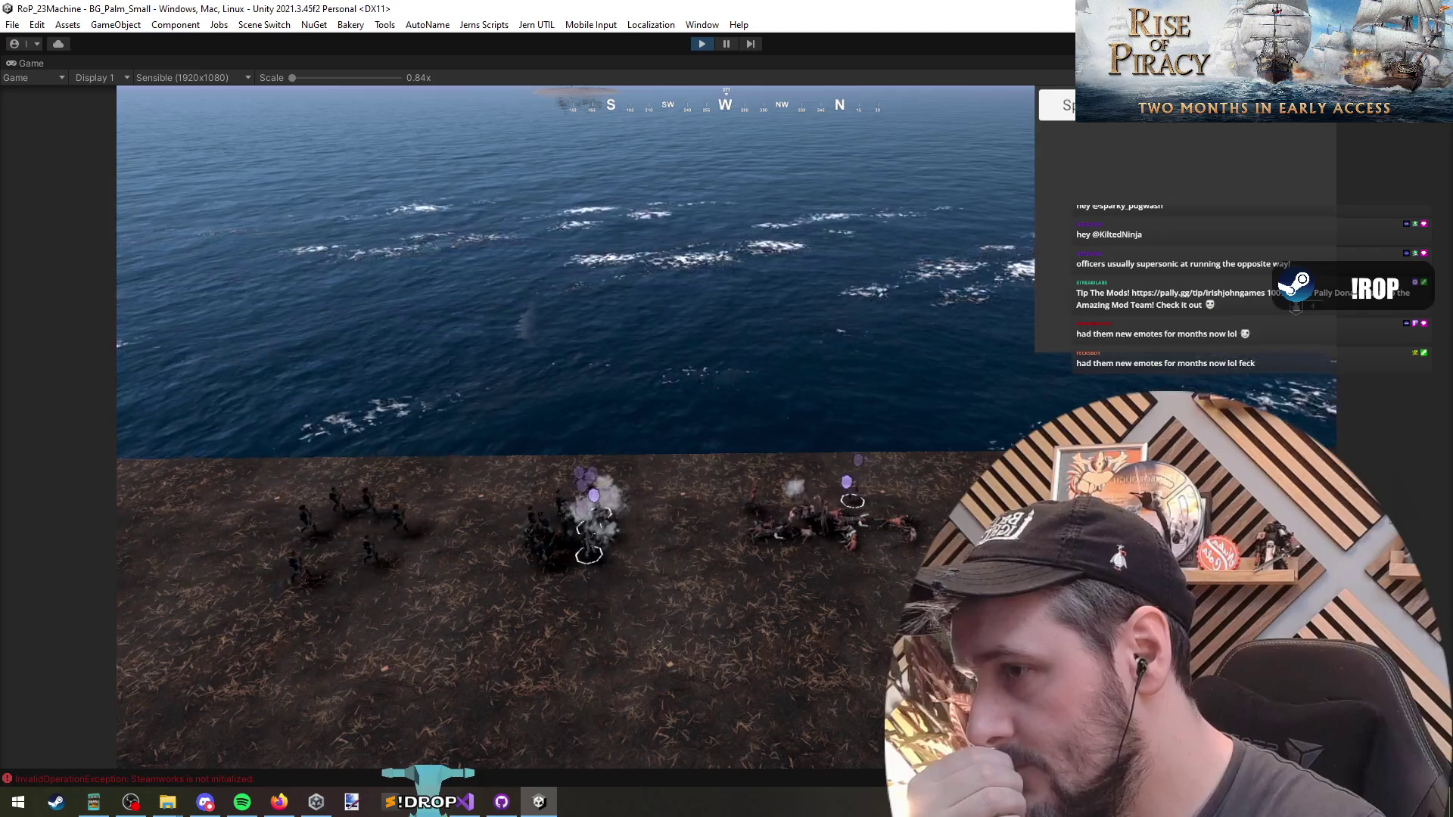
left_click_drag(719, 570, 610, 461)
scroll(715, 598, "up", 3)
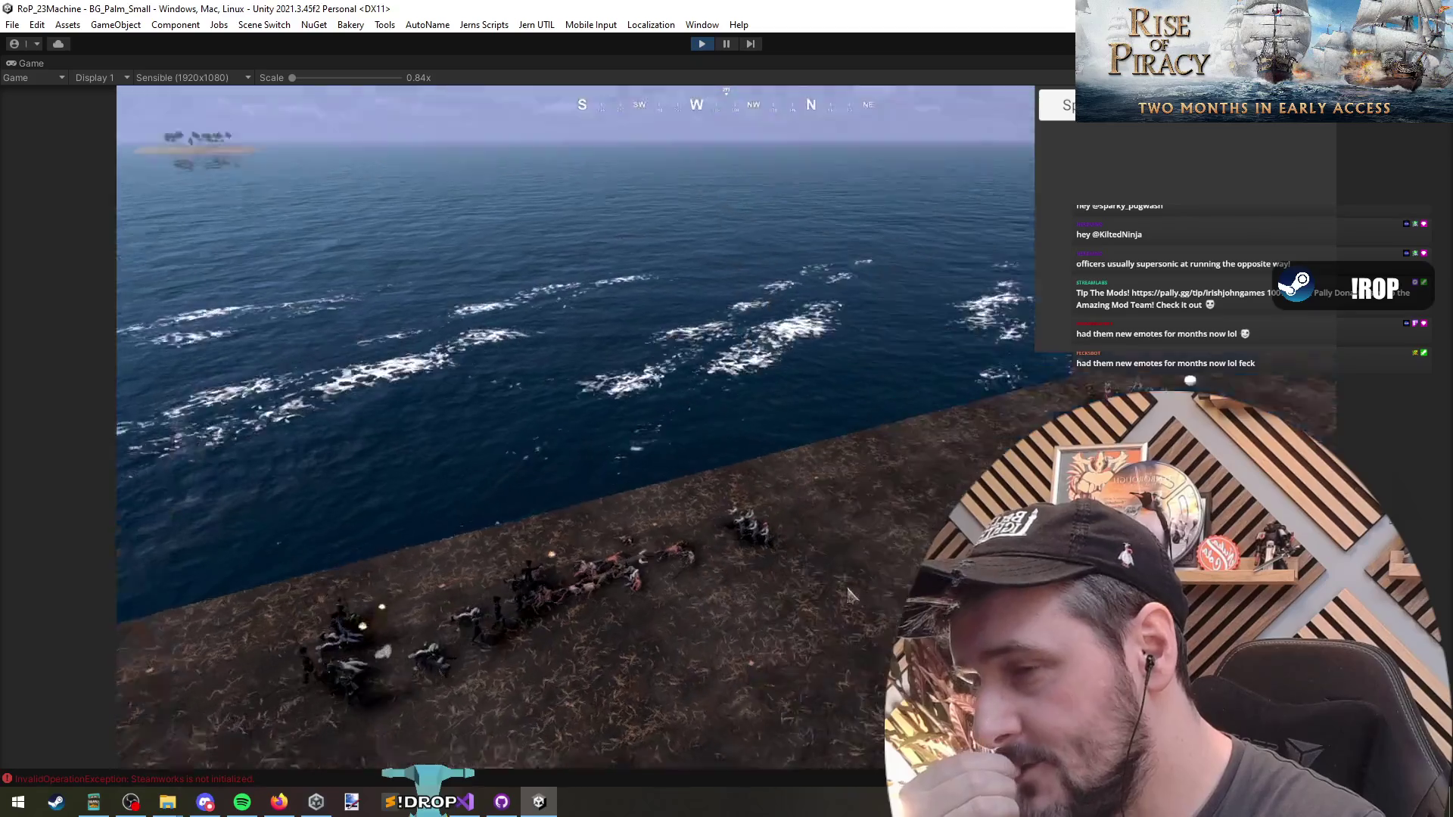
scroll(539, 447, "down", 3)
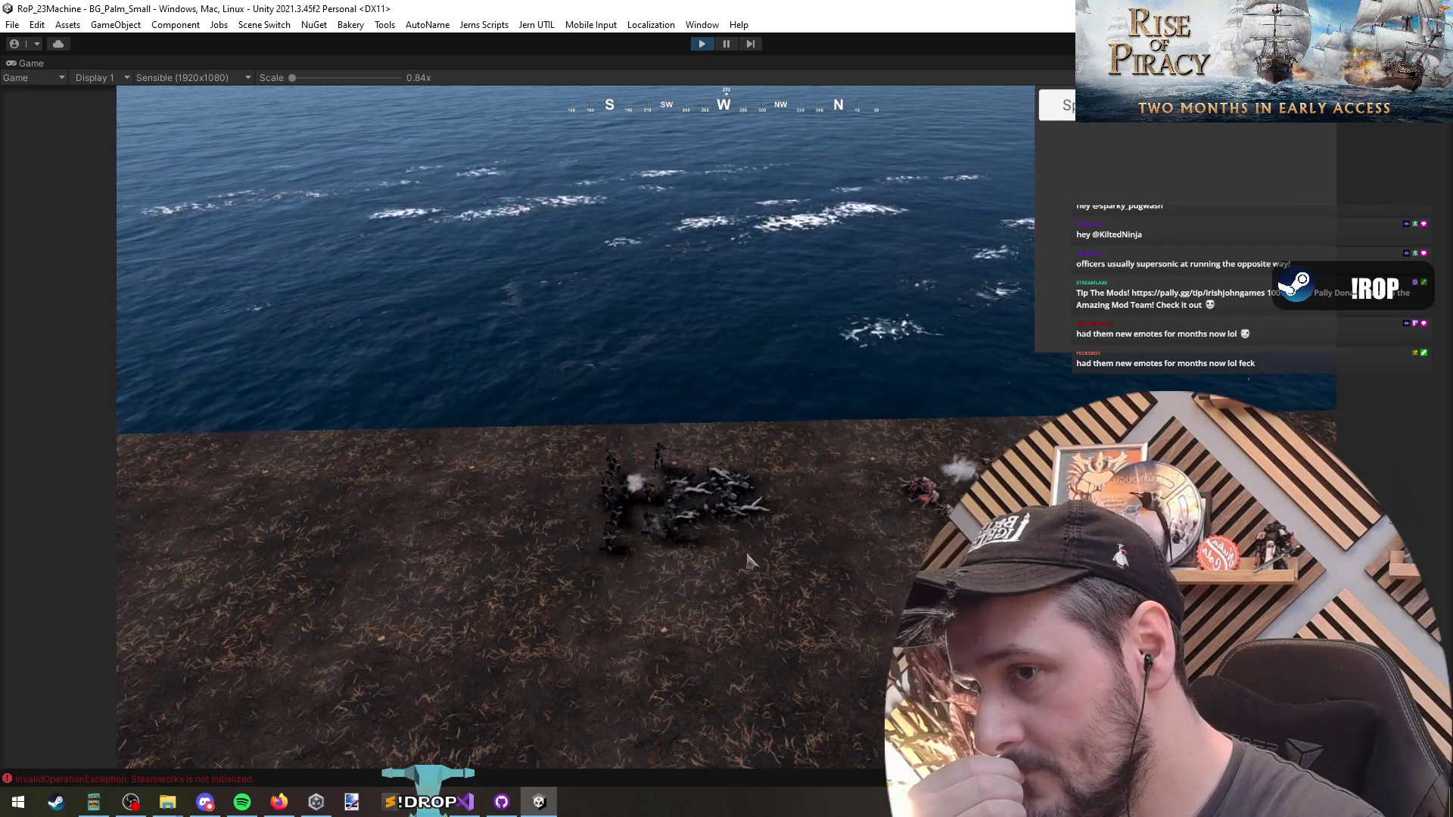
scroll(514, 608, "down", 5)
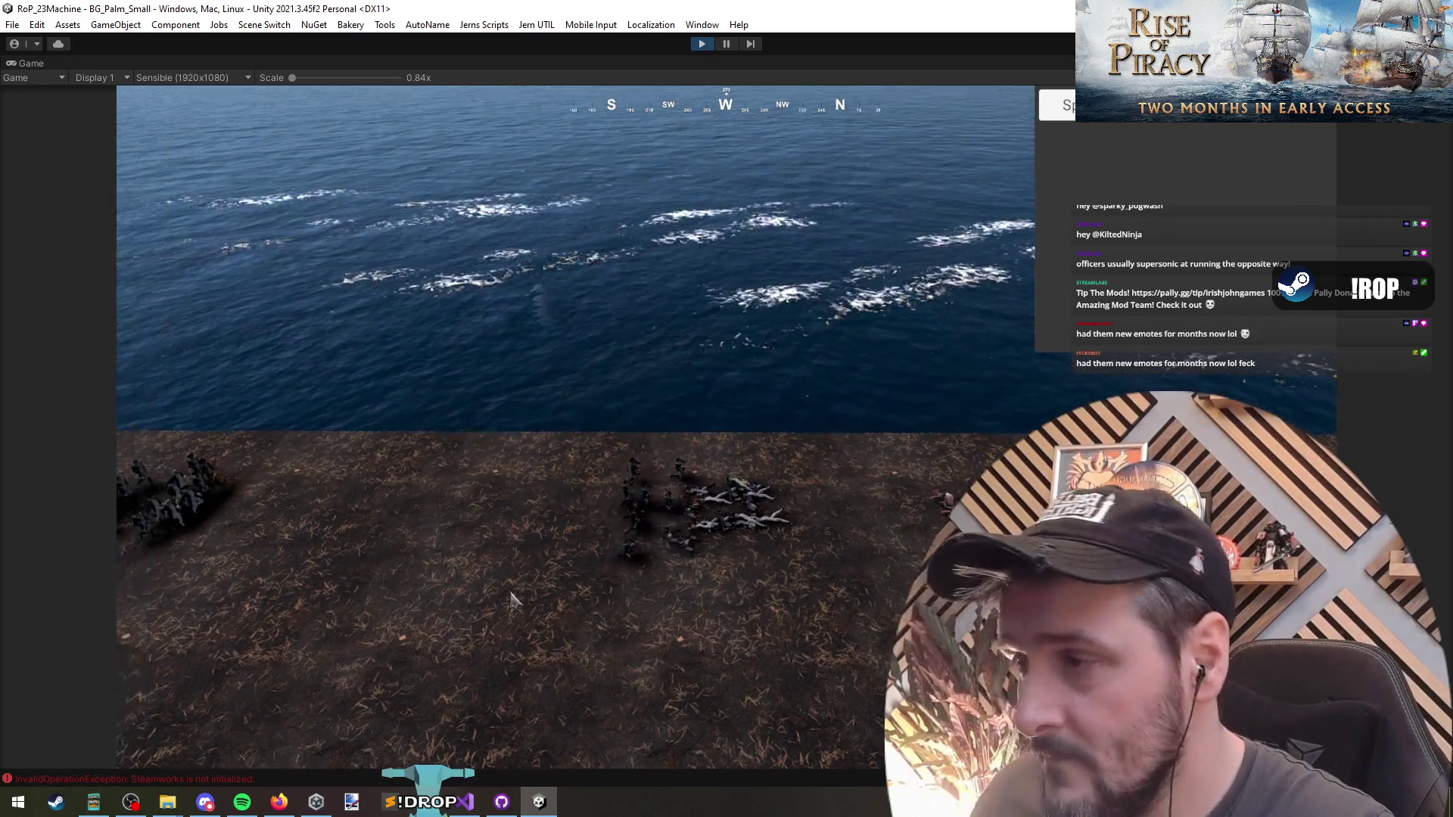
key("a")
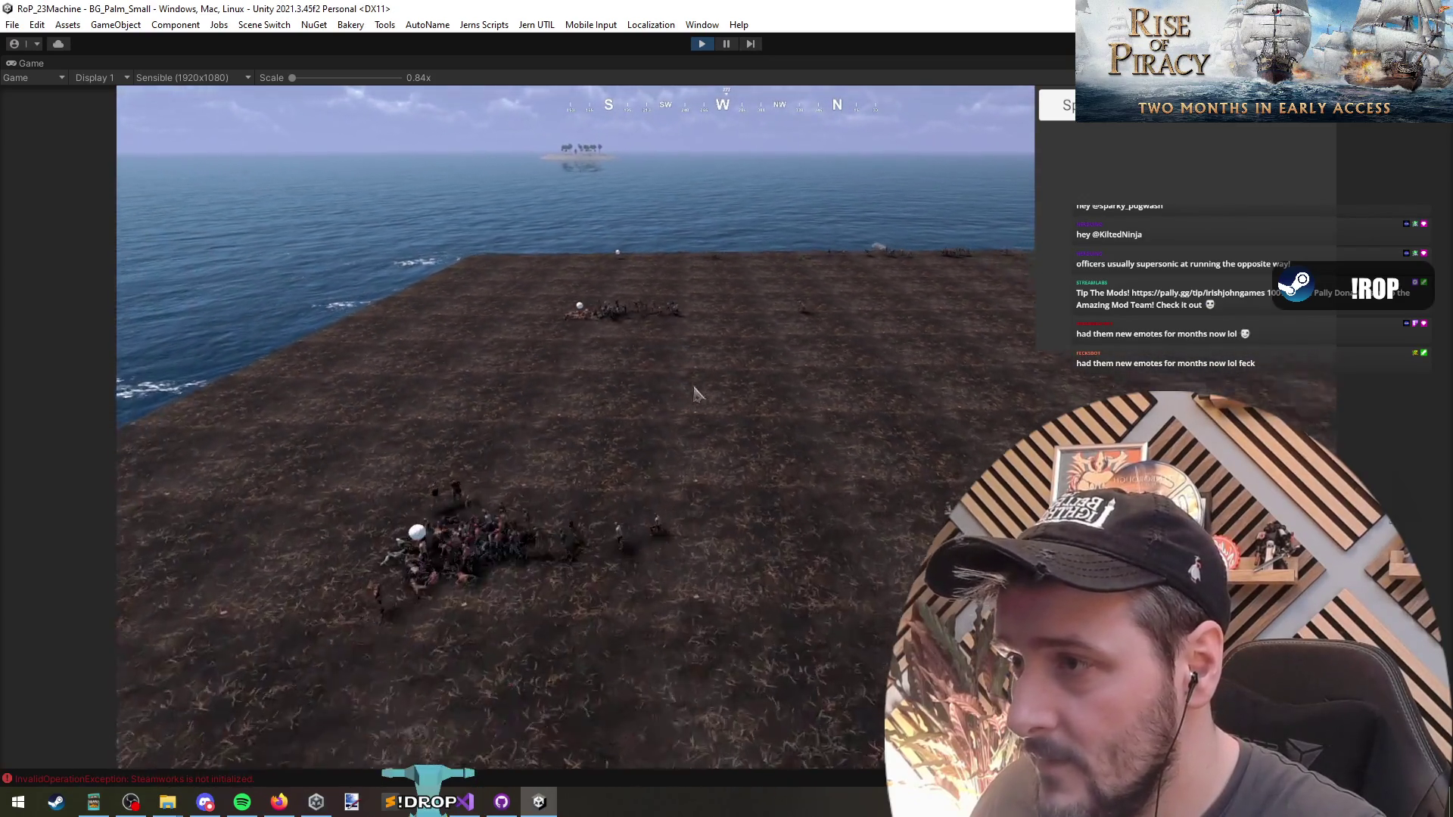
key("d")
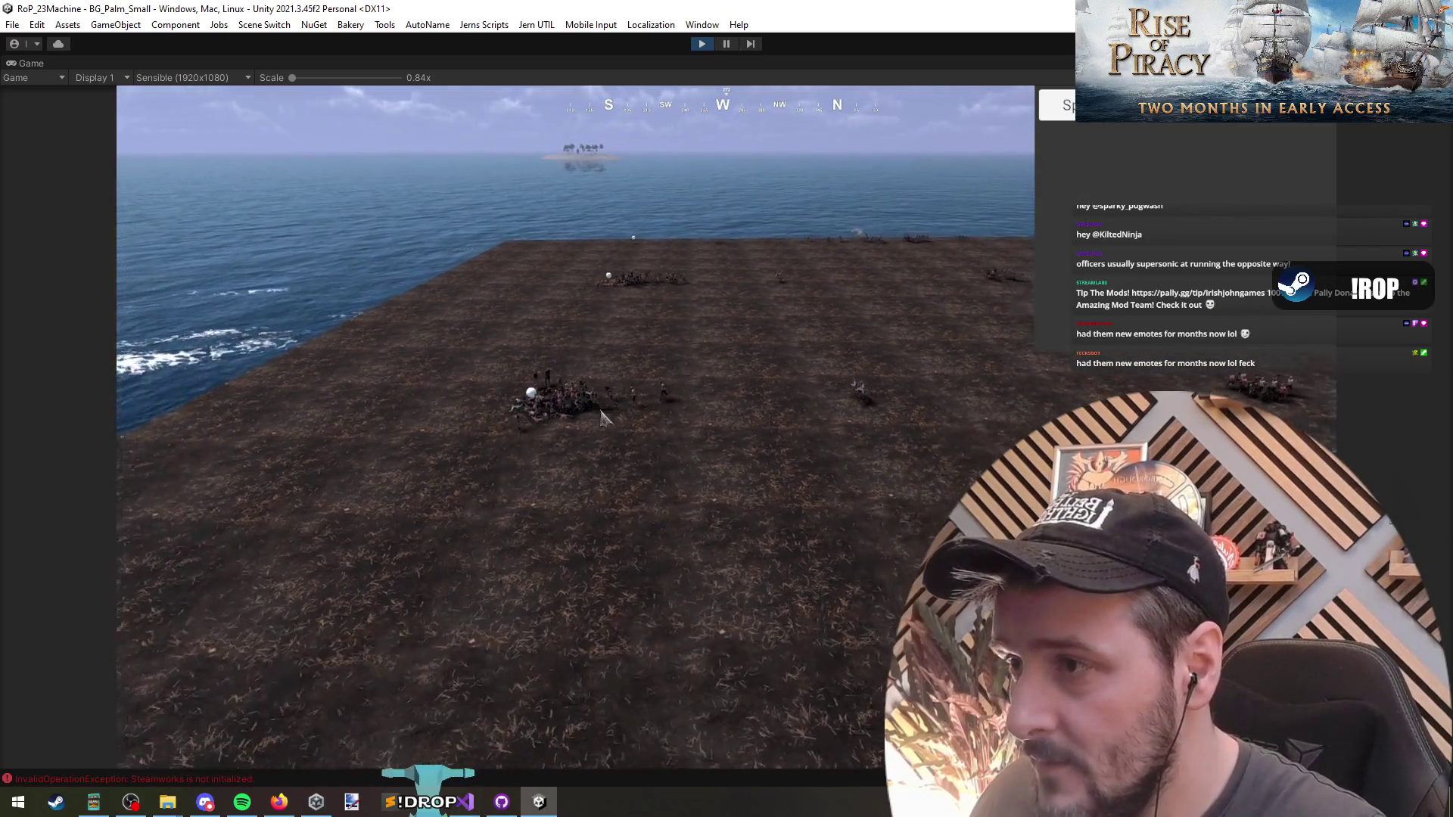
key("w")
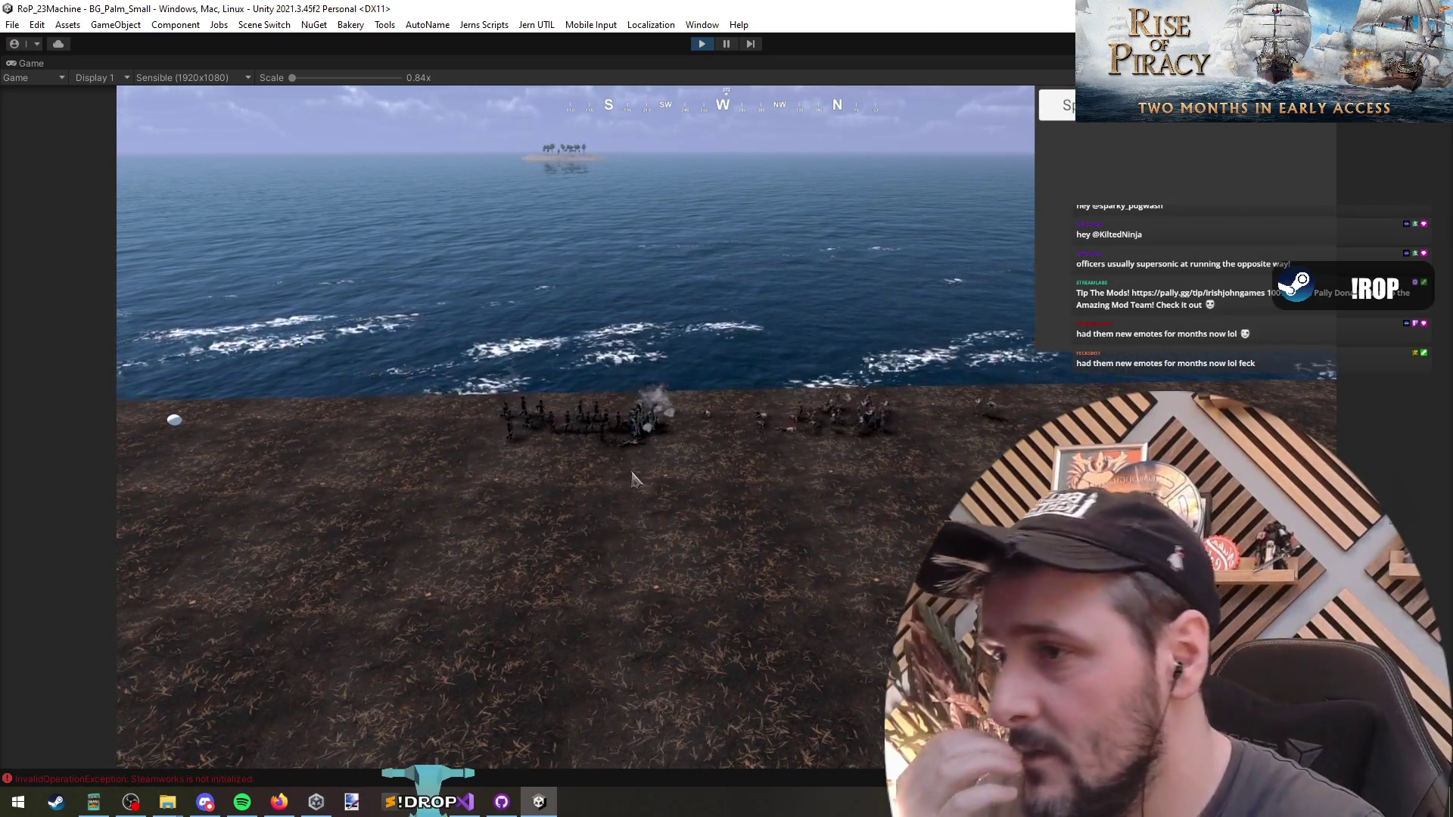
Set difficulty to Hard, reset the fight to respawn characters, then switch difficulty to Medium.
key("3")
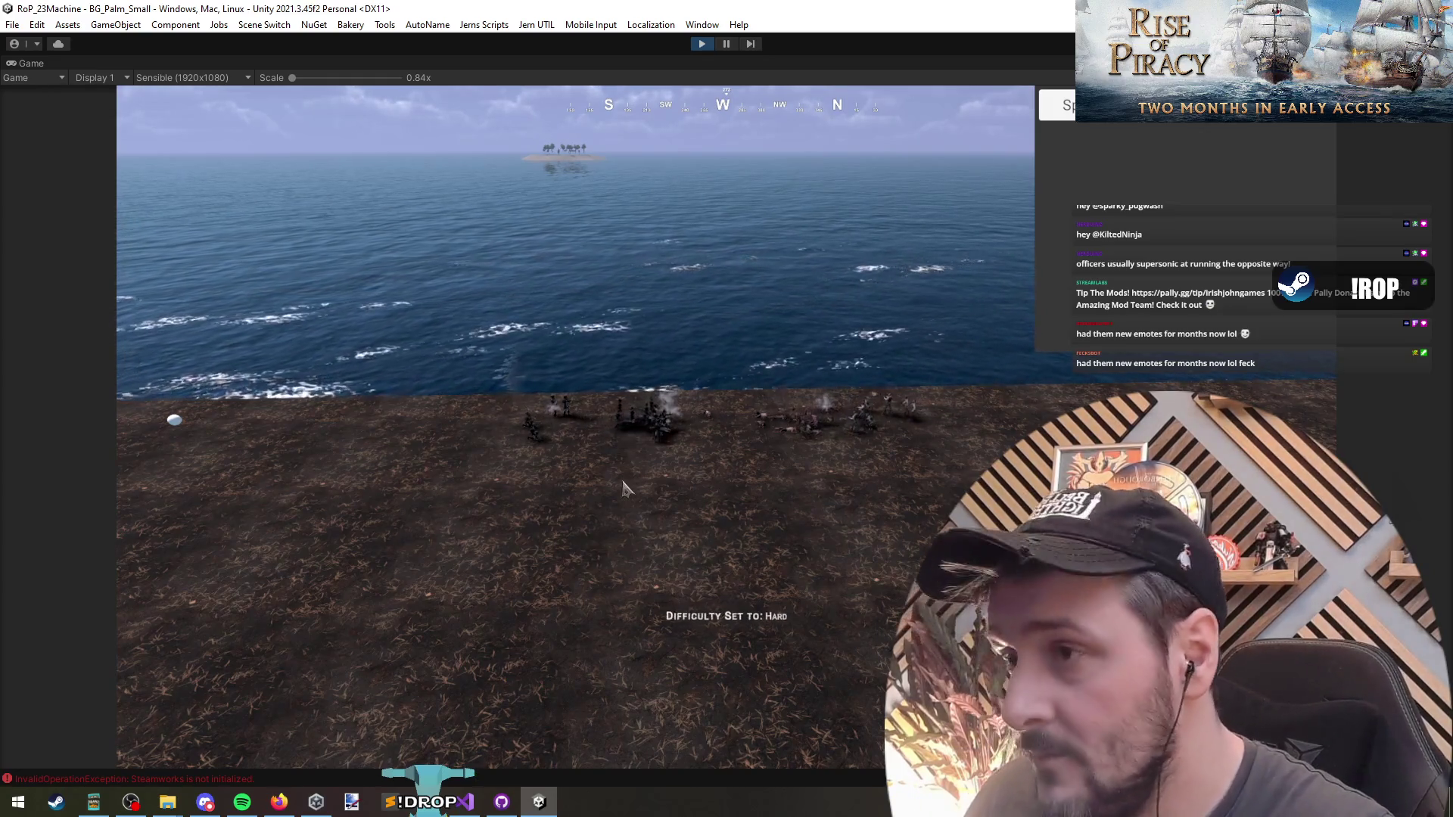
key("r")
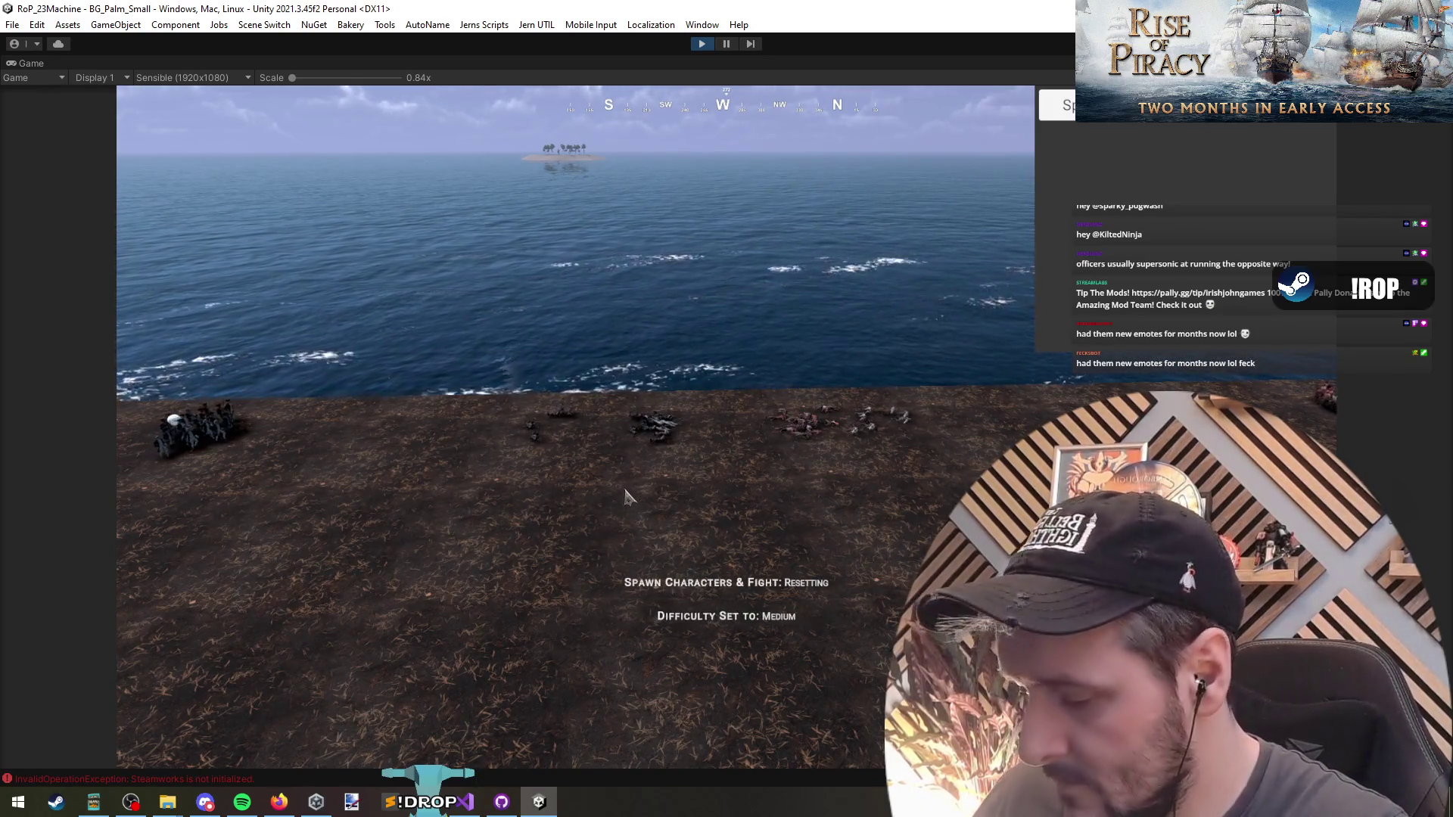
key("2")
key("s")
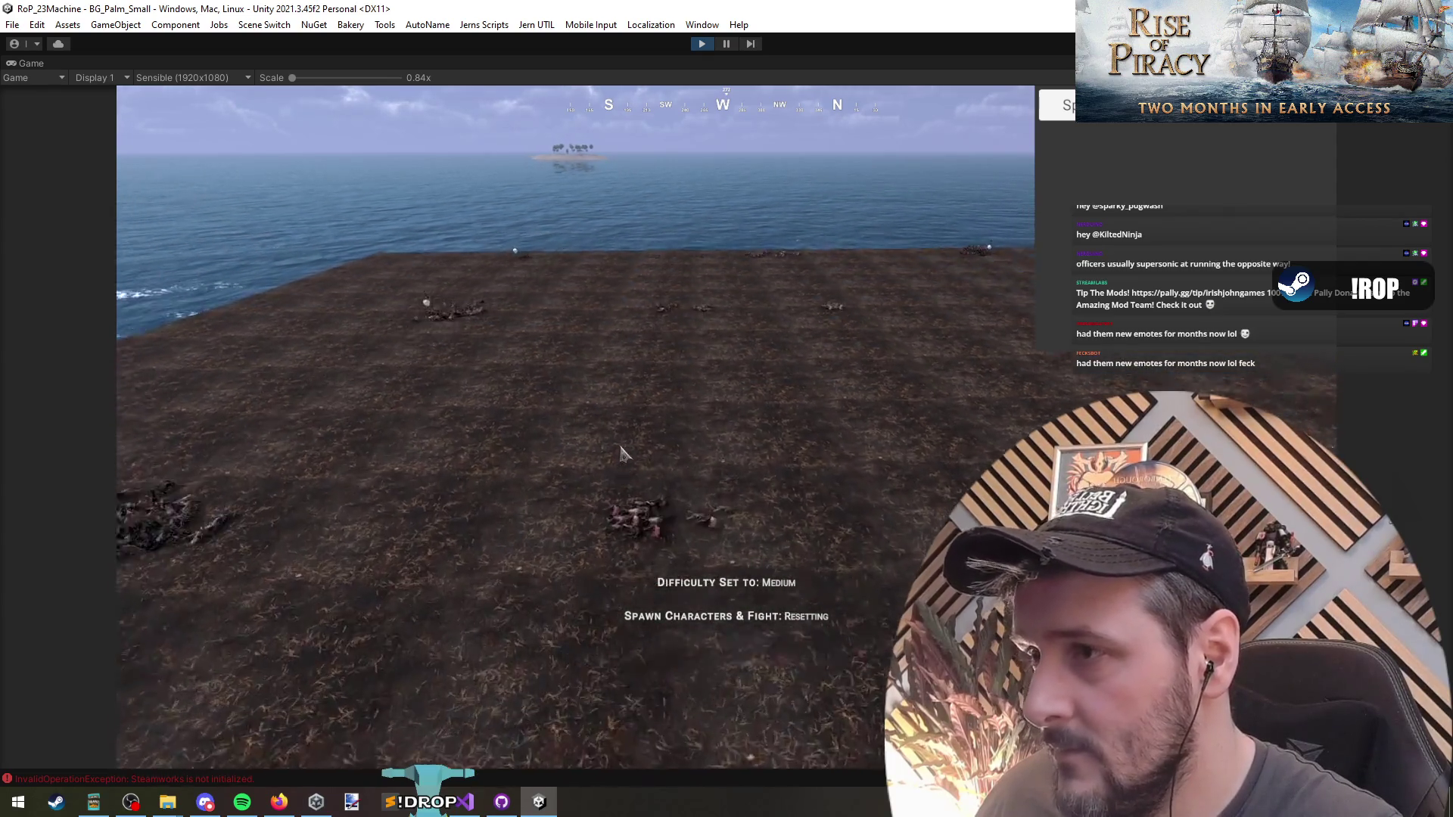
Pan the camera across the field toward the beach to watch the respawned units fight.
key("a")
key("d")
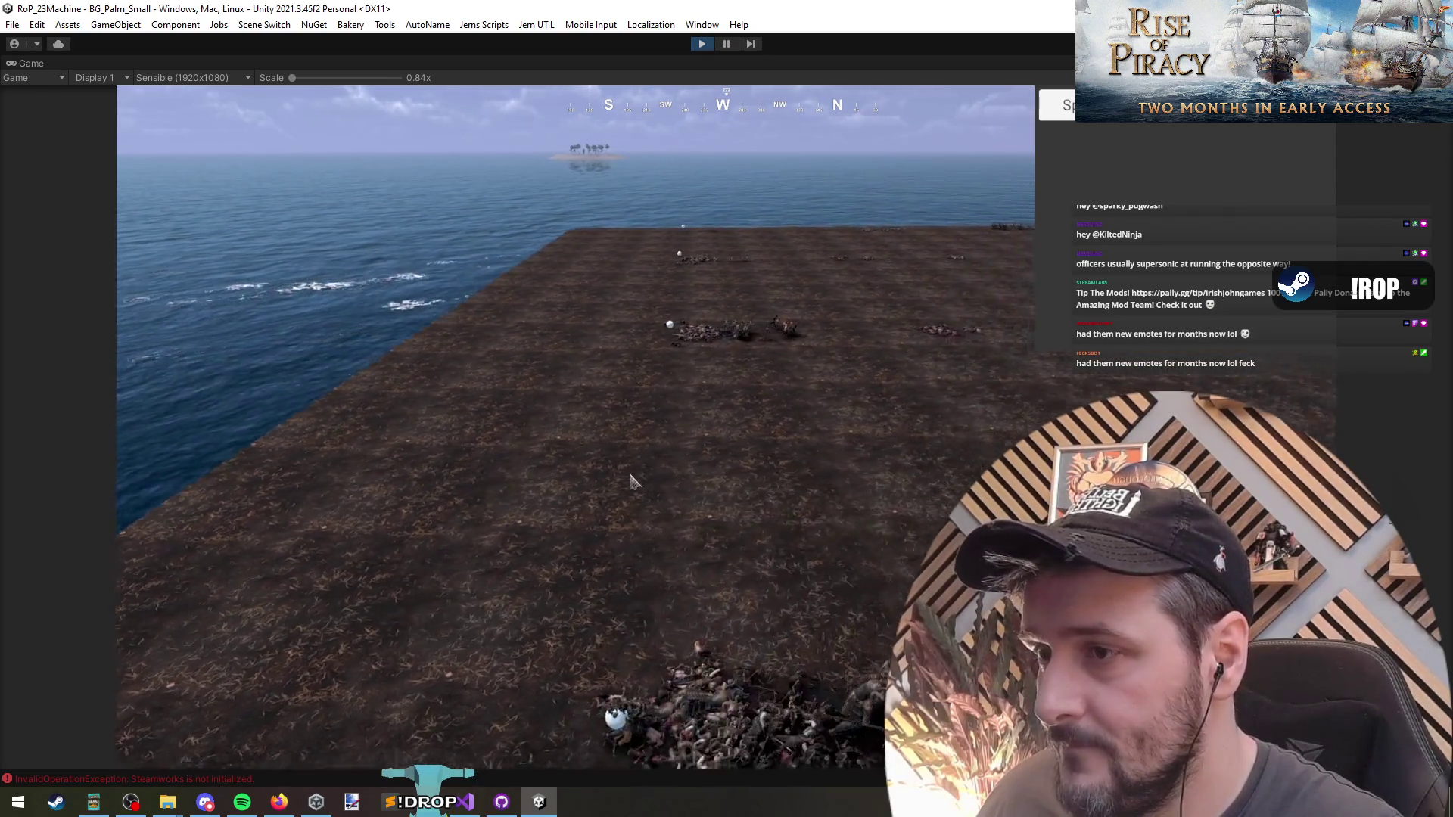
key("s")
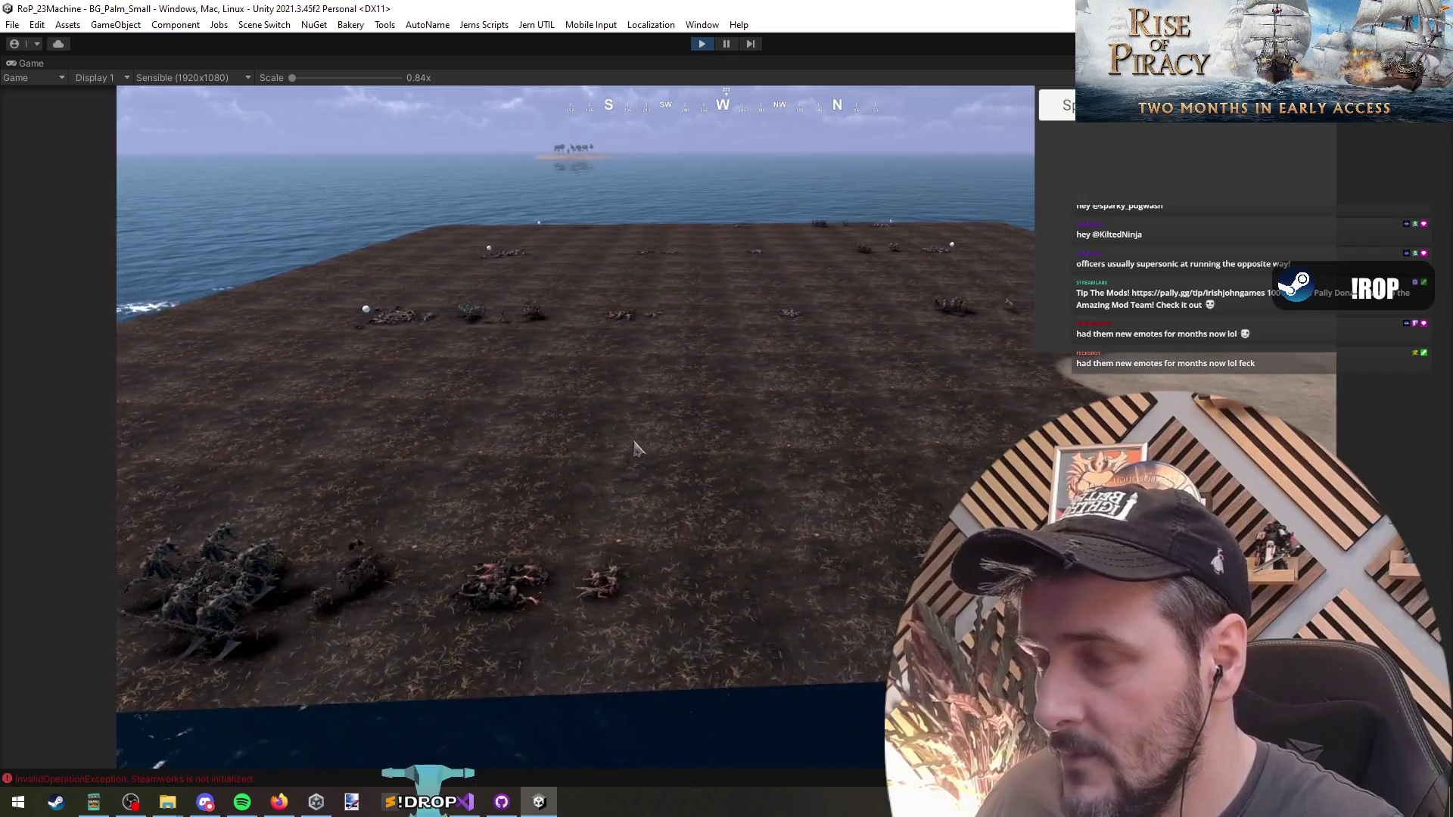
key("d")
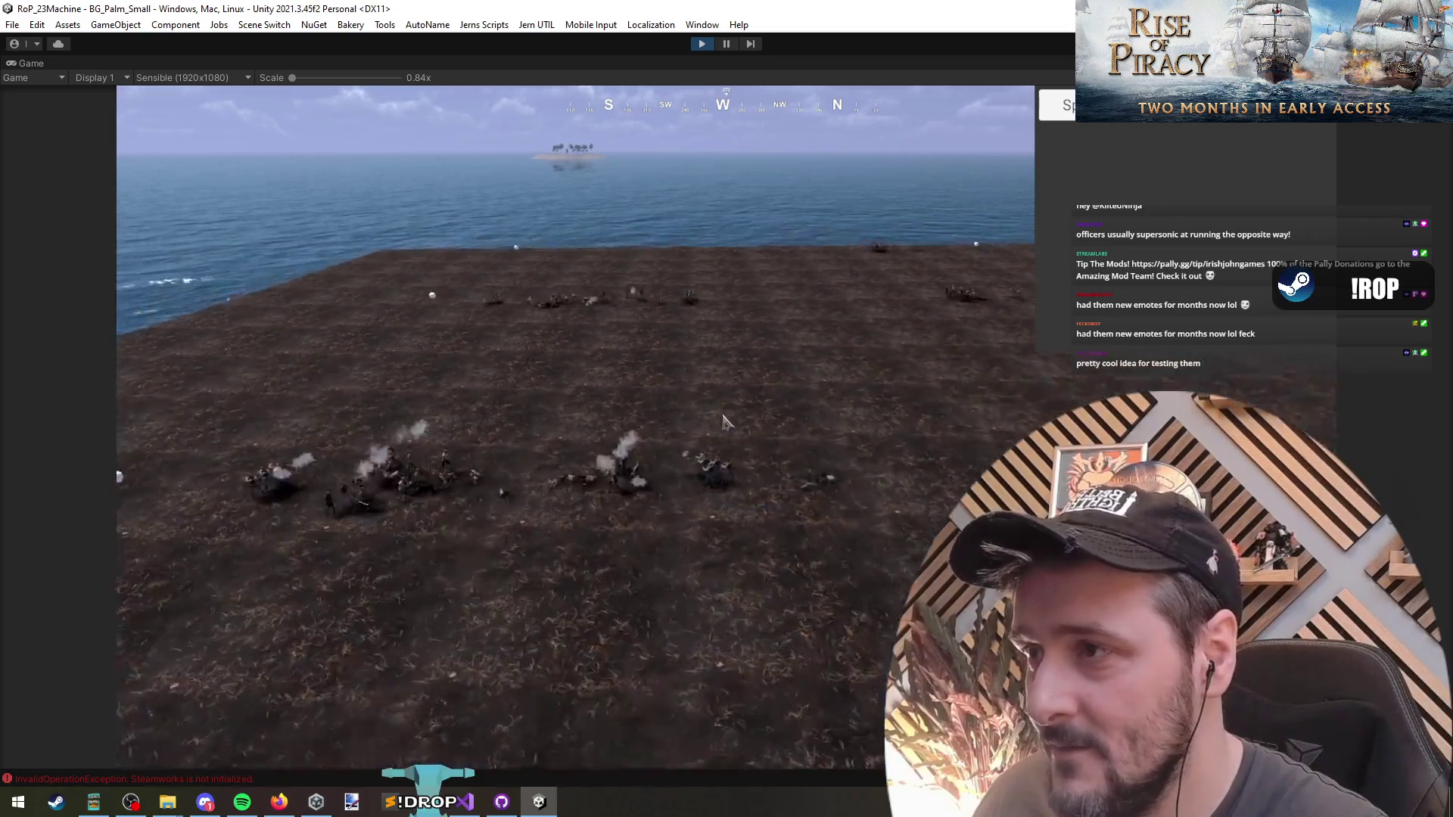
Zoom and pan the camera across the battlefield, then pause the gameplay with Space.
scroll(757, 470, "up", 5)
key("d")
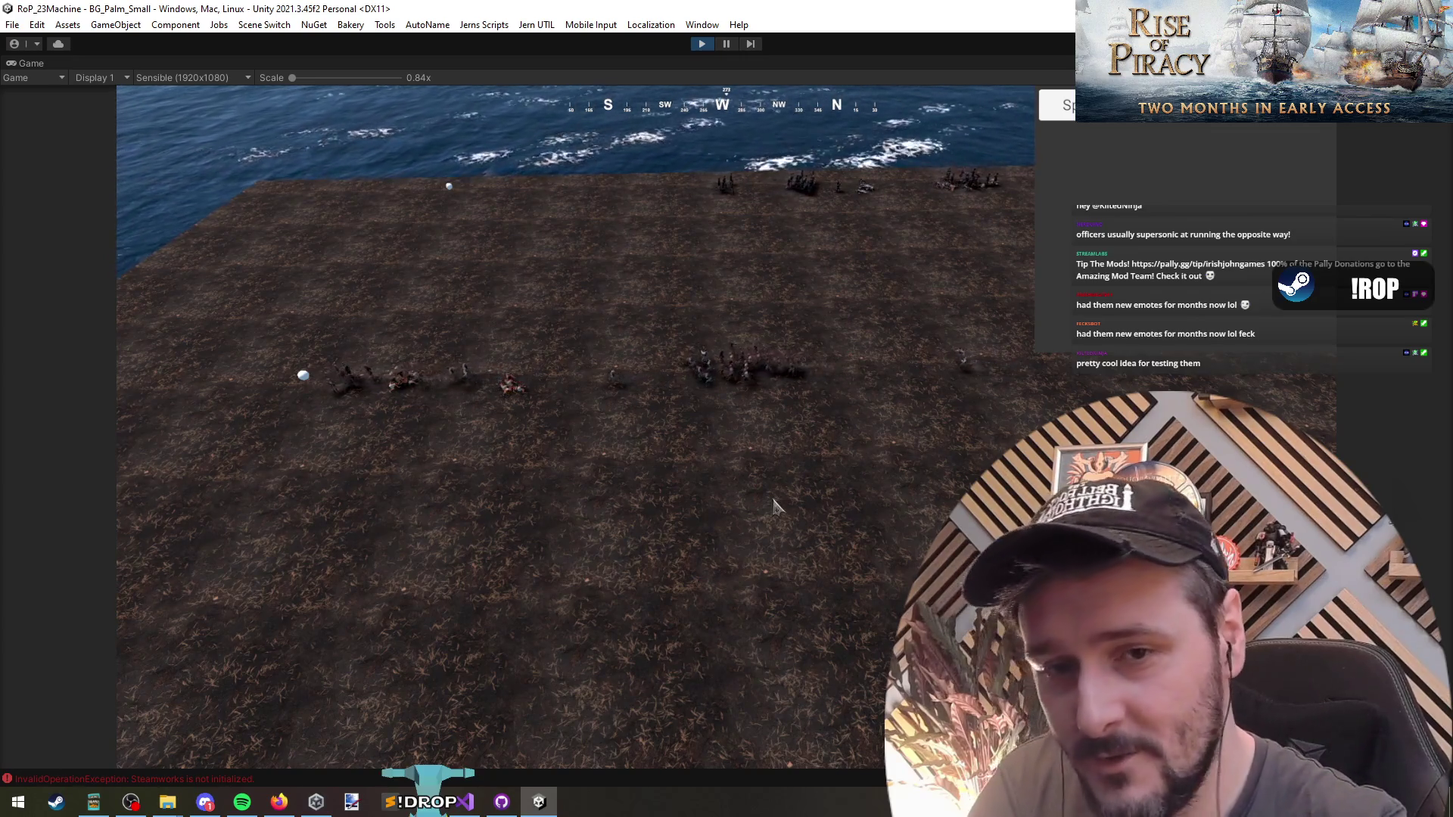
scroll(760, 500, "down", 4)
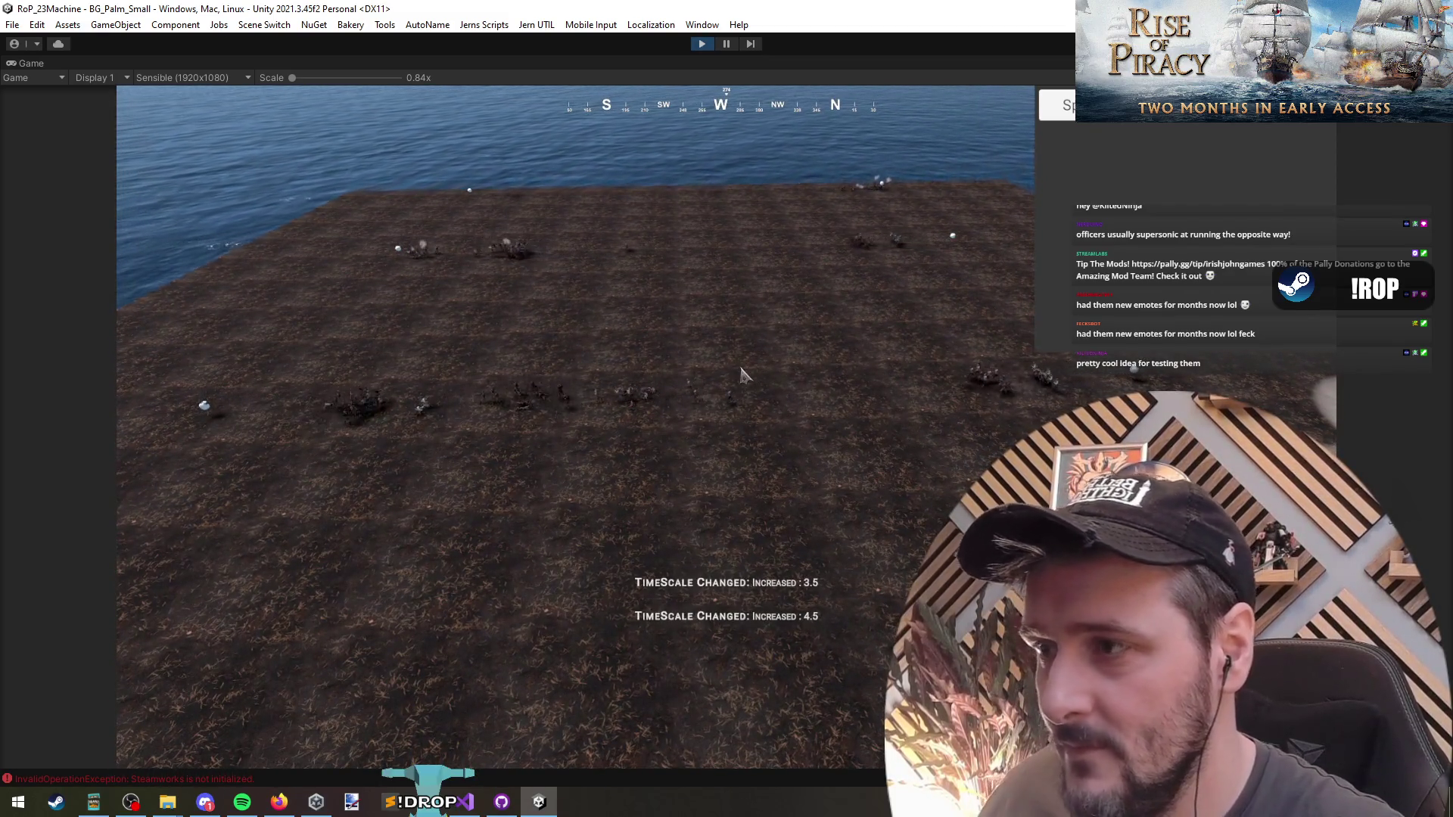
key("space")
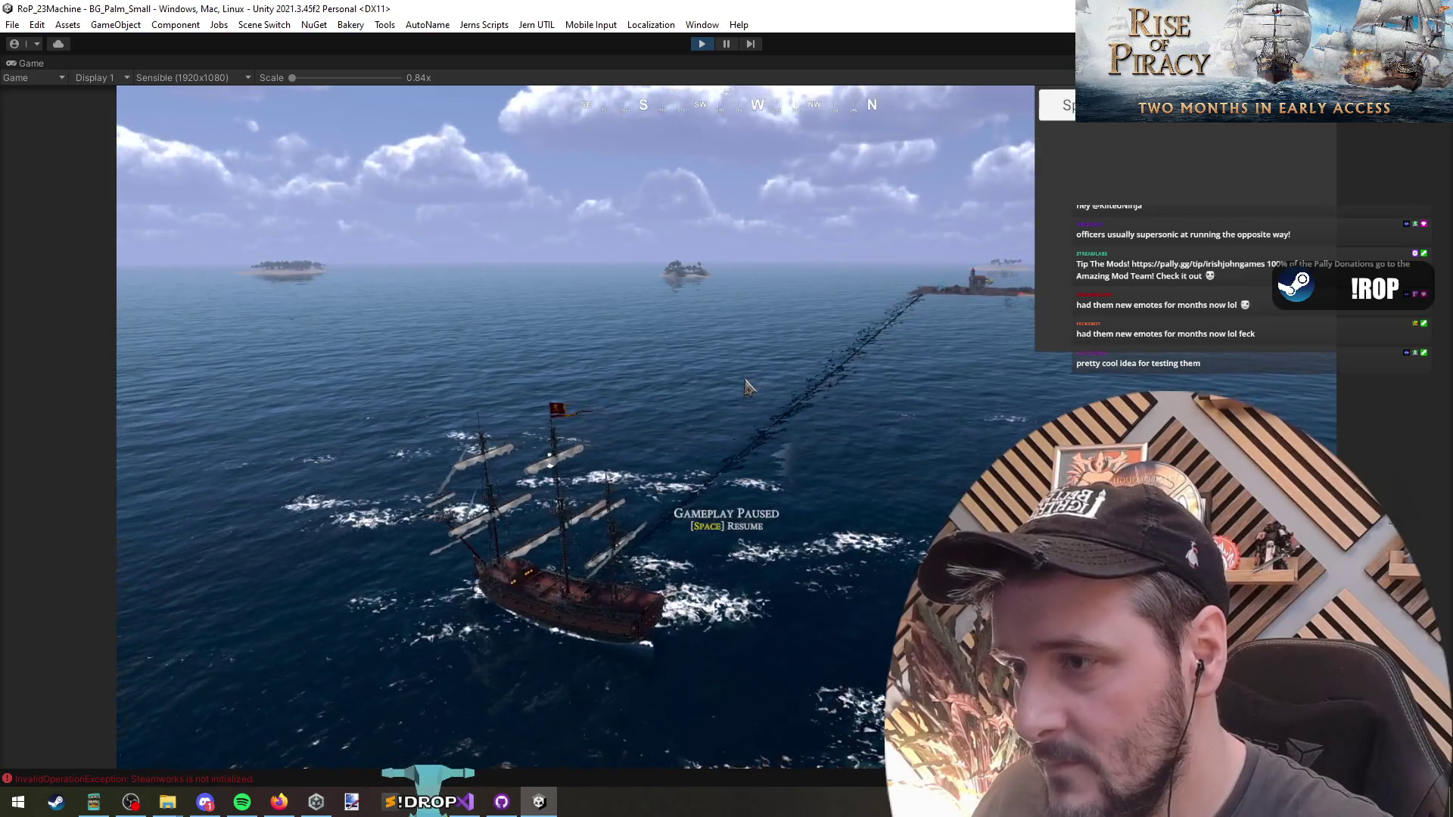
key("space")
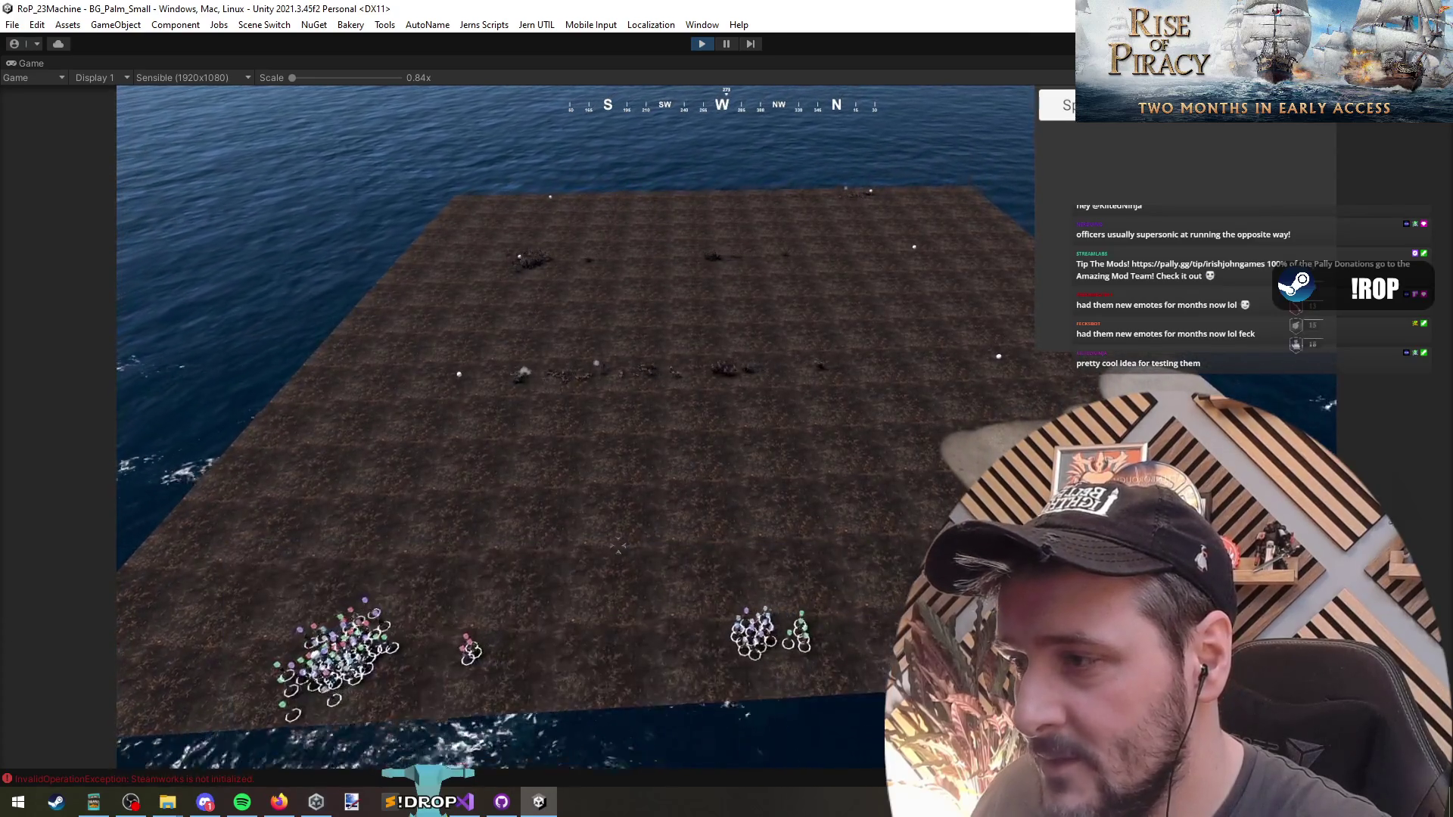
Select unit groups on the field and along the shore, turn the camera left with Q, then clear the selection.
left_click_drag(573, 472, 573, 472)
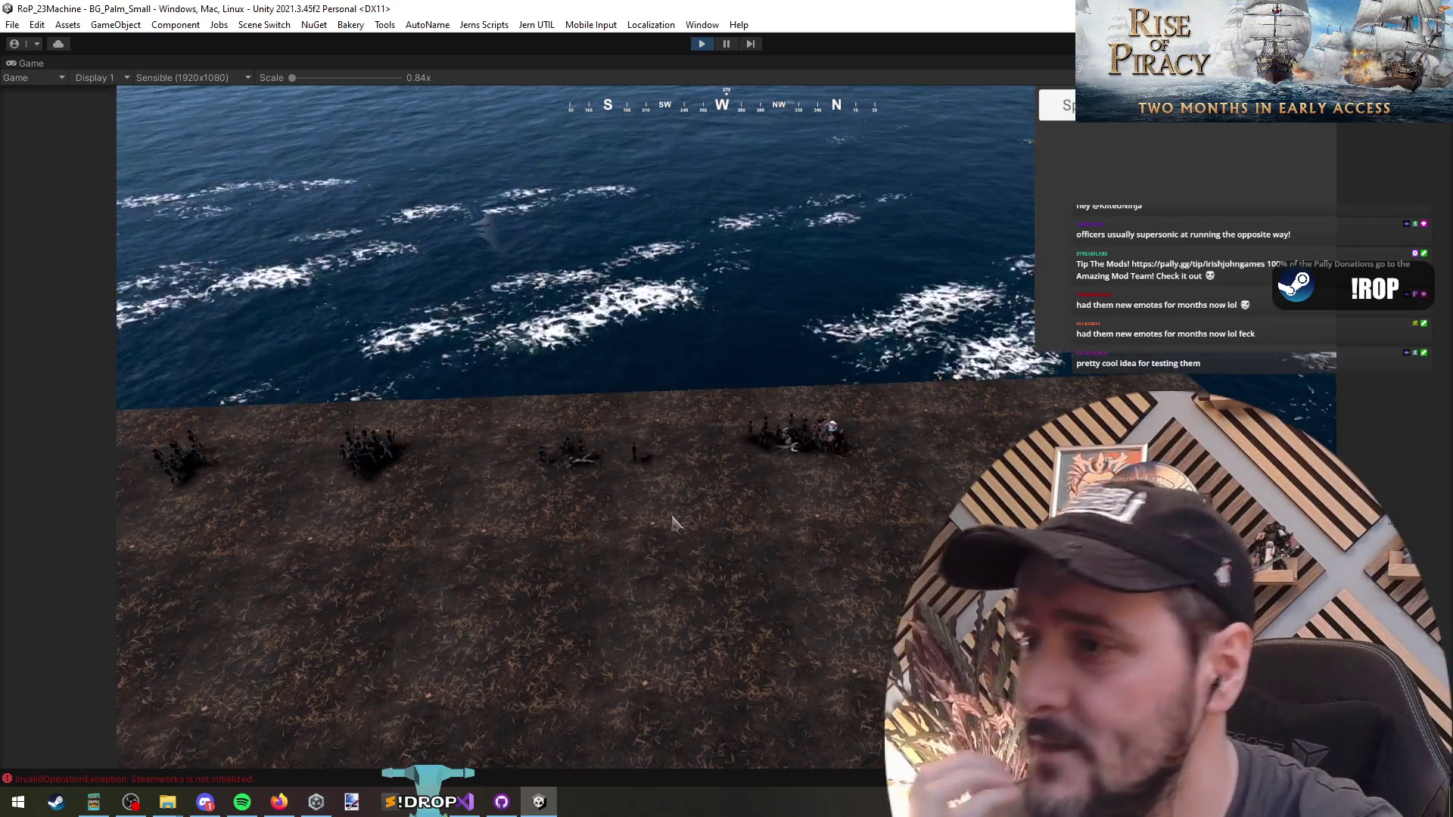
left_click_drag(464, 429, 771, 586)
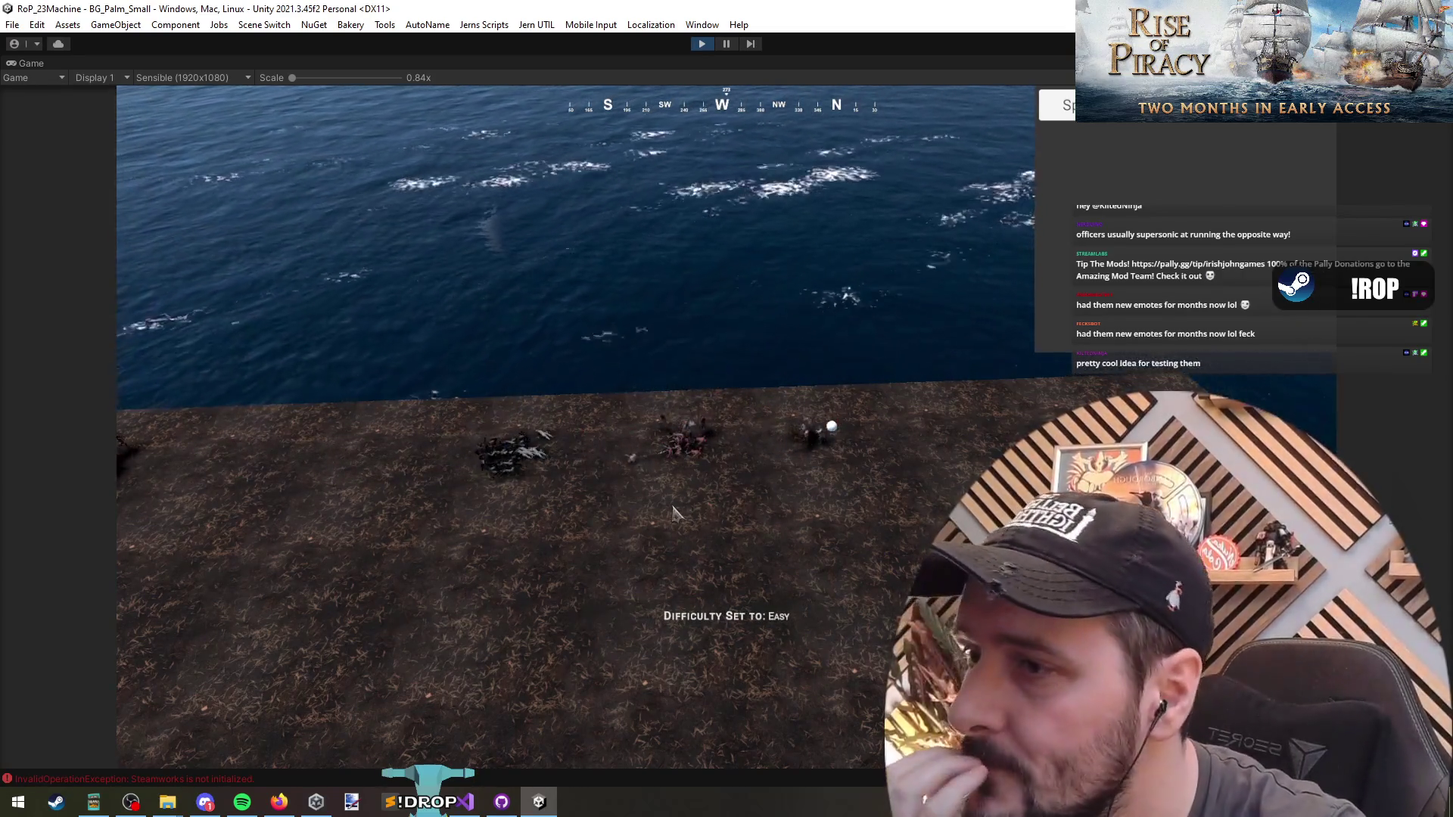
key("q")
key("q")
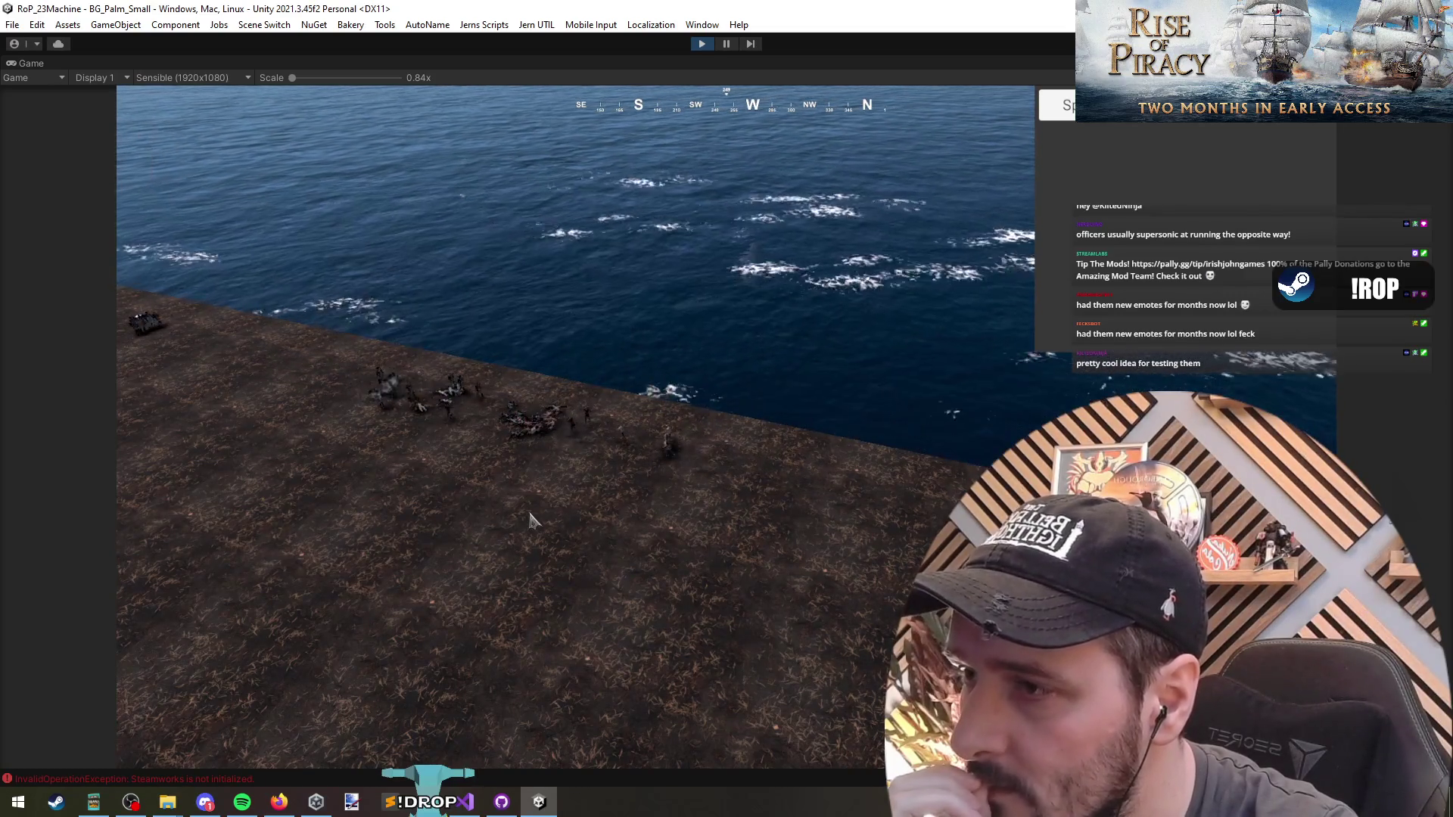
left_click_drag(474, 354, 511, 375)
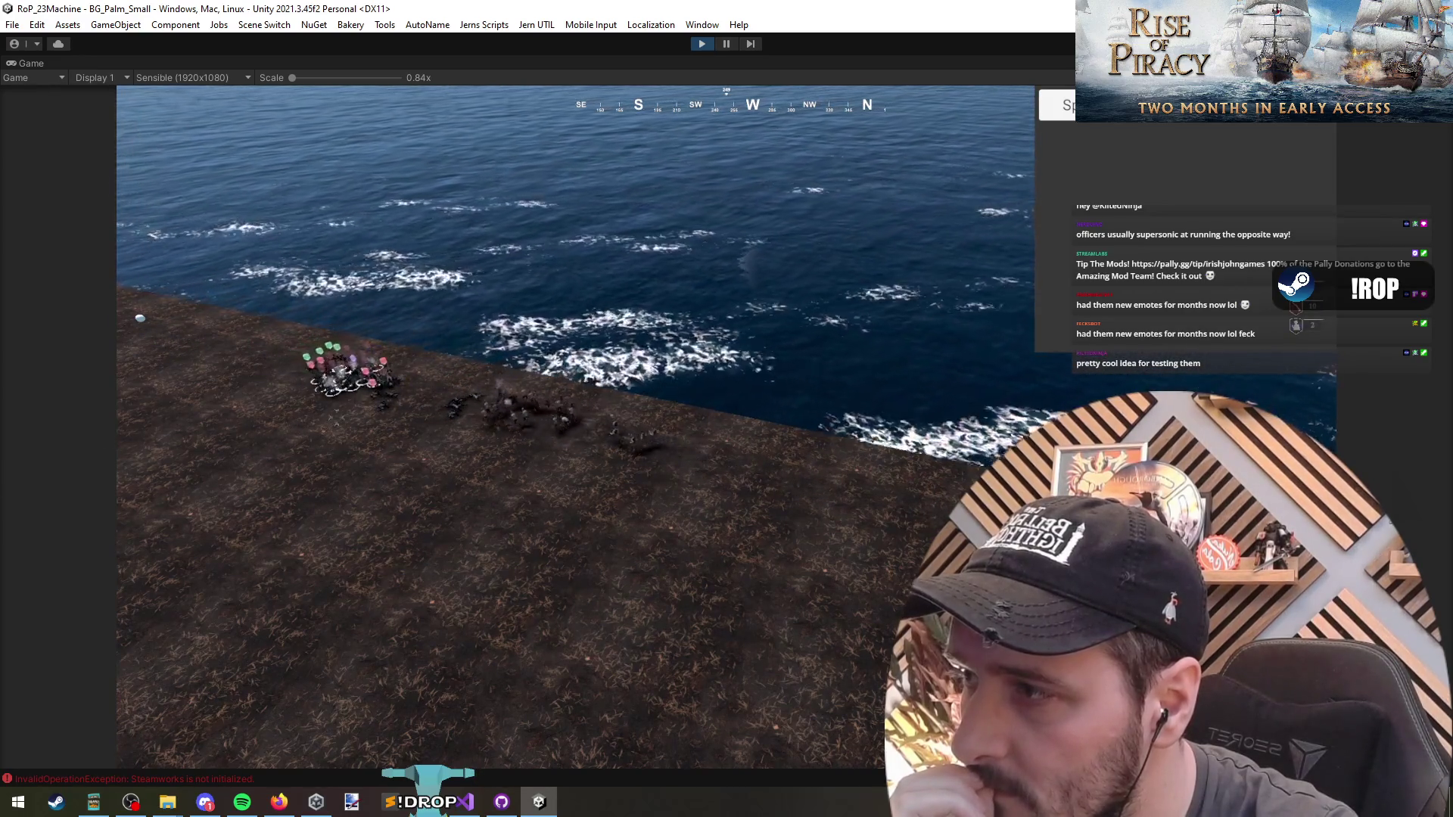
left_click(397, 462)
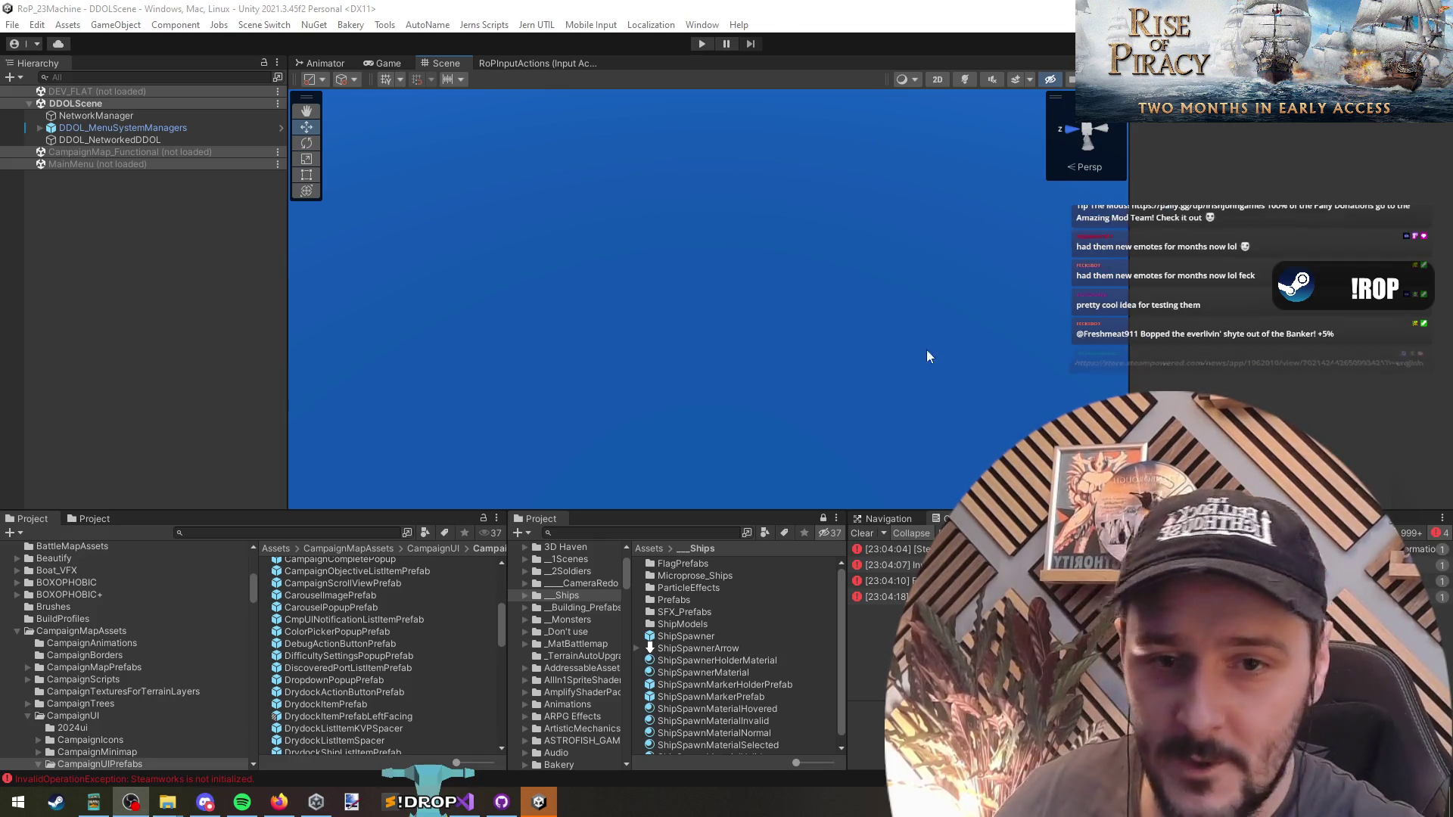
Press Play to restart the game, then switch to the web browser with Alt+Tab.
left_click(701, 43)
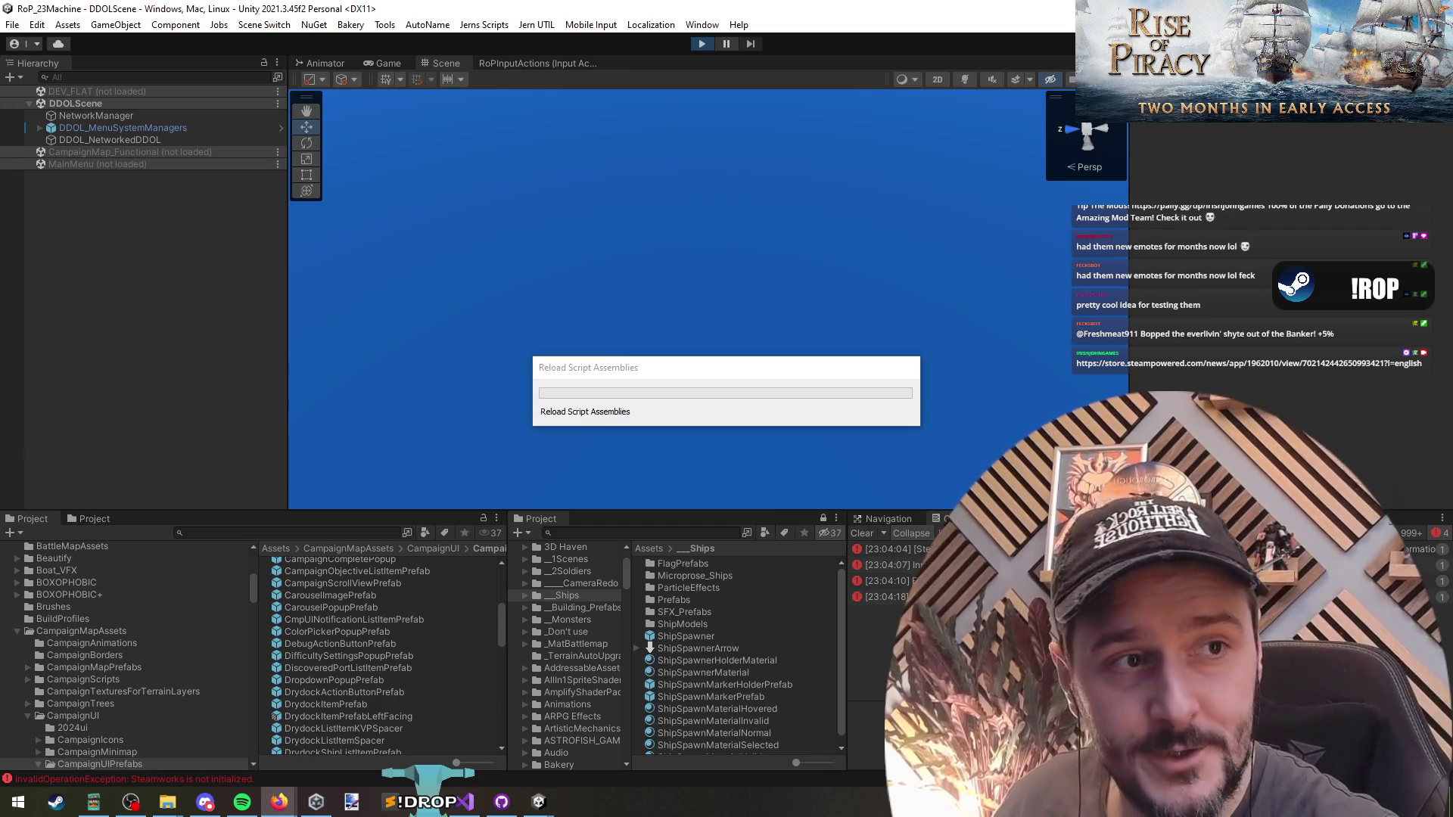
key("alt+Tab")
Rate the Space Scavenger 2 demo update up on the Steam store page.
scroll(70, 360, "down", 15)
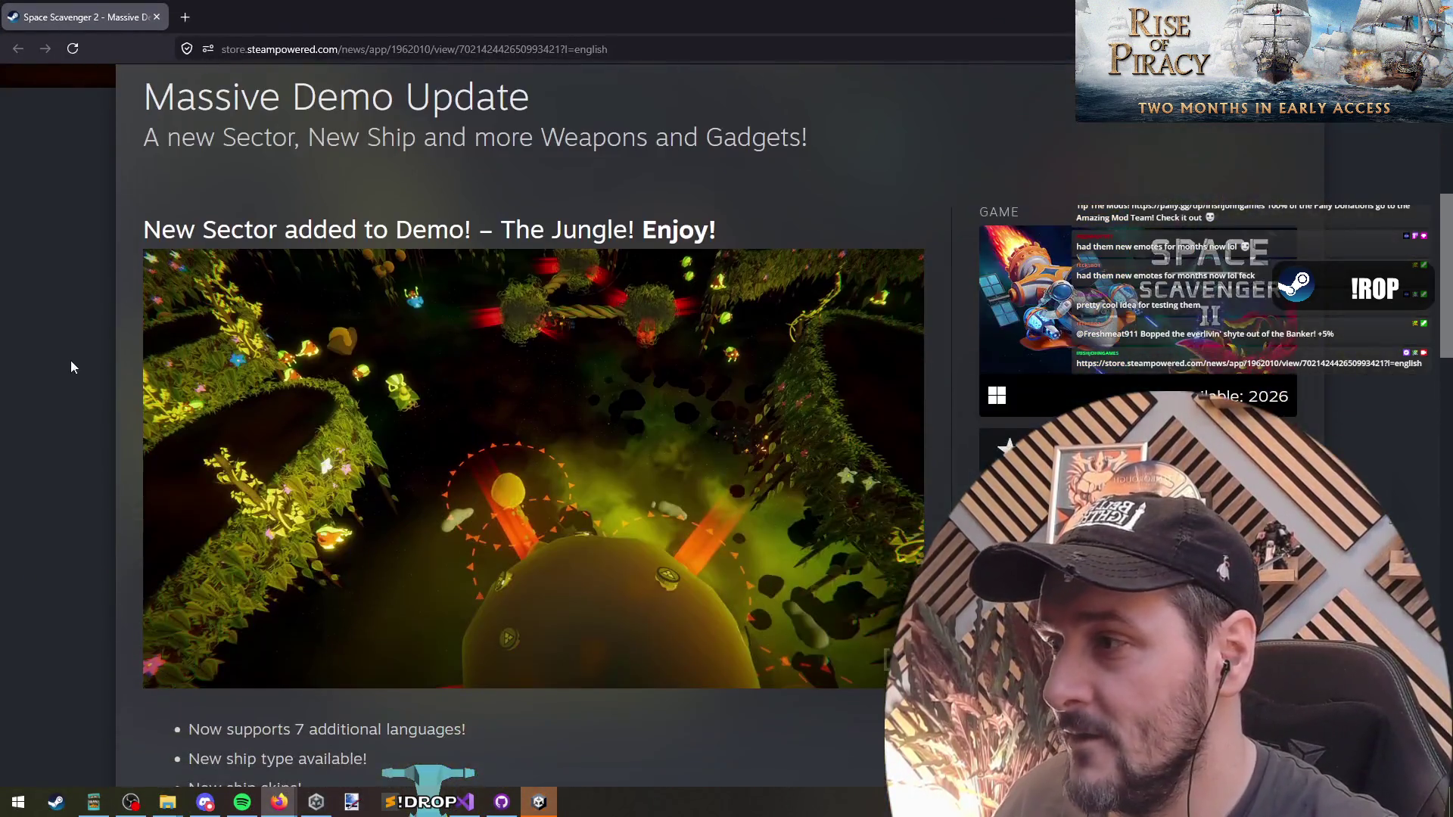
scroll(76, 422, "down", 7)
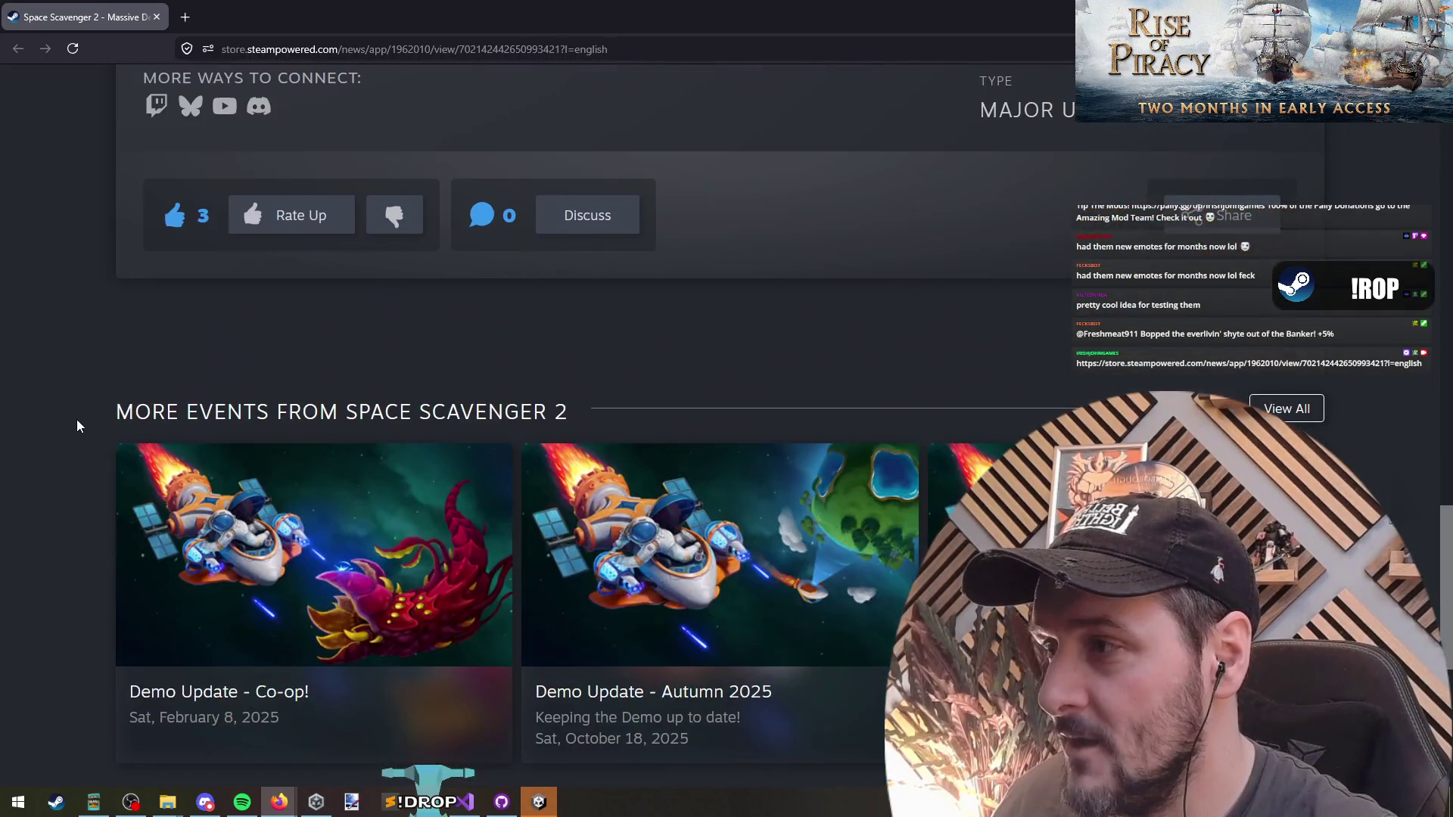
left_click(295, 217)
scroll(295, 365, "up", 2)
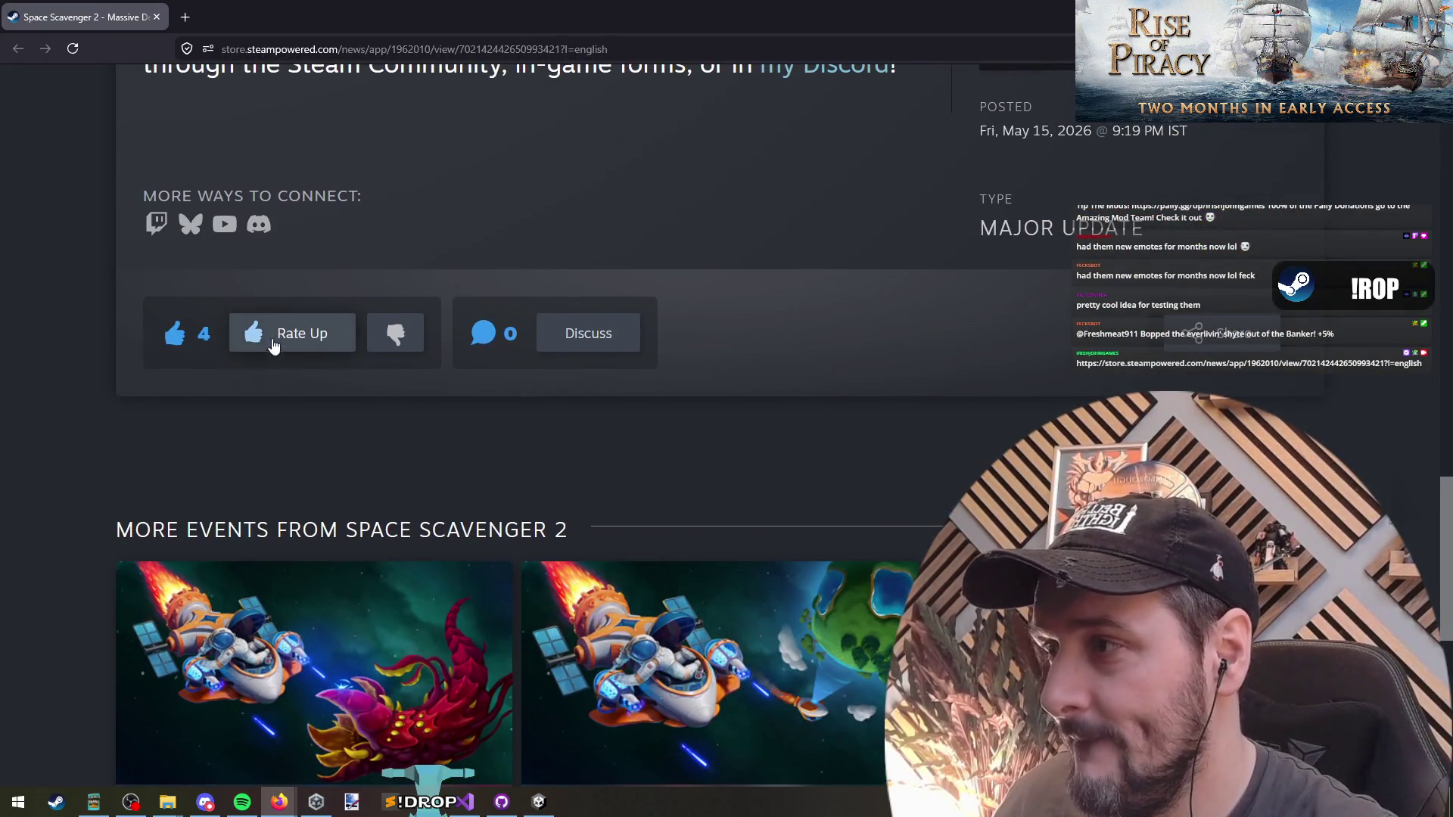
Post a 'Great work!' reply in the update's discussion.
left_click(588, 334)
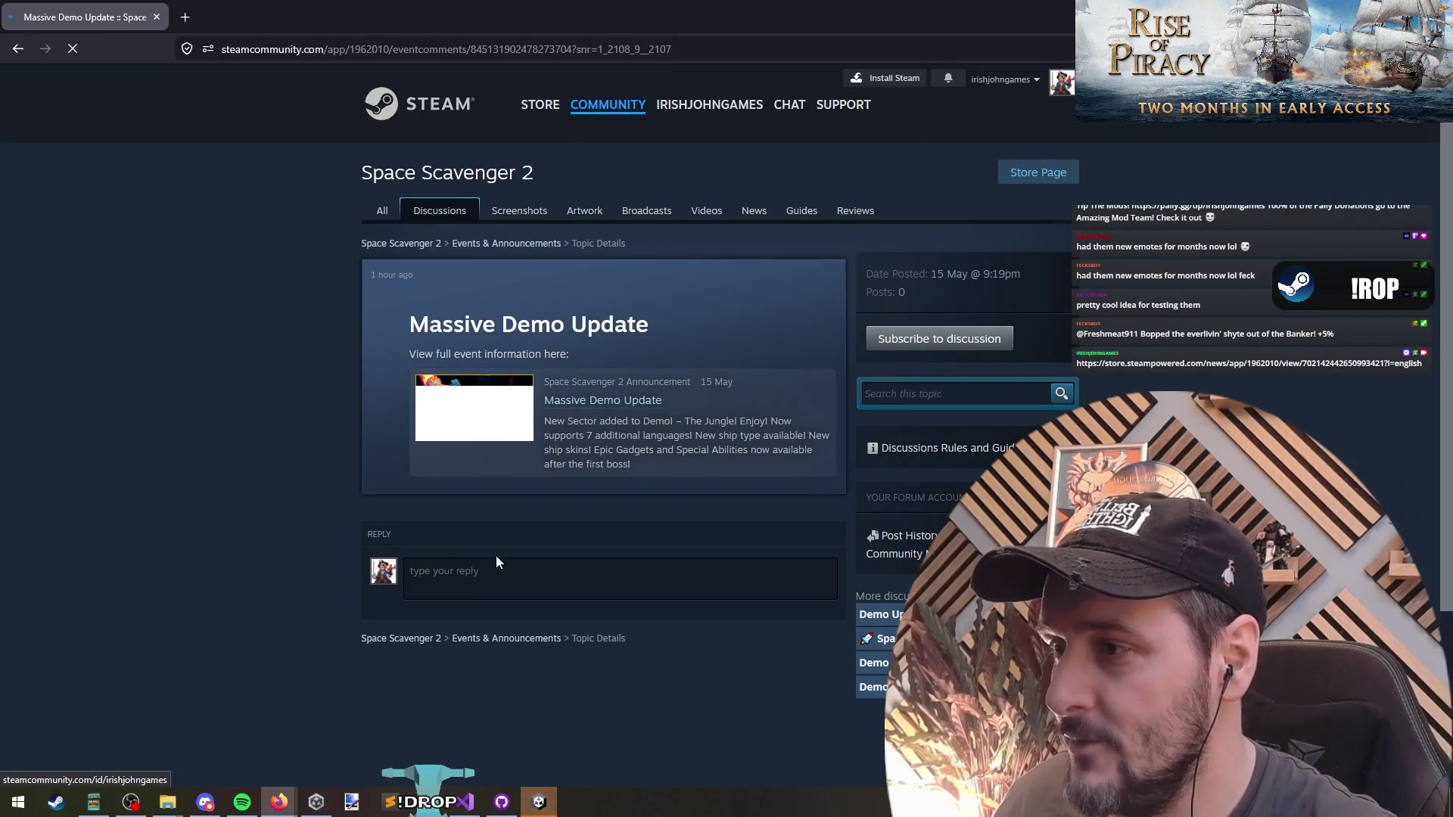
left_click(496, 566)
type("Great work!")
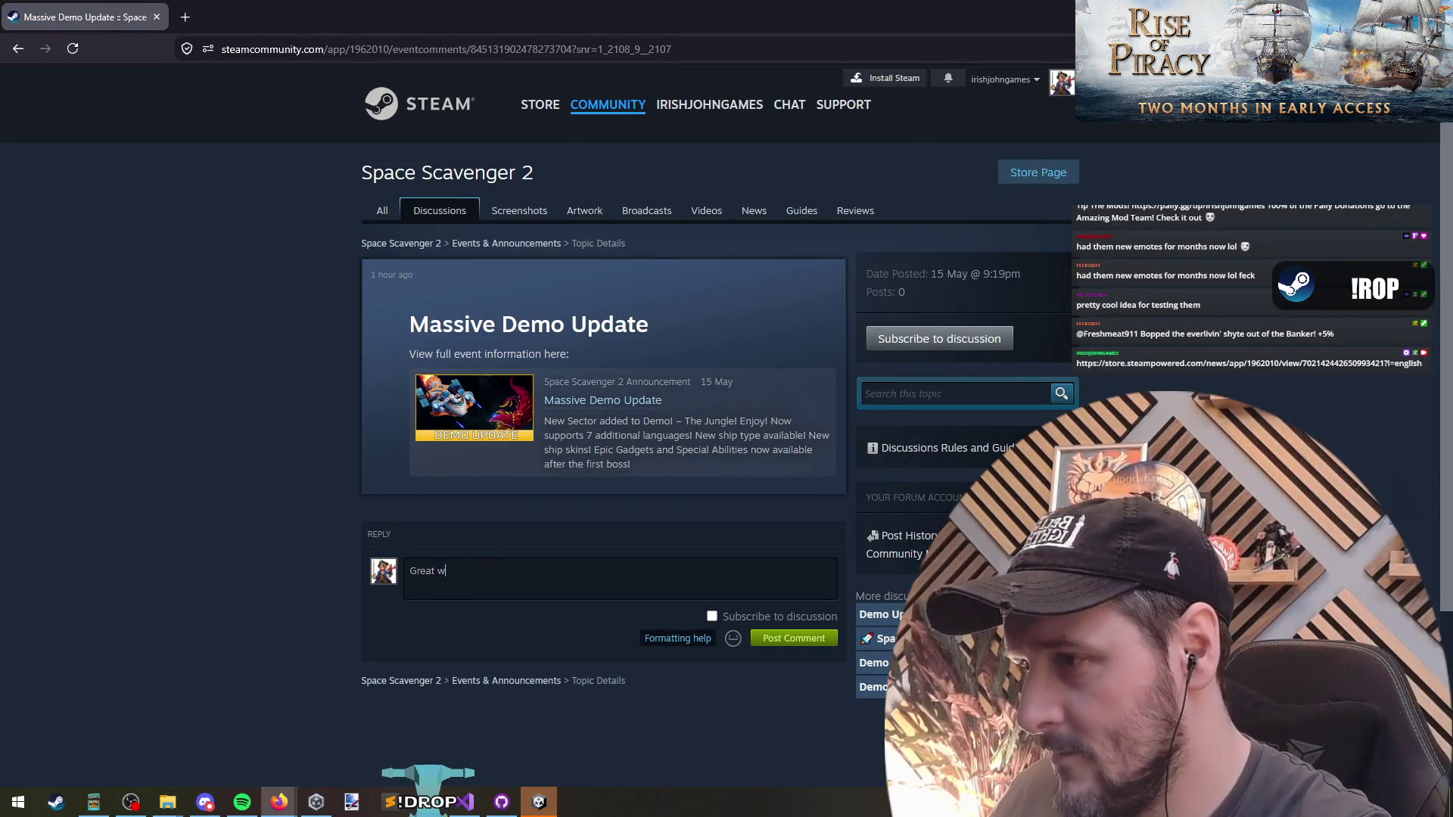
left_click(794, 638)
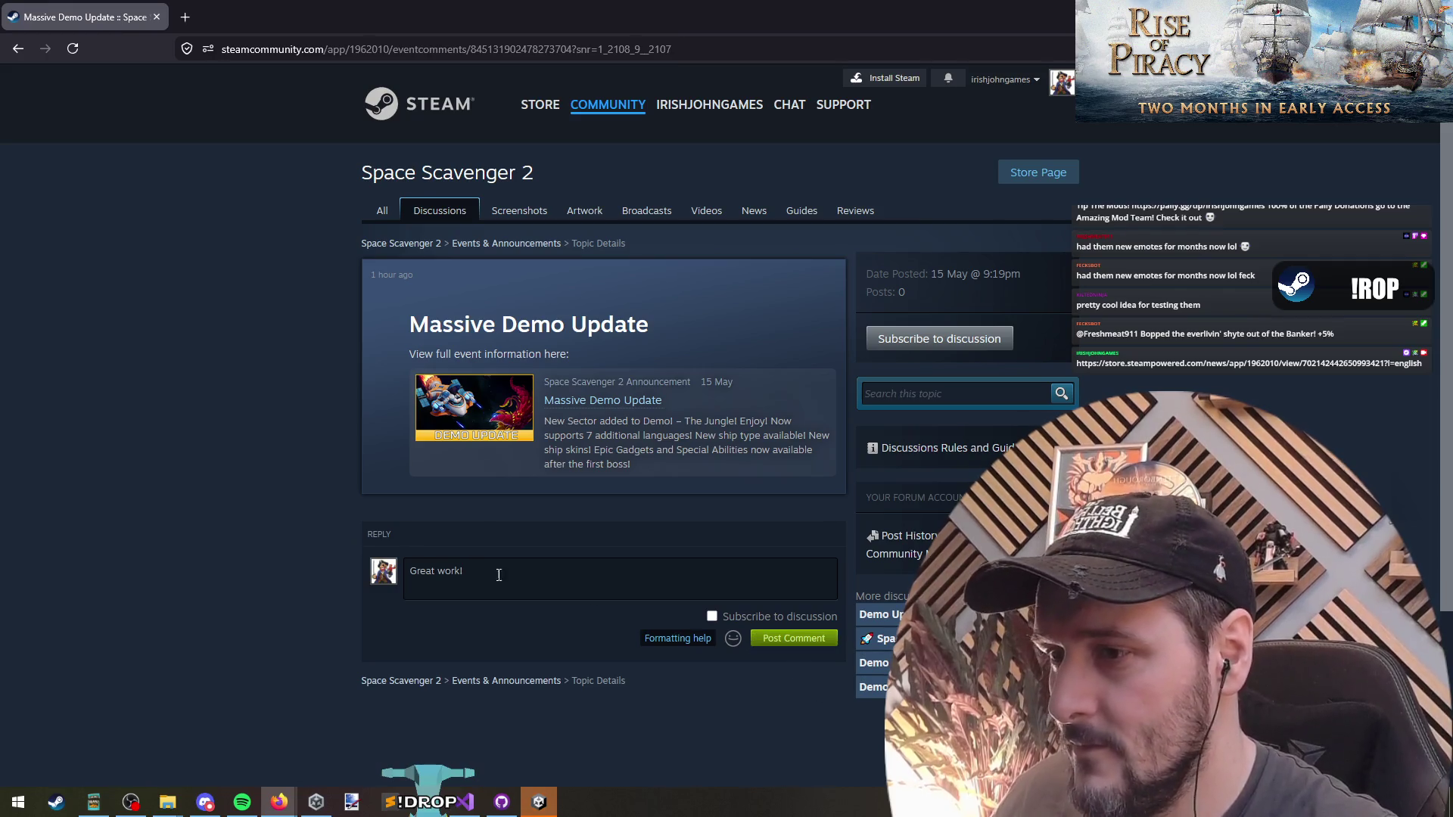
Open the Massive Demo Update event and follow Space Scavenger 2.
left_click(379, 379)
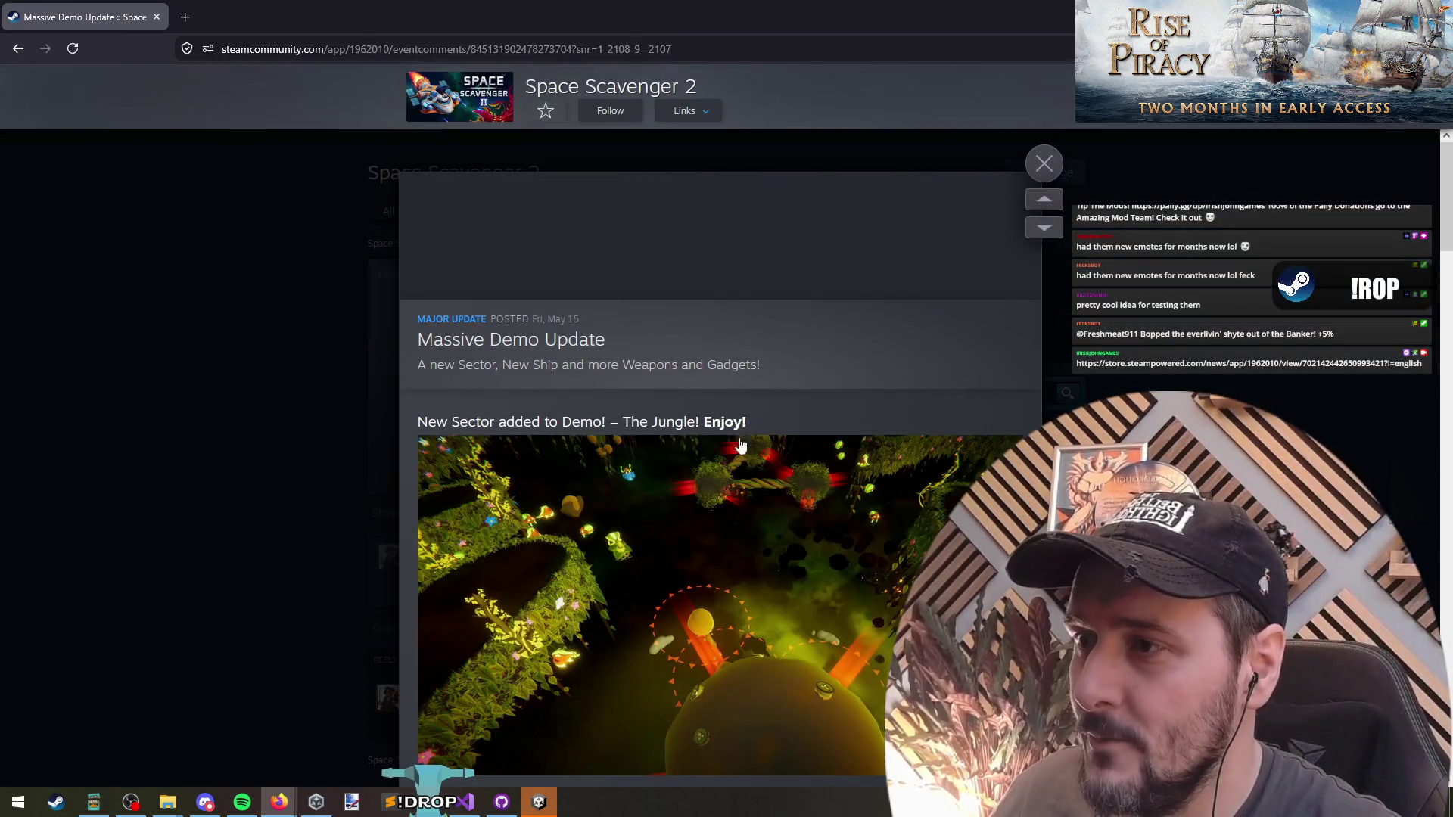
scroll(588, 482, "down", 10)
left_click(547, 111)
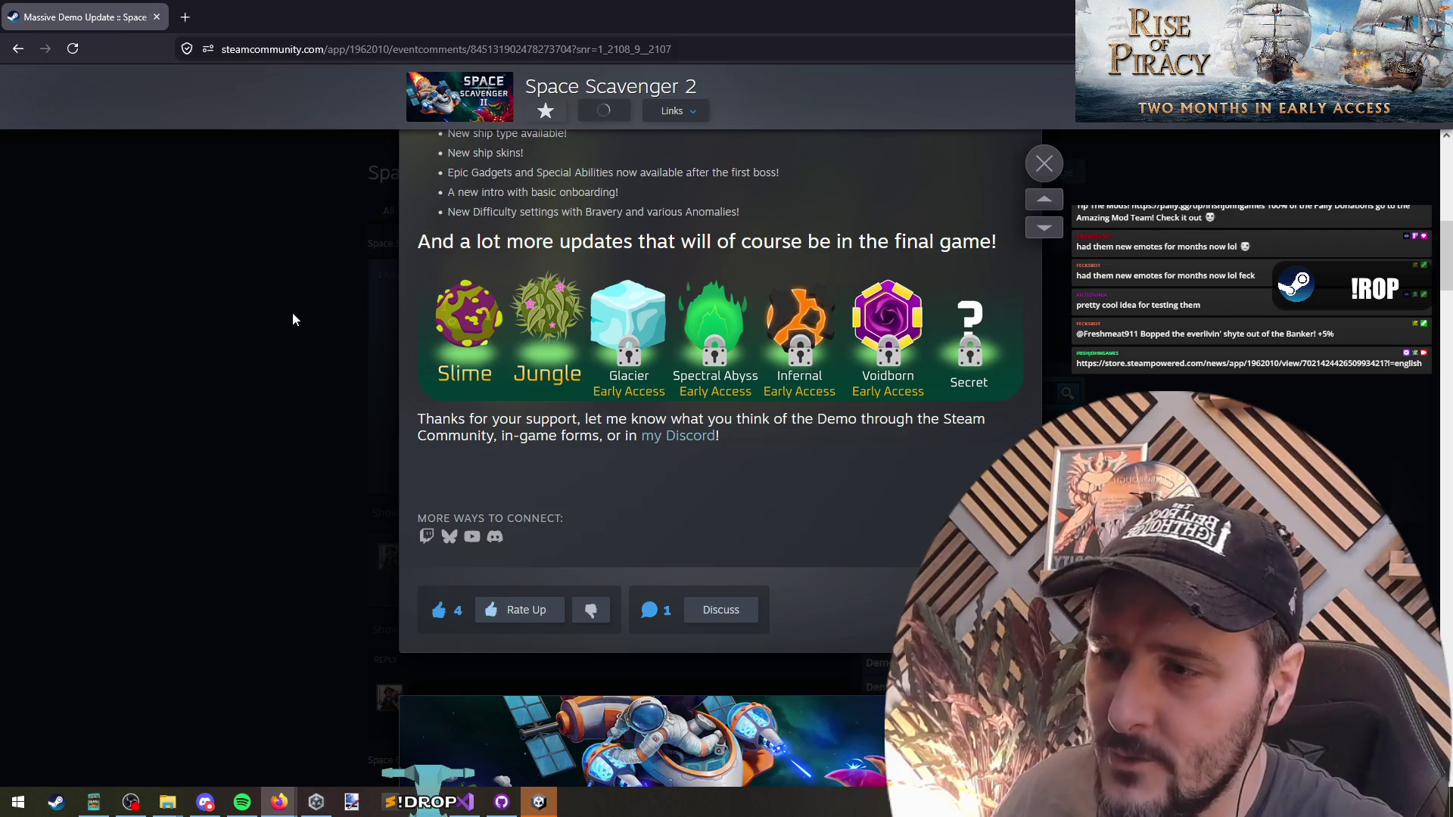
left_click(257, 379)
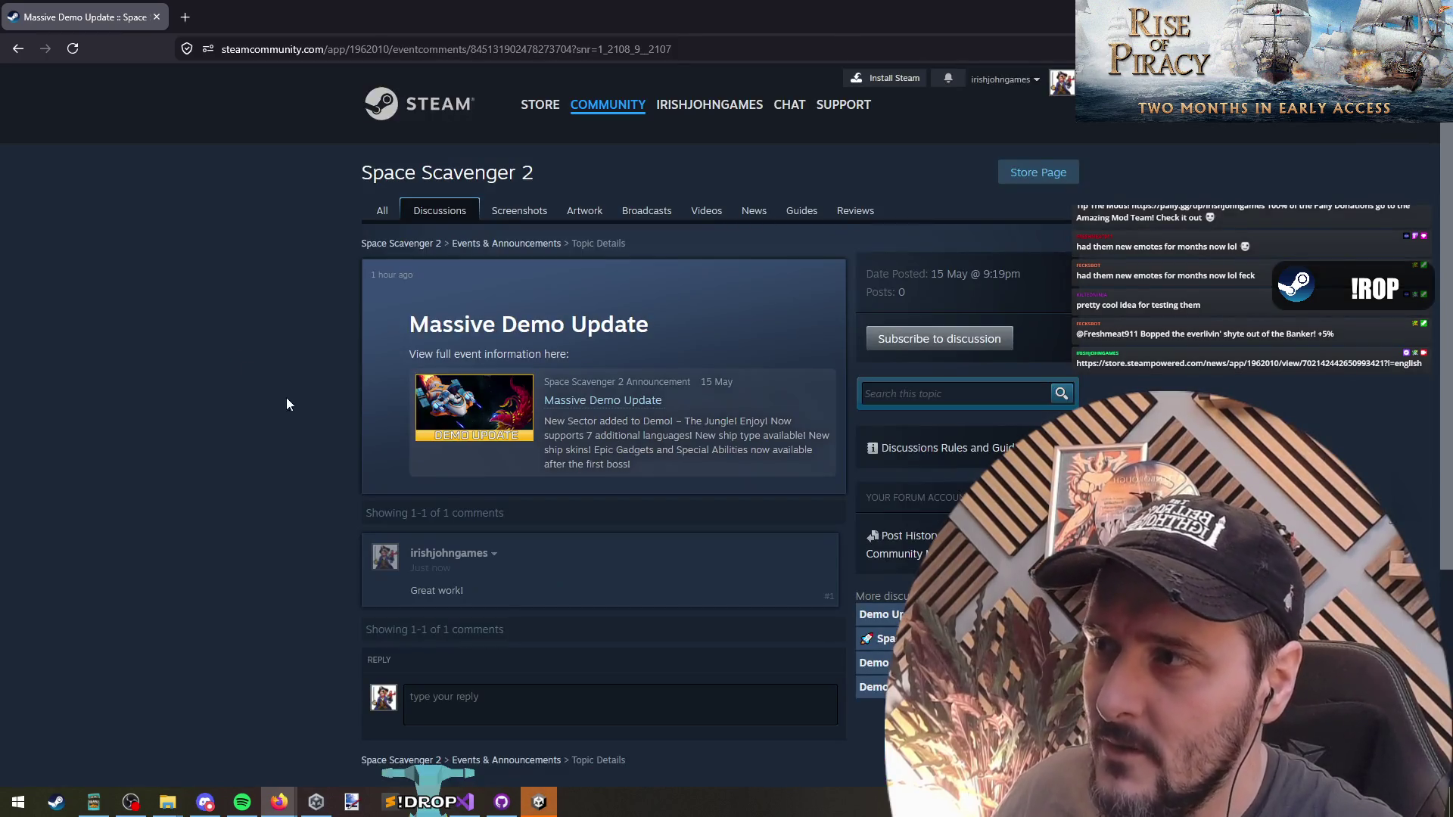
Browse the Space Scavenger 2 community hub.
left_click(376, 246)
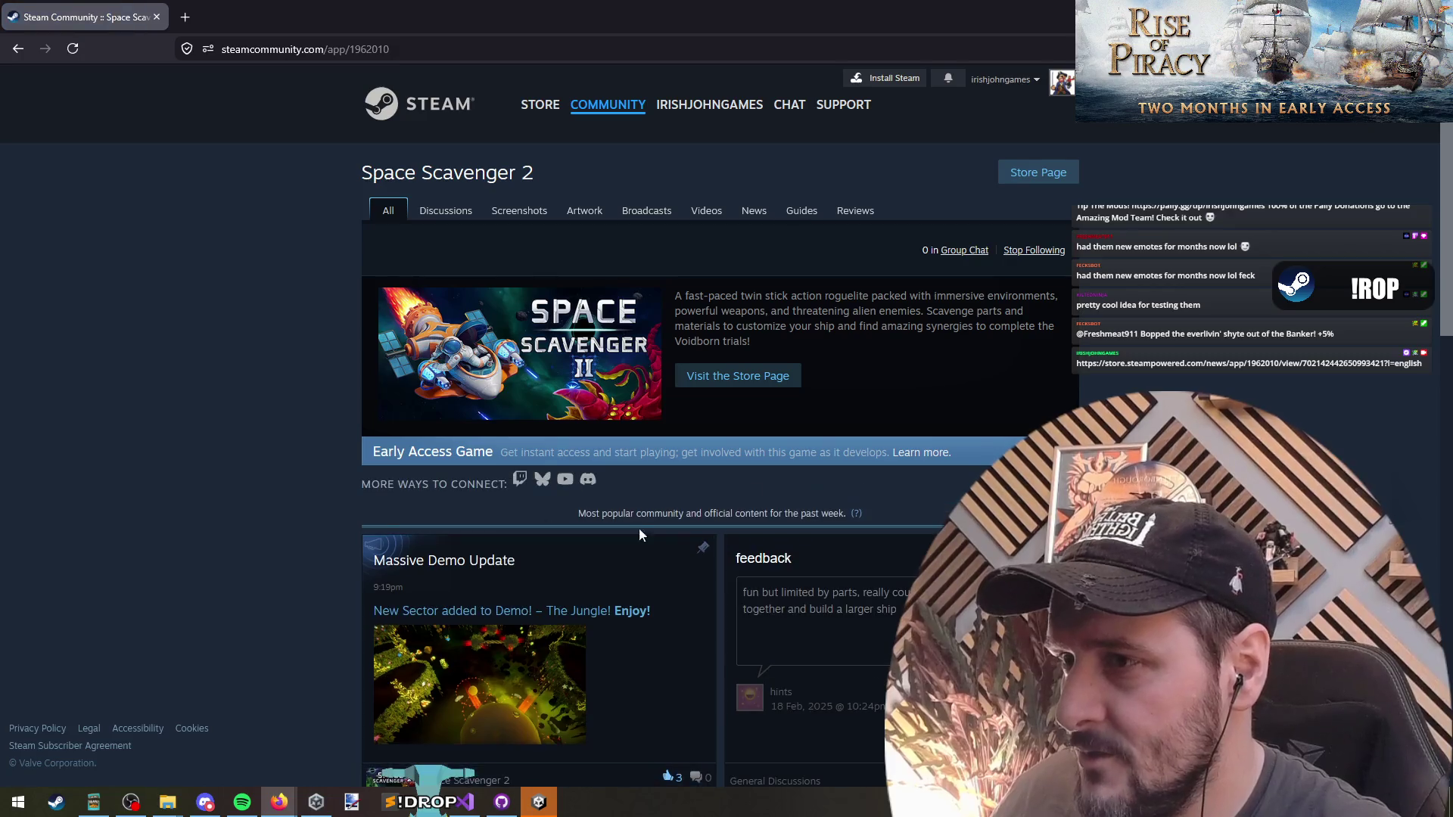
scroll(210, 471, "down", 5)
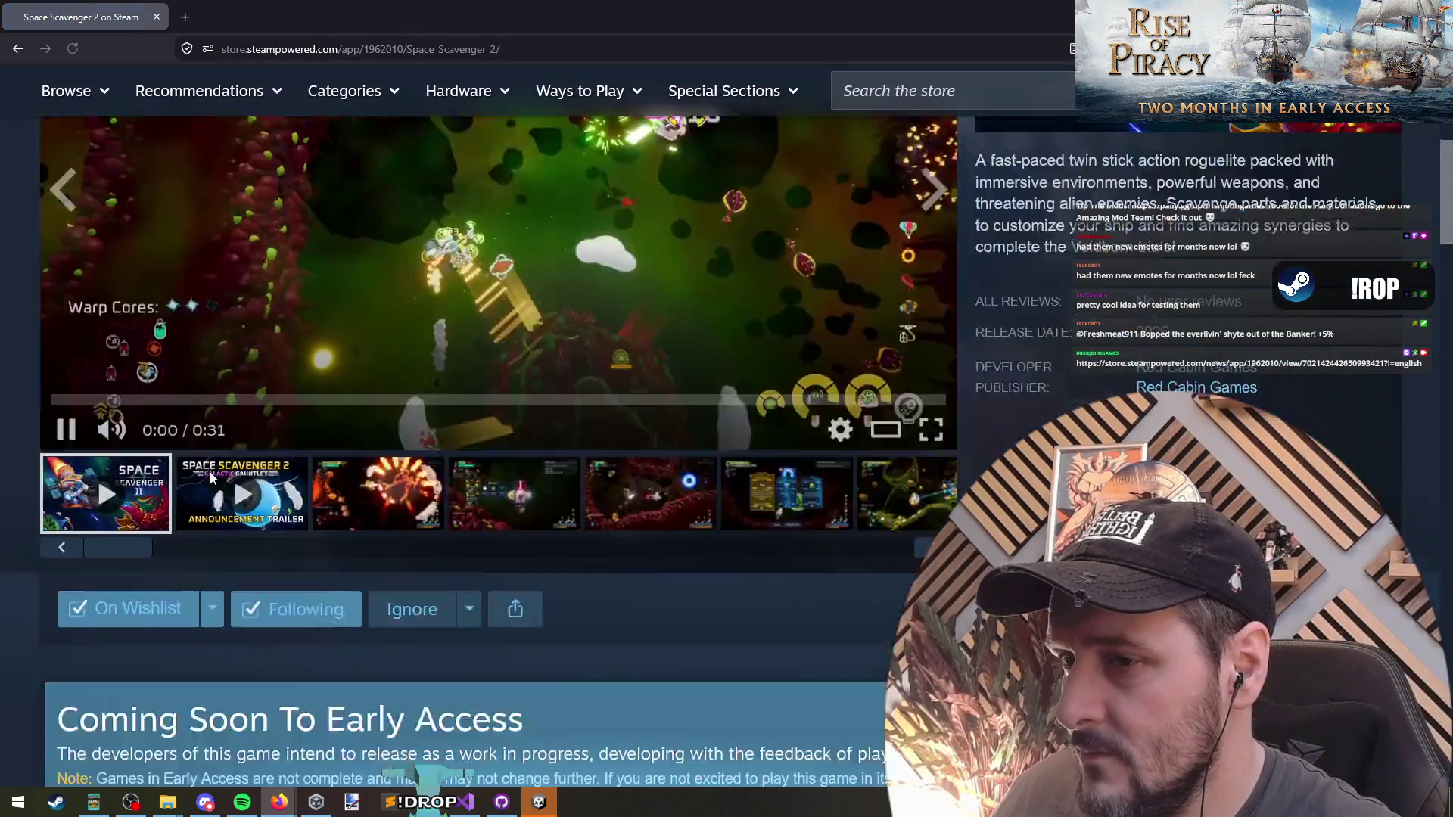
scroll(297, 407, "up", 7)
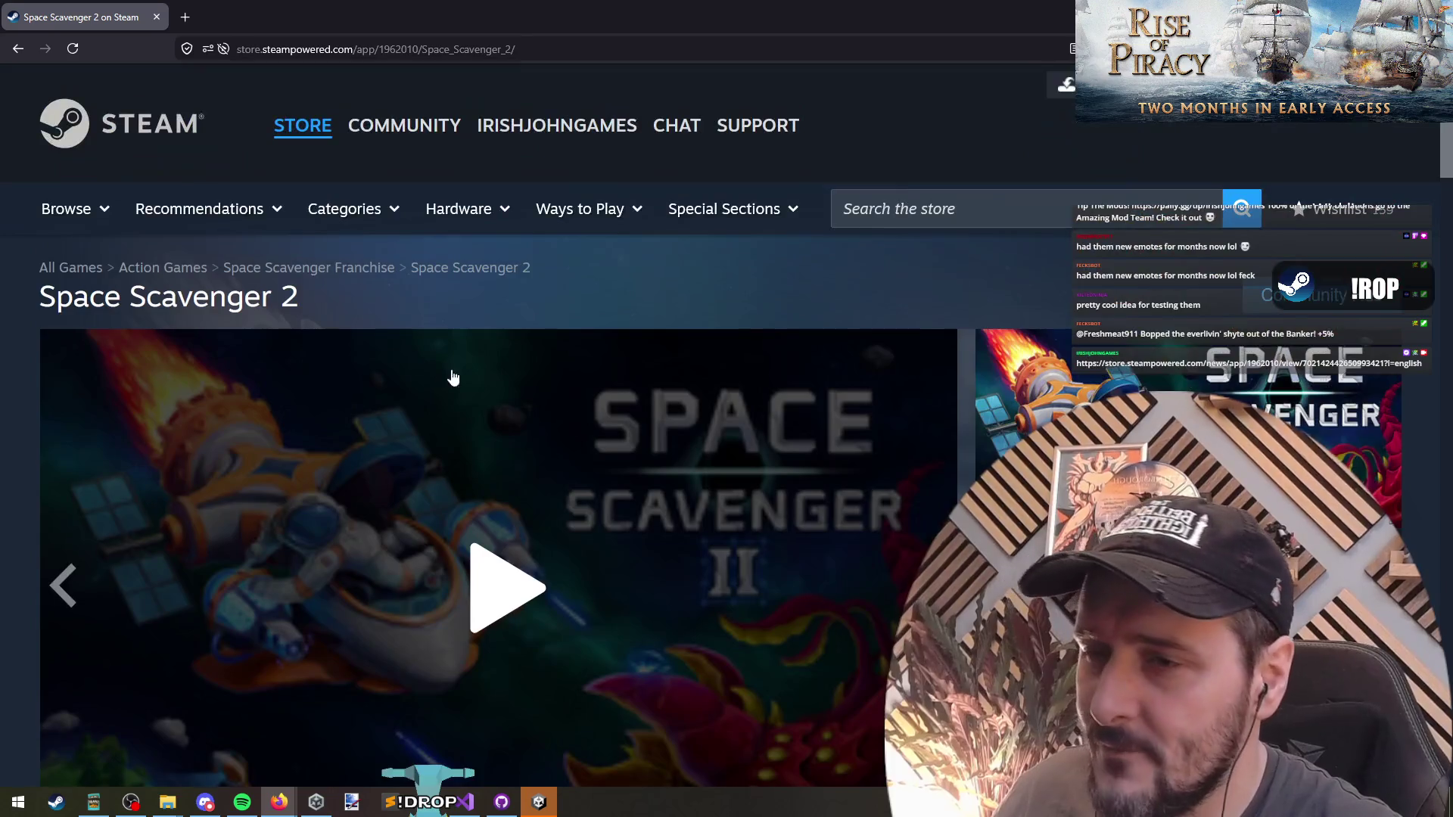
scroll(476, 318, "down", 3)
scroll(488, 325, "down", 8)
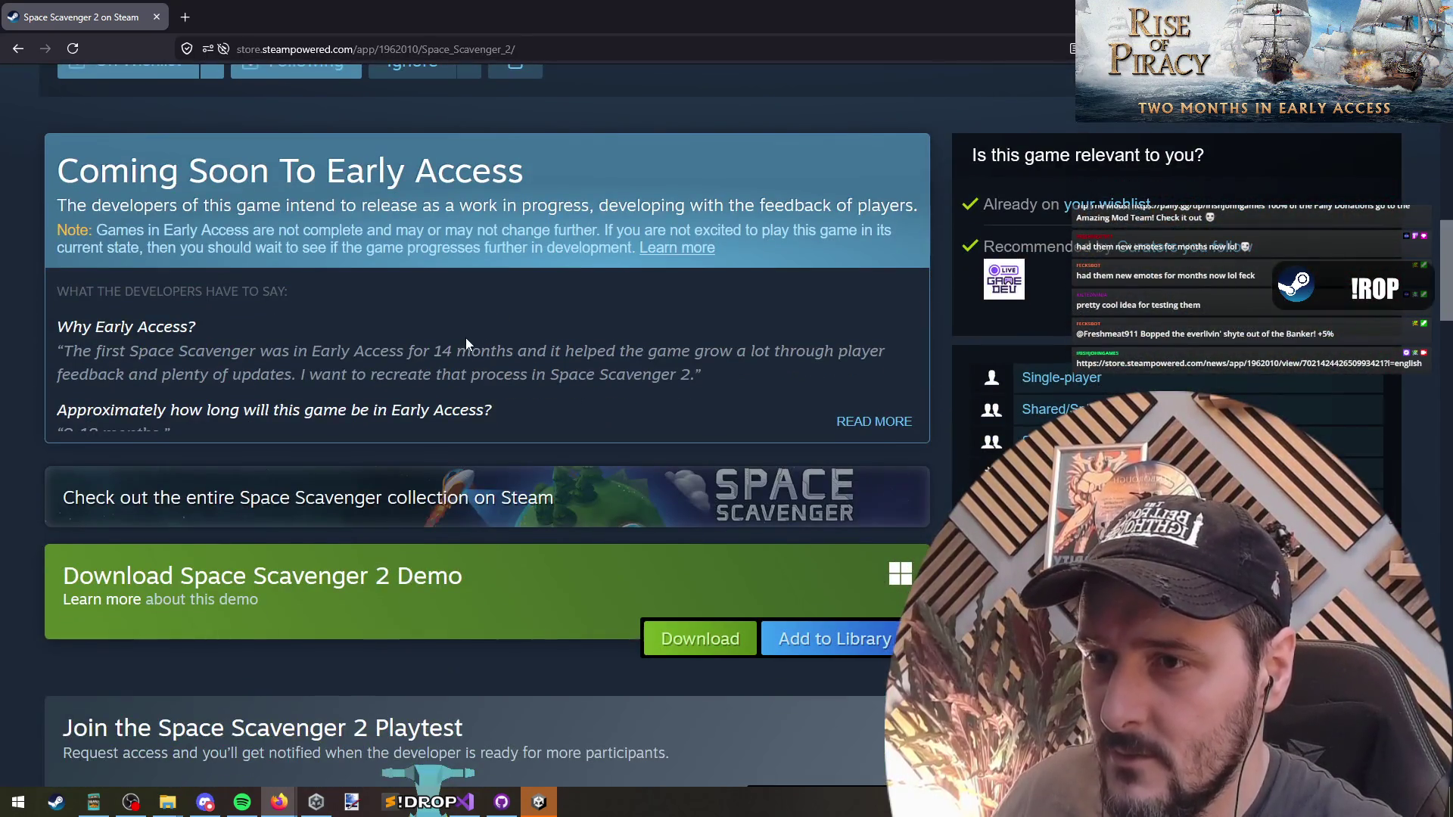
scroll(466, 339, "up", 10)
Return to Visual Studio with the caret after the spawn controller's Update method.
key("alt+Tab")
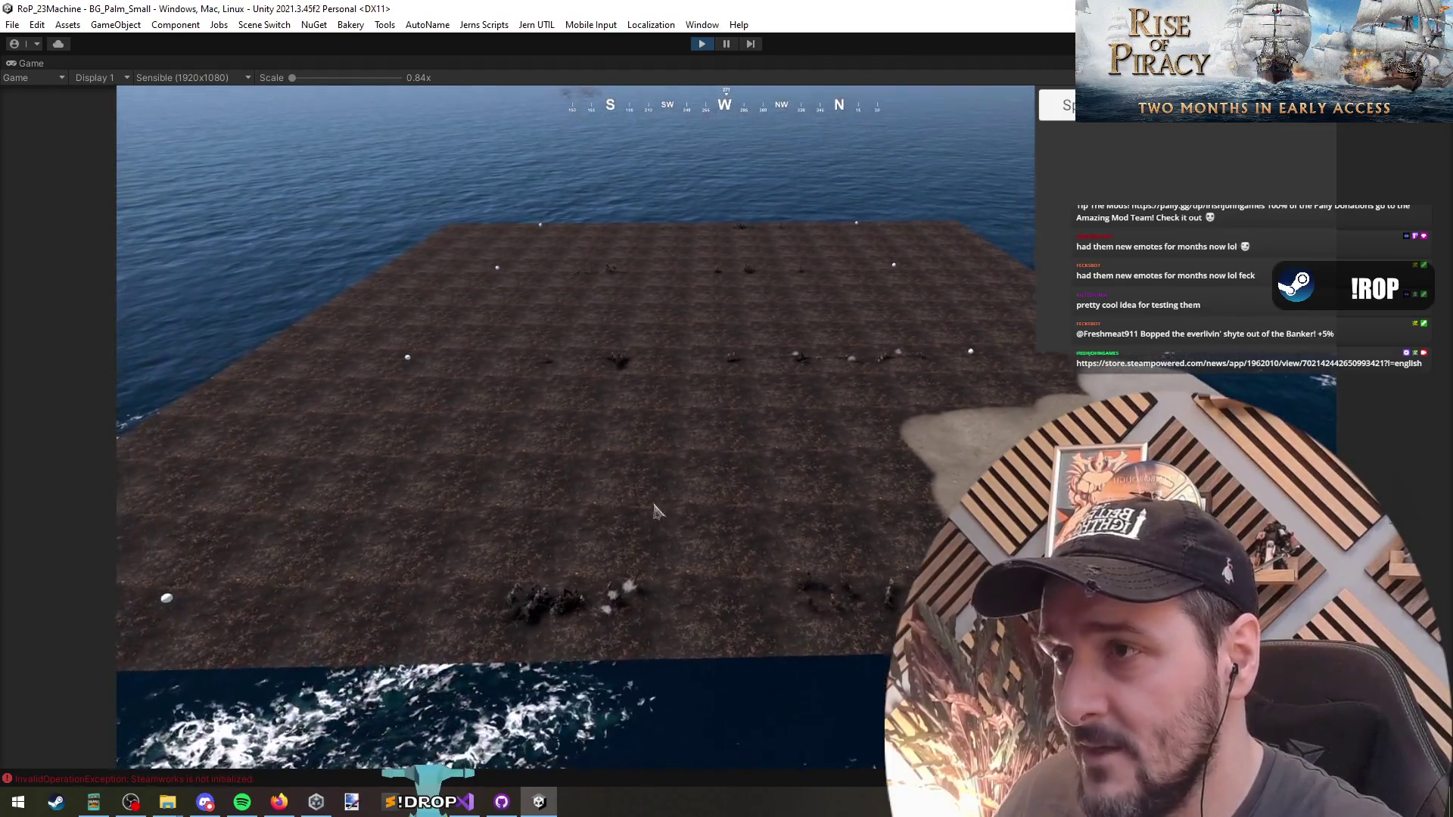
key("alt+Tab")
key("Down")
key("Down")
key("Down")
scroll(332, 288, "down", 10)
scroll(332, 289, "down", 7)
left_click(294, 342)
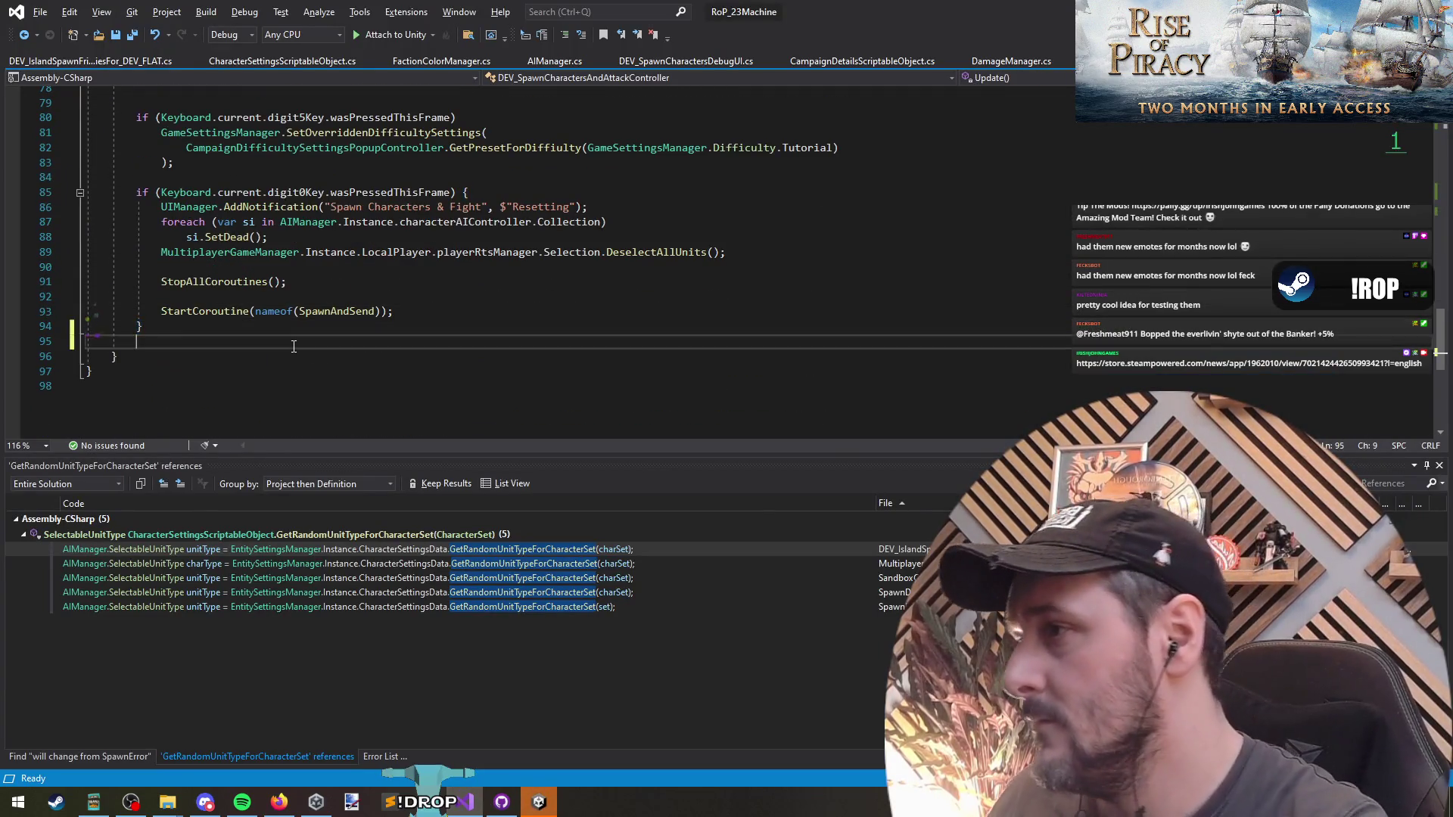
Add an empty void UpdateInformationalUI() method below Update.
key("Return")
key("Return")
type("void ")
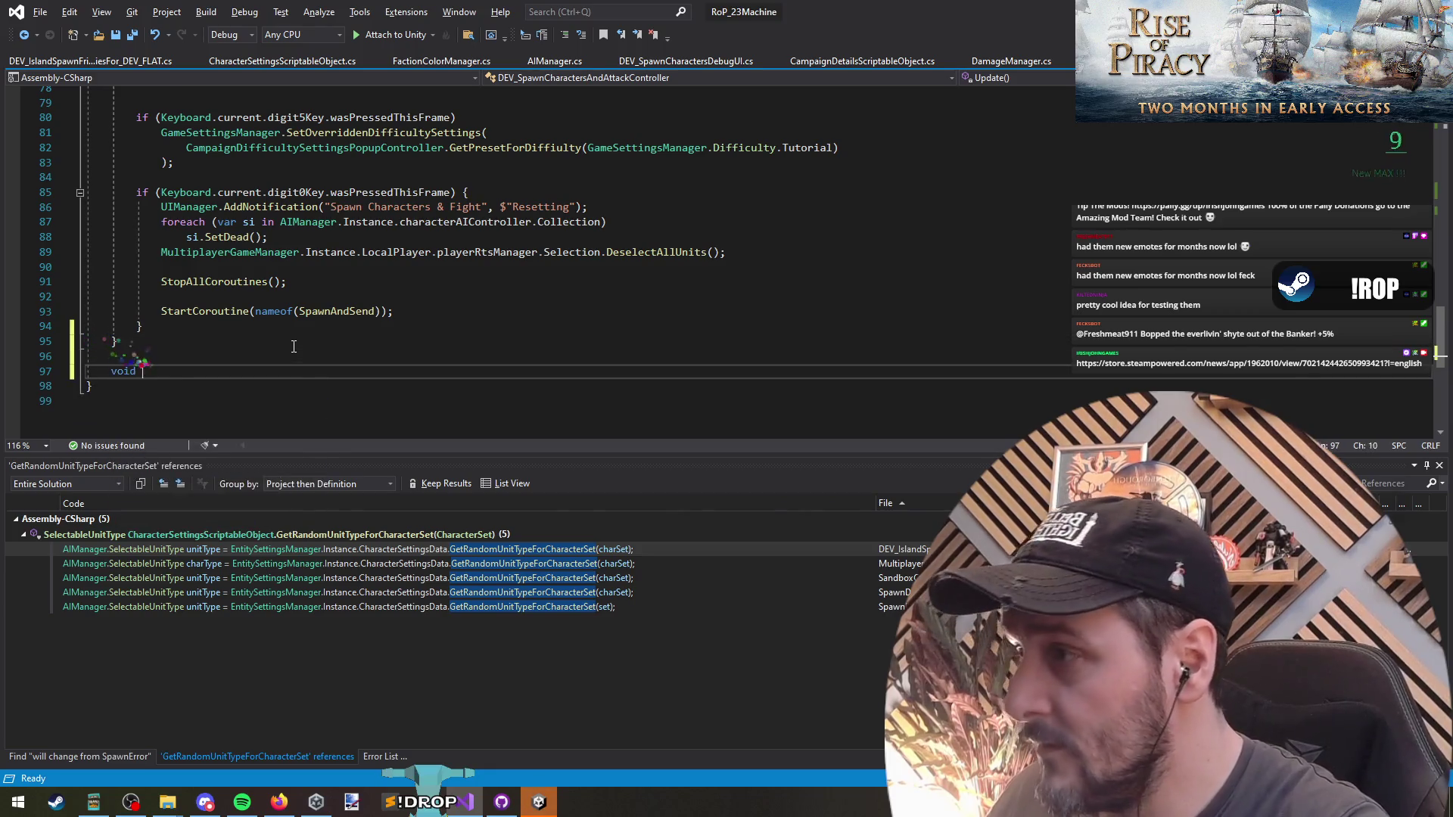
type("ormationa")
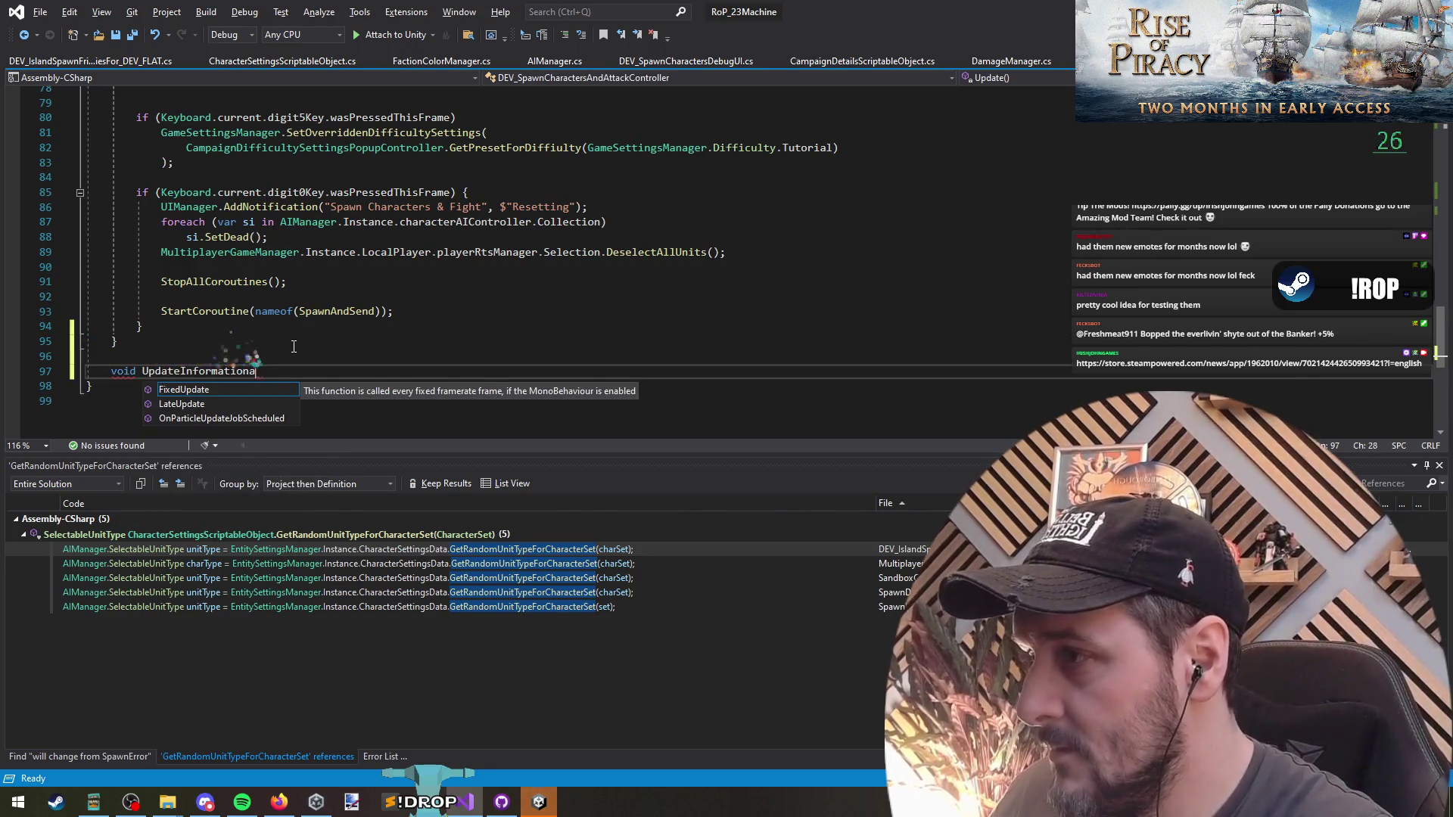
type("lUI() {")
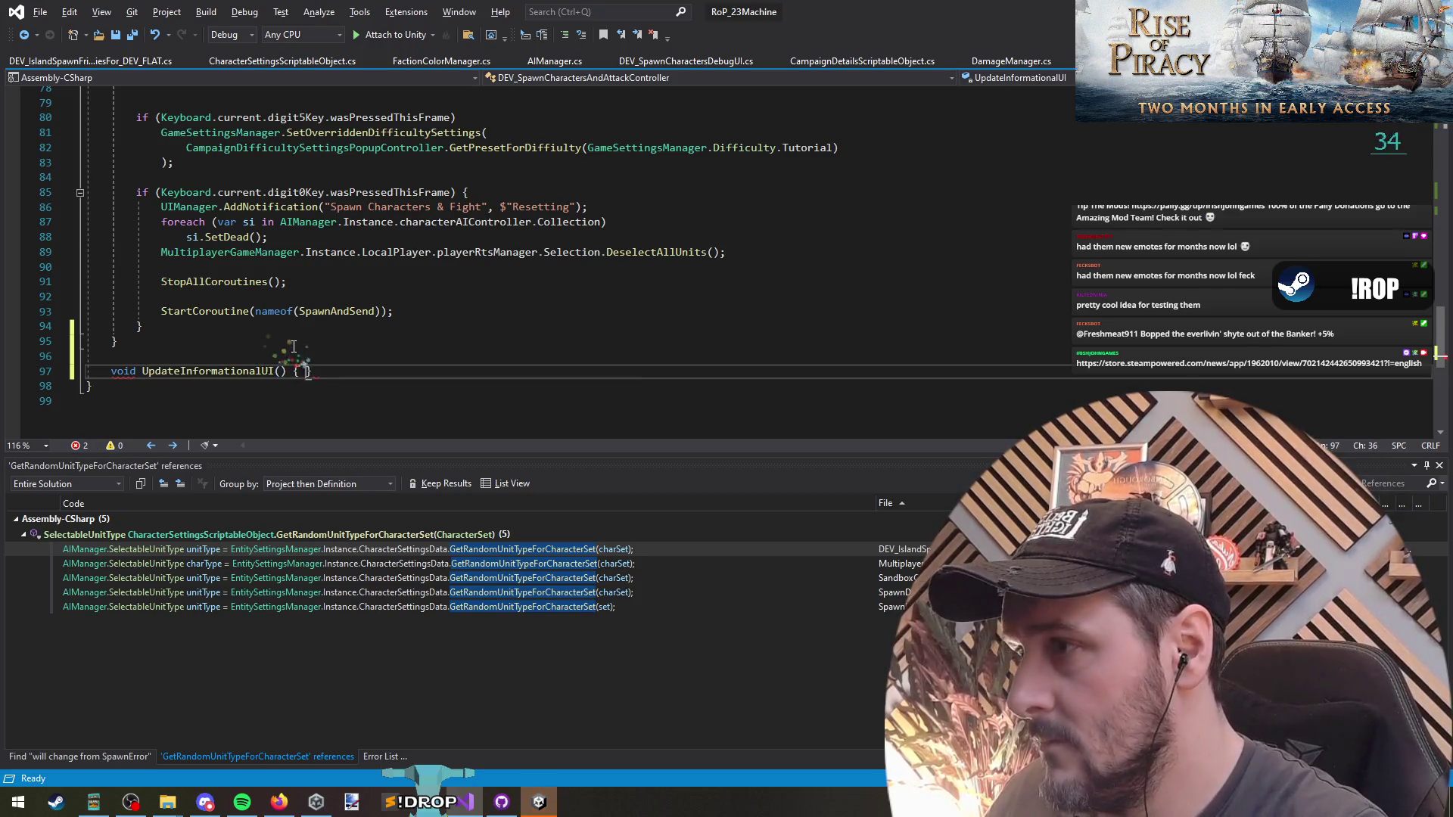
key("Return")
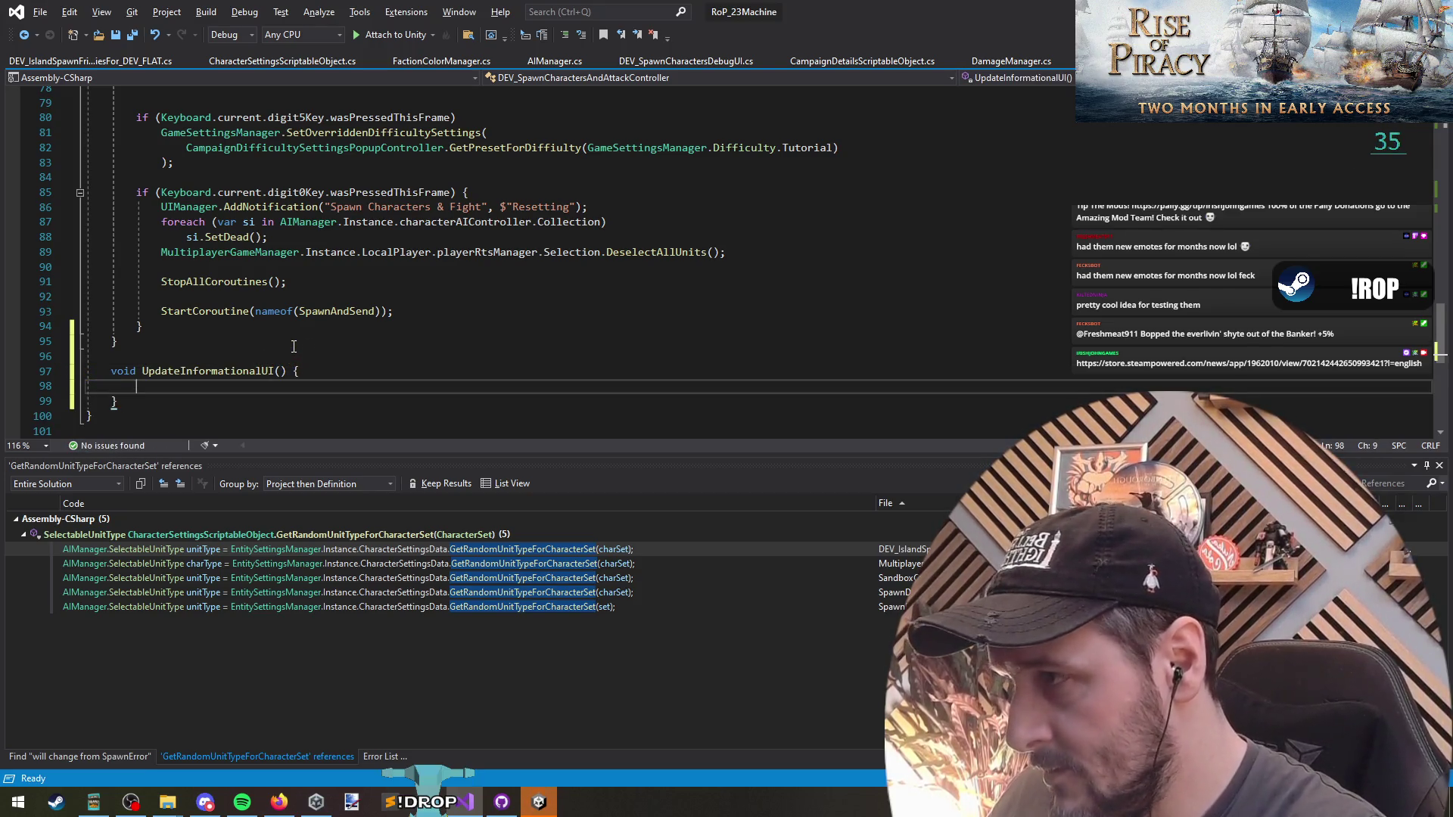
key("Up")
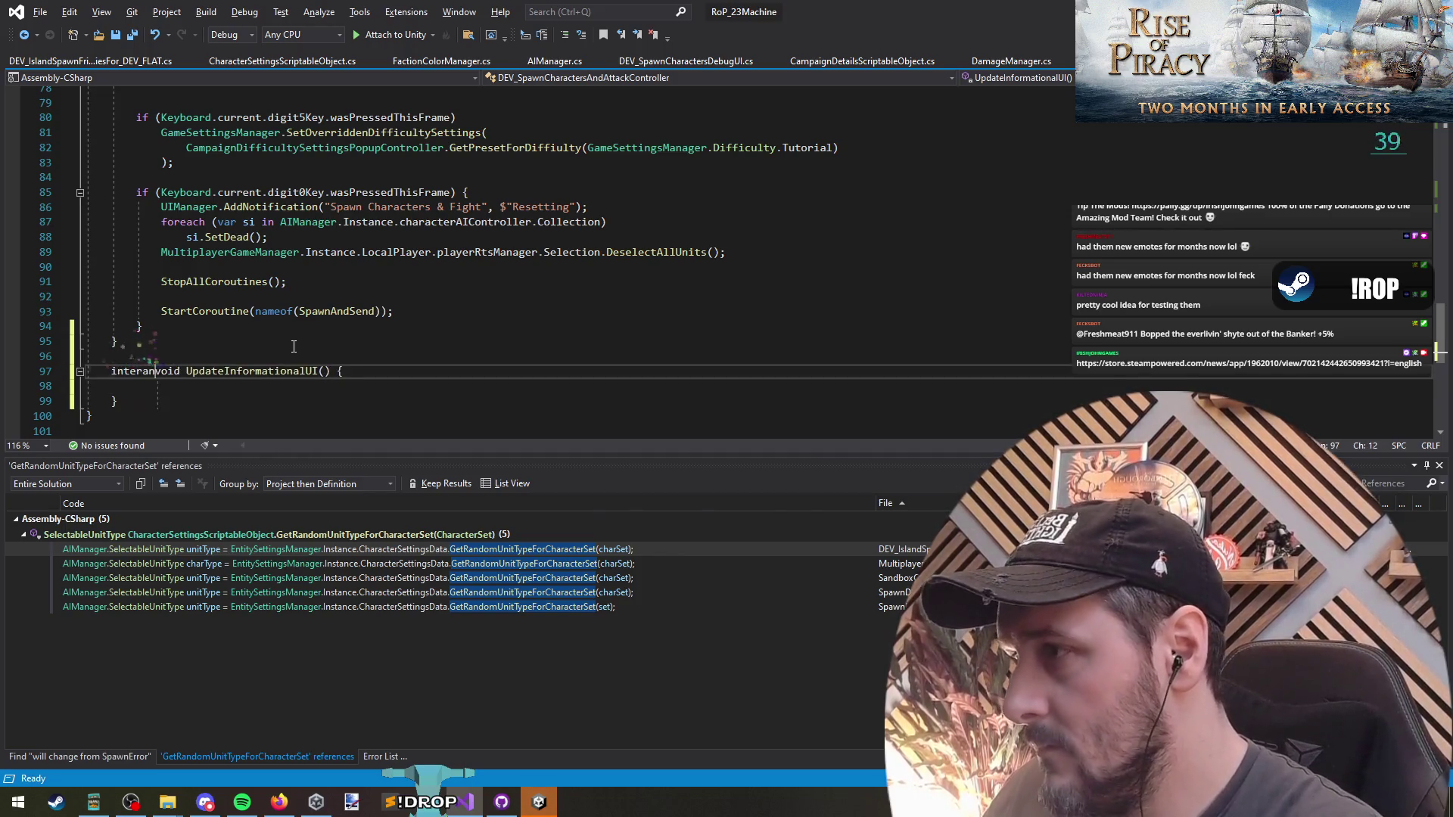
key("ctrl+shift+Left")
type("internal")
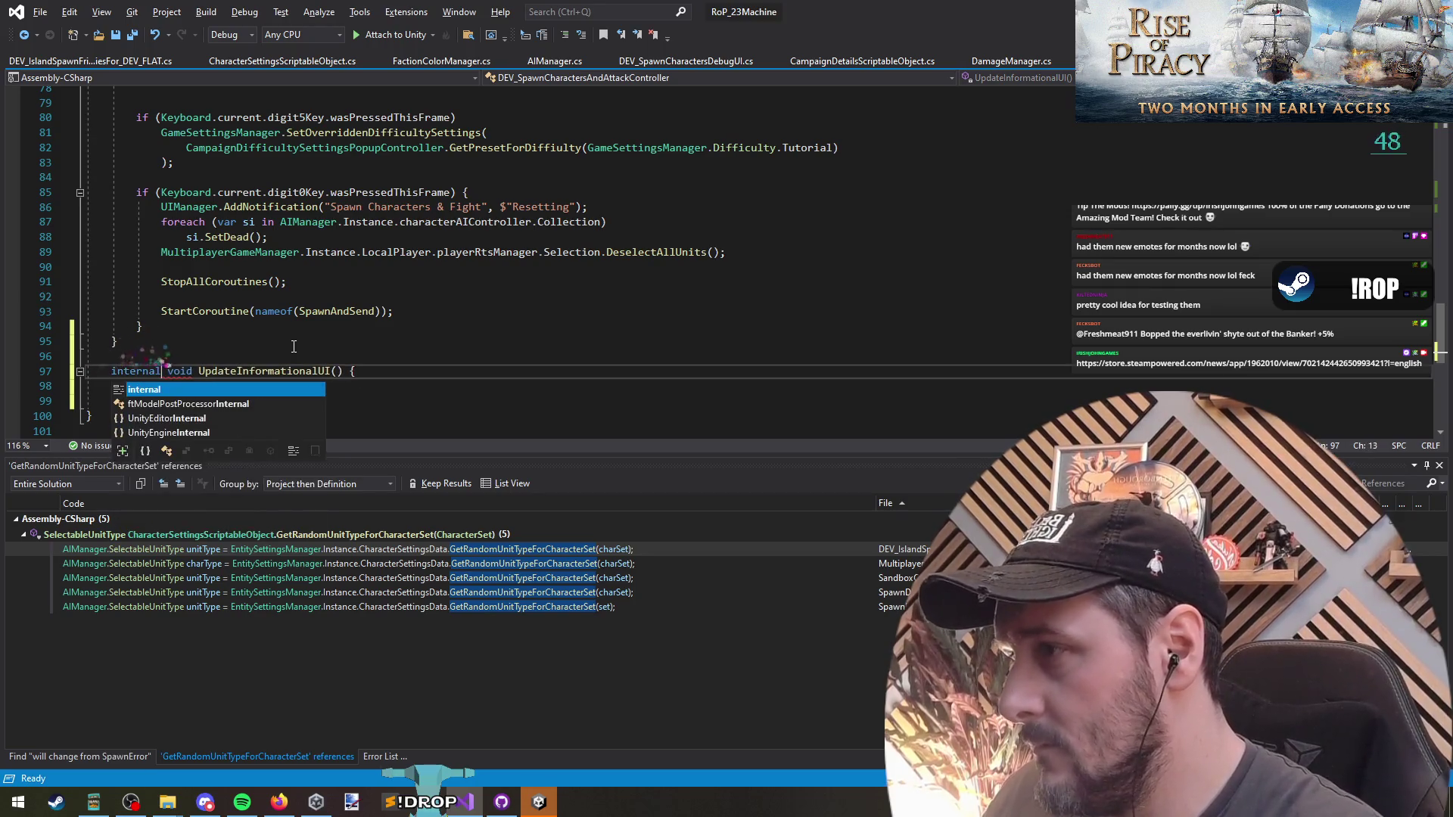
key("BackSpace")
key("End")
key("BackSpace")
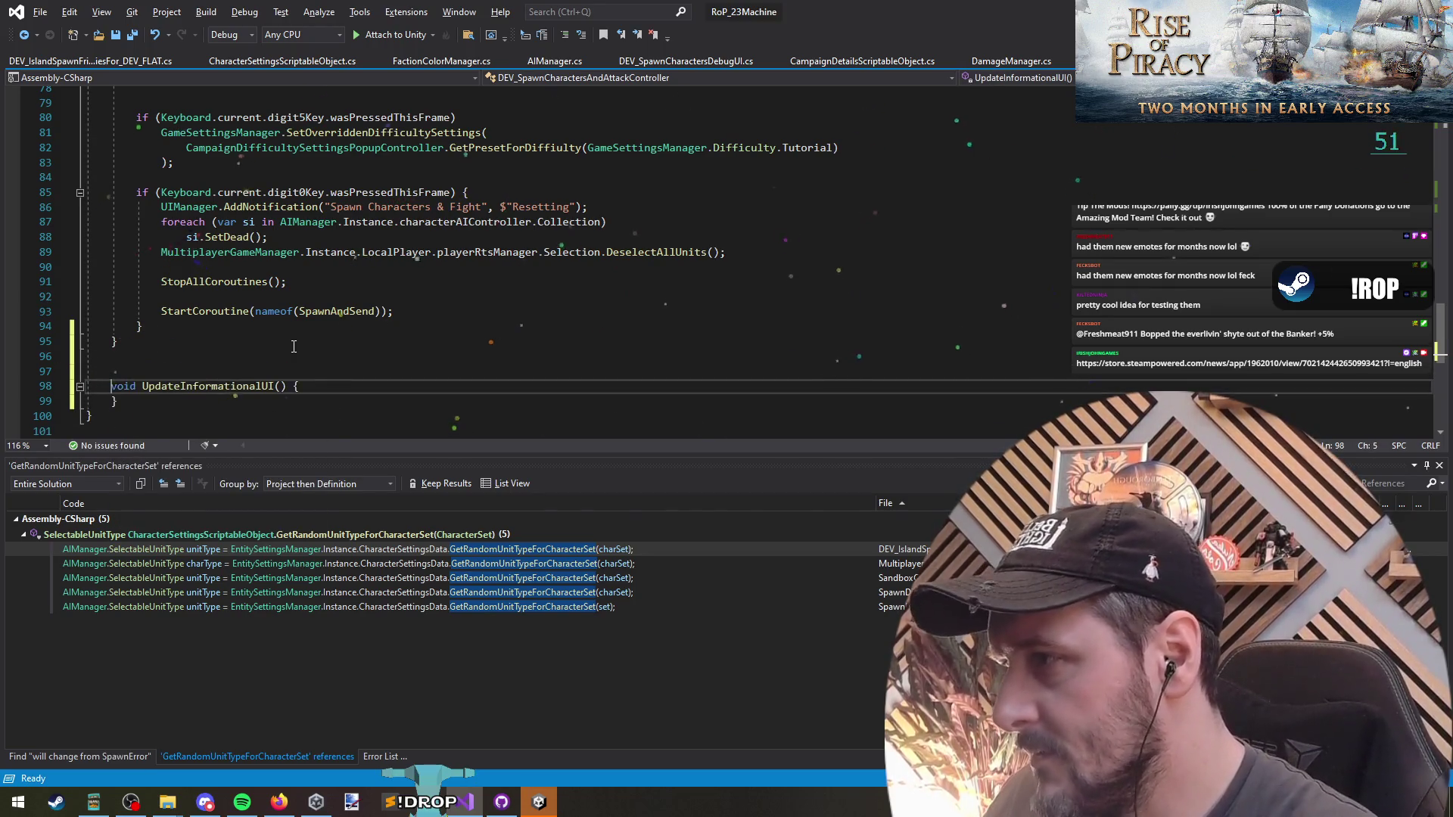
key("End")
key("Return")
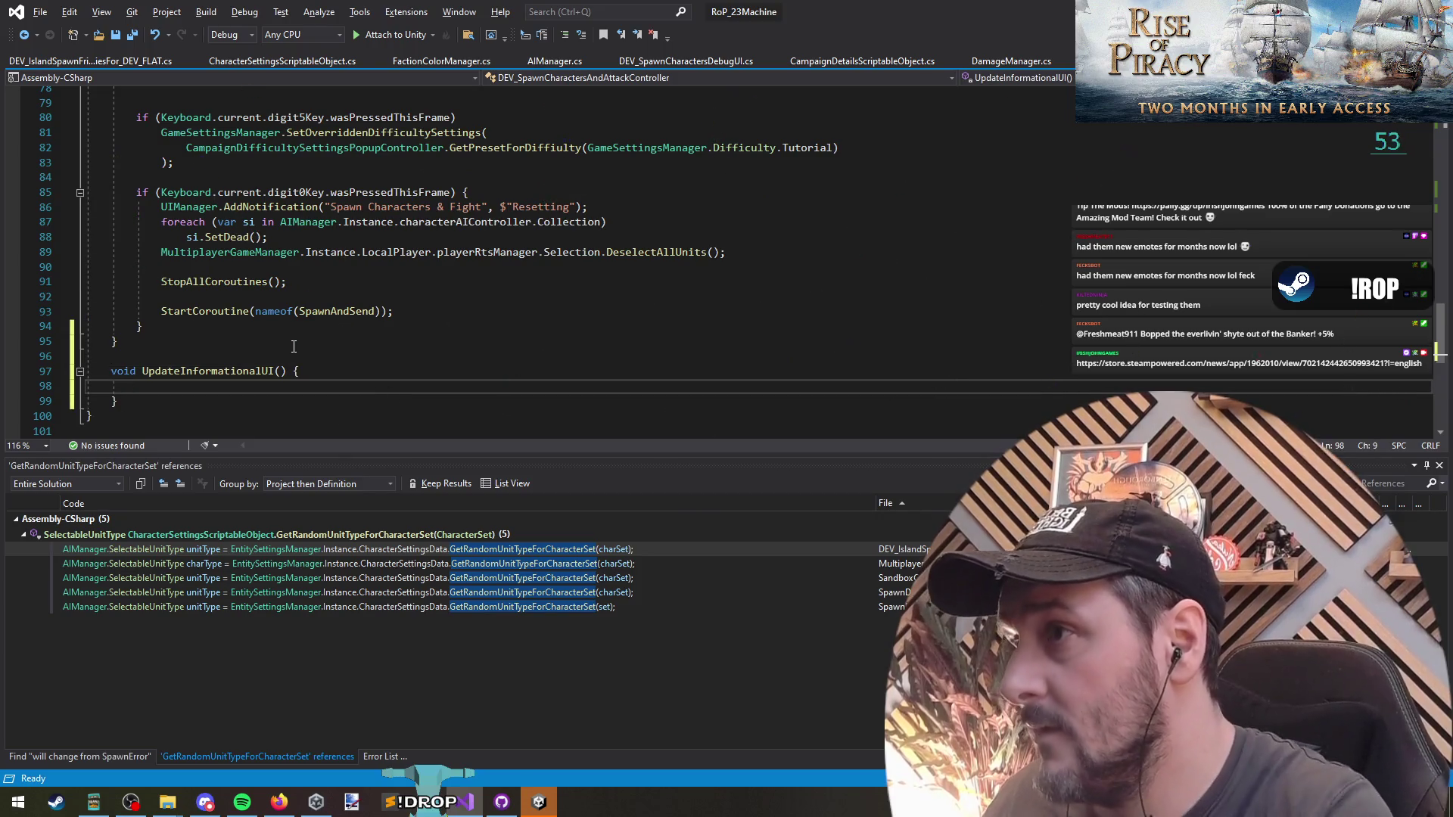
Add an UpdateDifficulty() call inside the digit5Key branch.
scroll(294, 347, "up", 4)
left_click(567, 300)
key("Return")
type("Update")
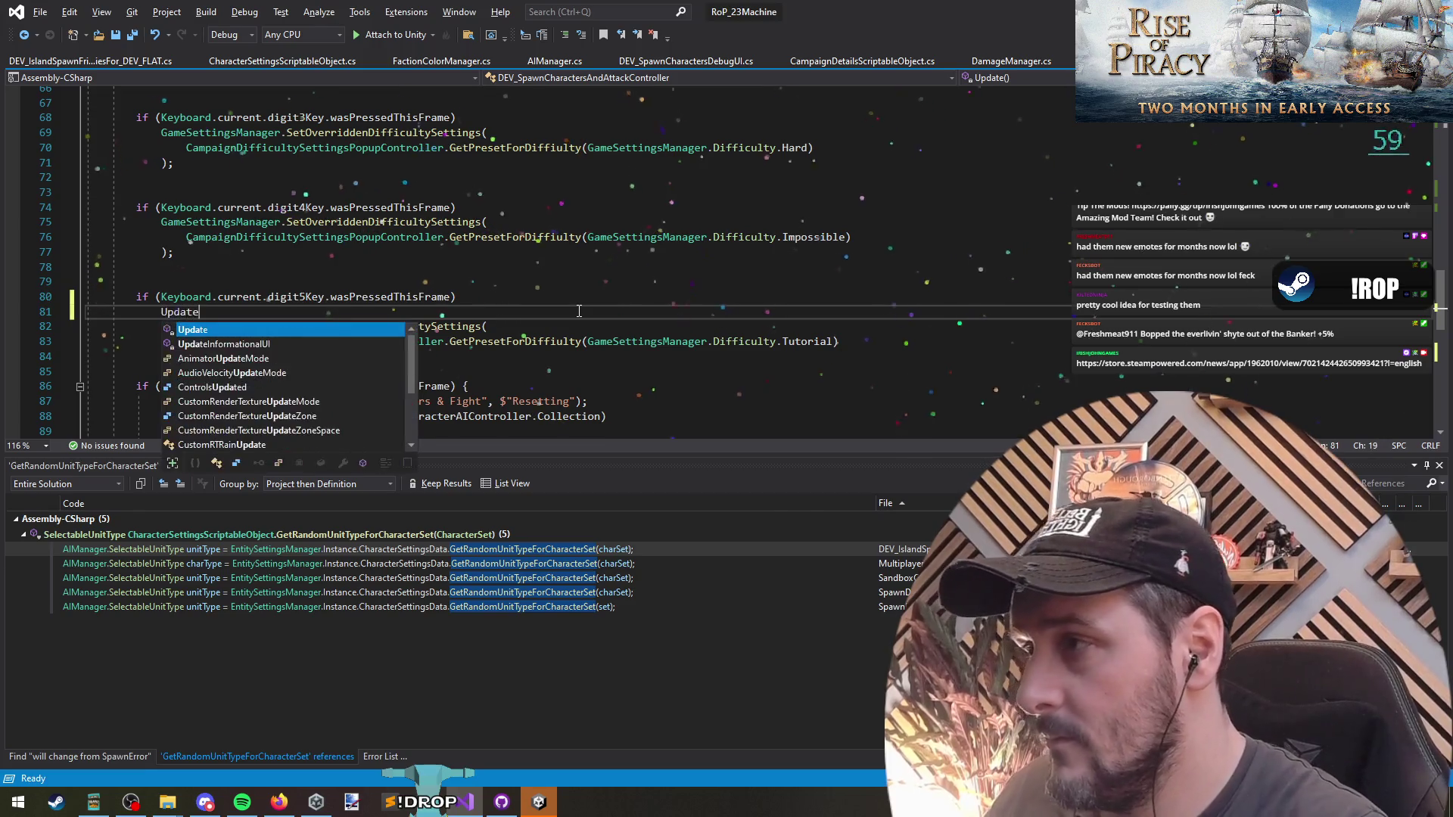
type("Difficulty()")
Move the Tutorial difficulty argument into UpdateDifficulty(...) and end it with a semicolon.
key("Down")
key("End")
key("Down")
key("ctrl+shift+Left")
key("ctrl+shift+Left")
key("ctrl+shift+Left")
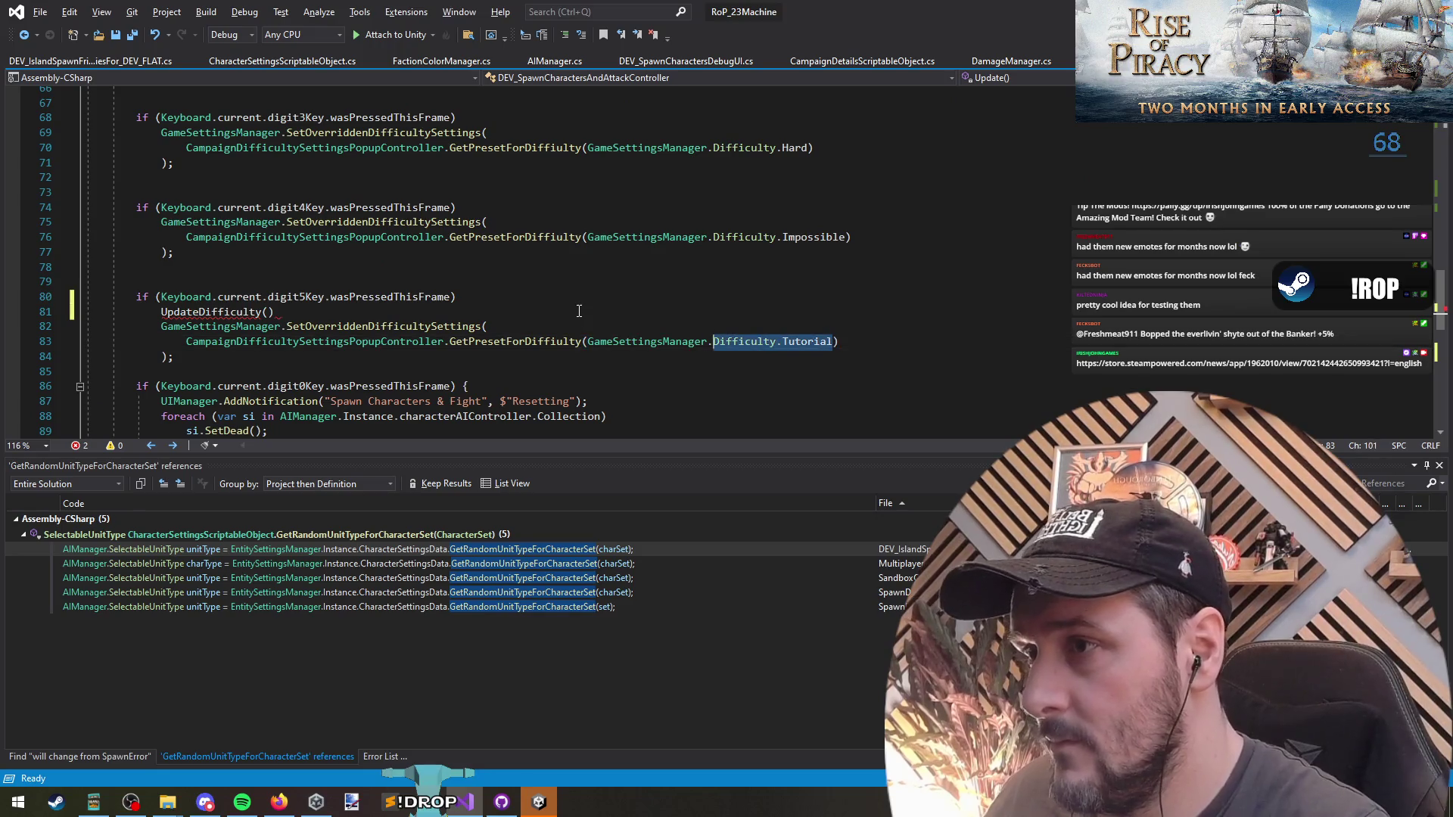
key("ctrl+x")
key("Up")
key("Up")
key("Left")
key("ctrl+v")
key("End")
type(";")
Bring up quick fixes for the undefined UpdateDifficulty call.
scroll(579, 311, "down", 7)
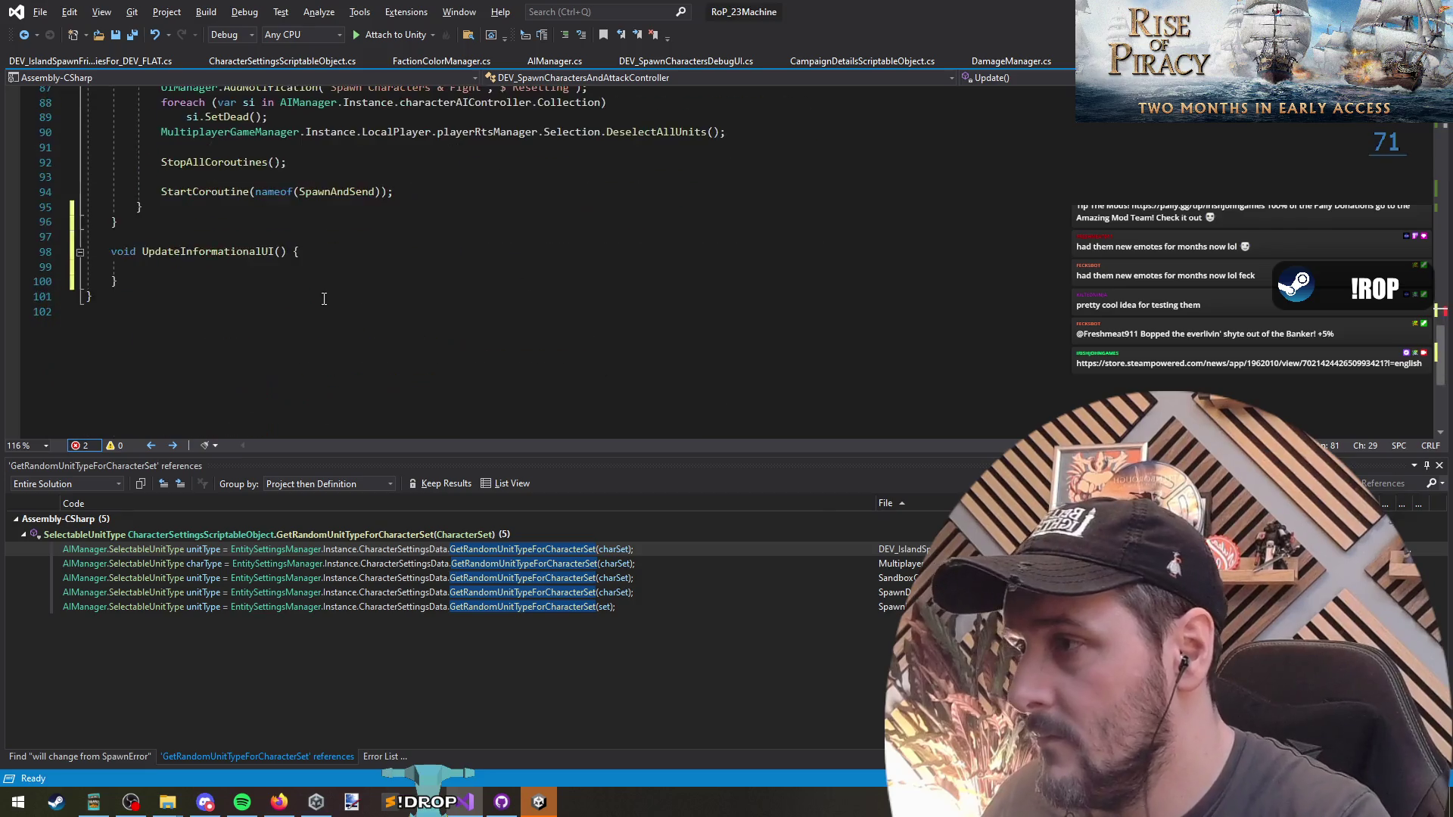
scroll(378, 265, "up", 5)
left_click(212, 208)
left_click(199, 222)
key("ctrl+period")
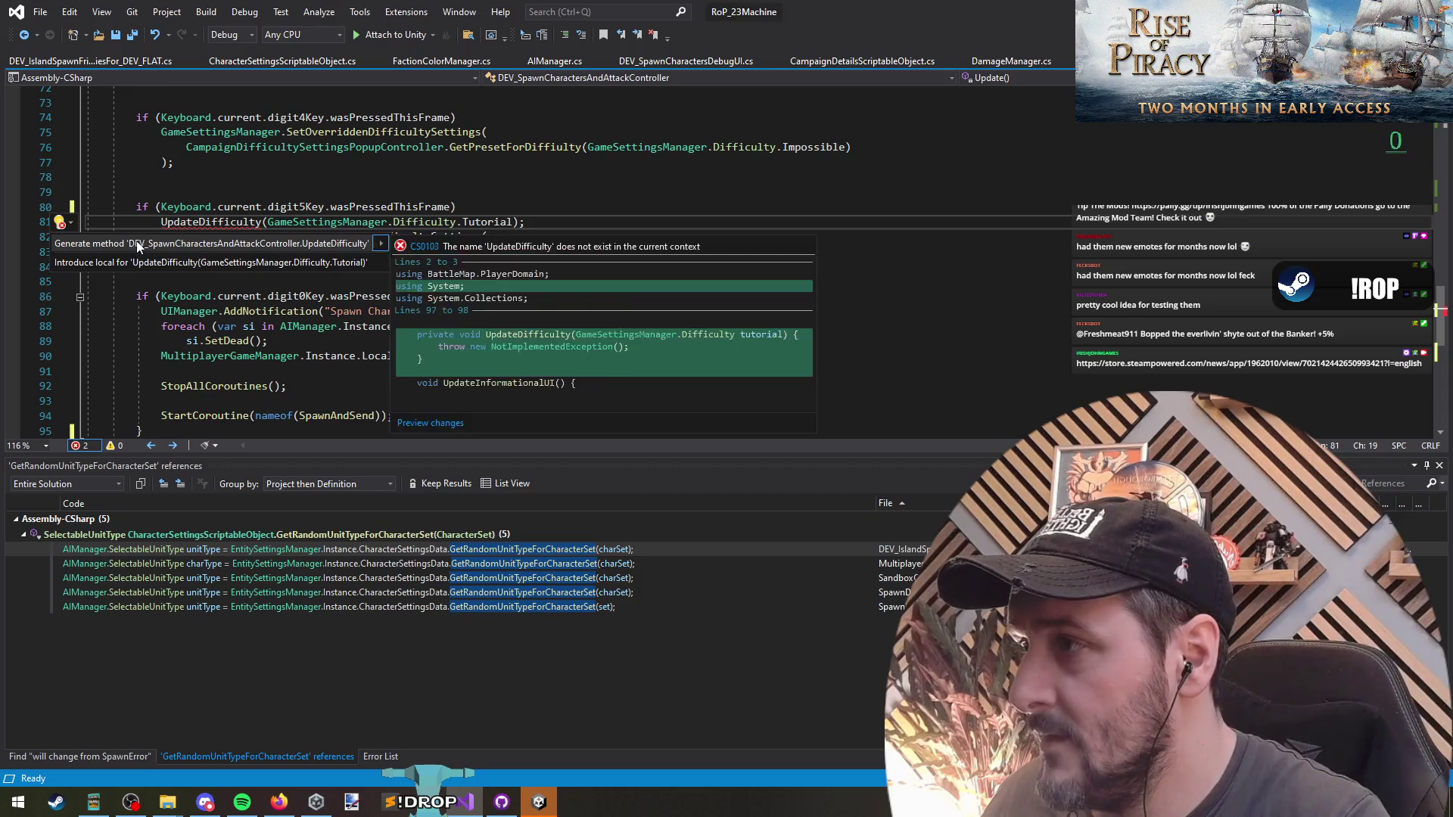
Generate UpdateDifficulty and move the SetOverriddenDifficultySettings call into its body.
left_click(135, 242)
left_click(182, 266, "shift")
key("Delete")
scroll(265, 312, "down", 3)
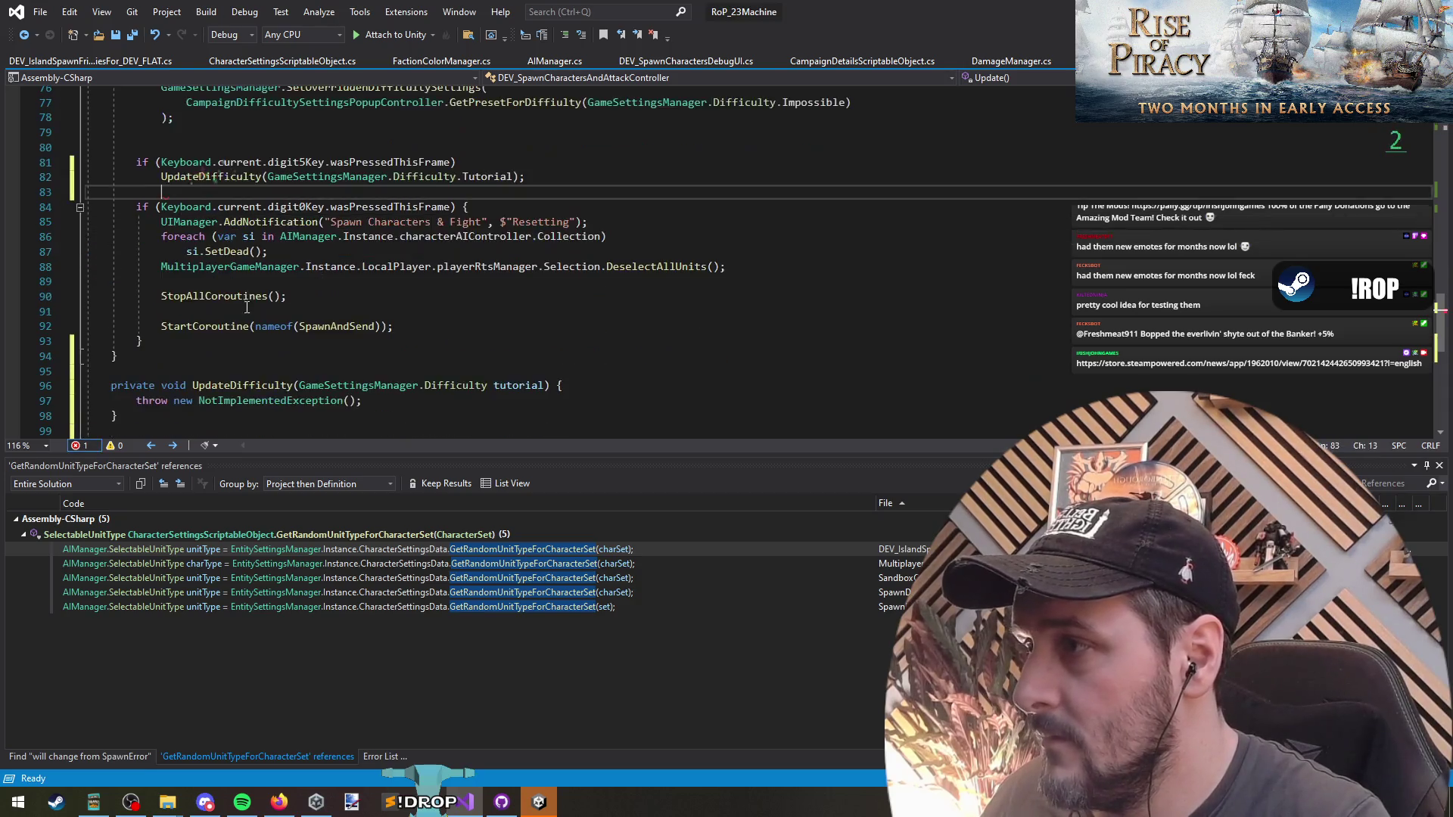
left_click(265, 313)
key("Home")
key("shift+End")
key("ctrl+v")
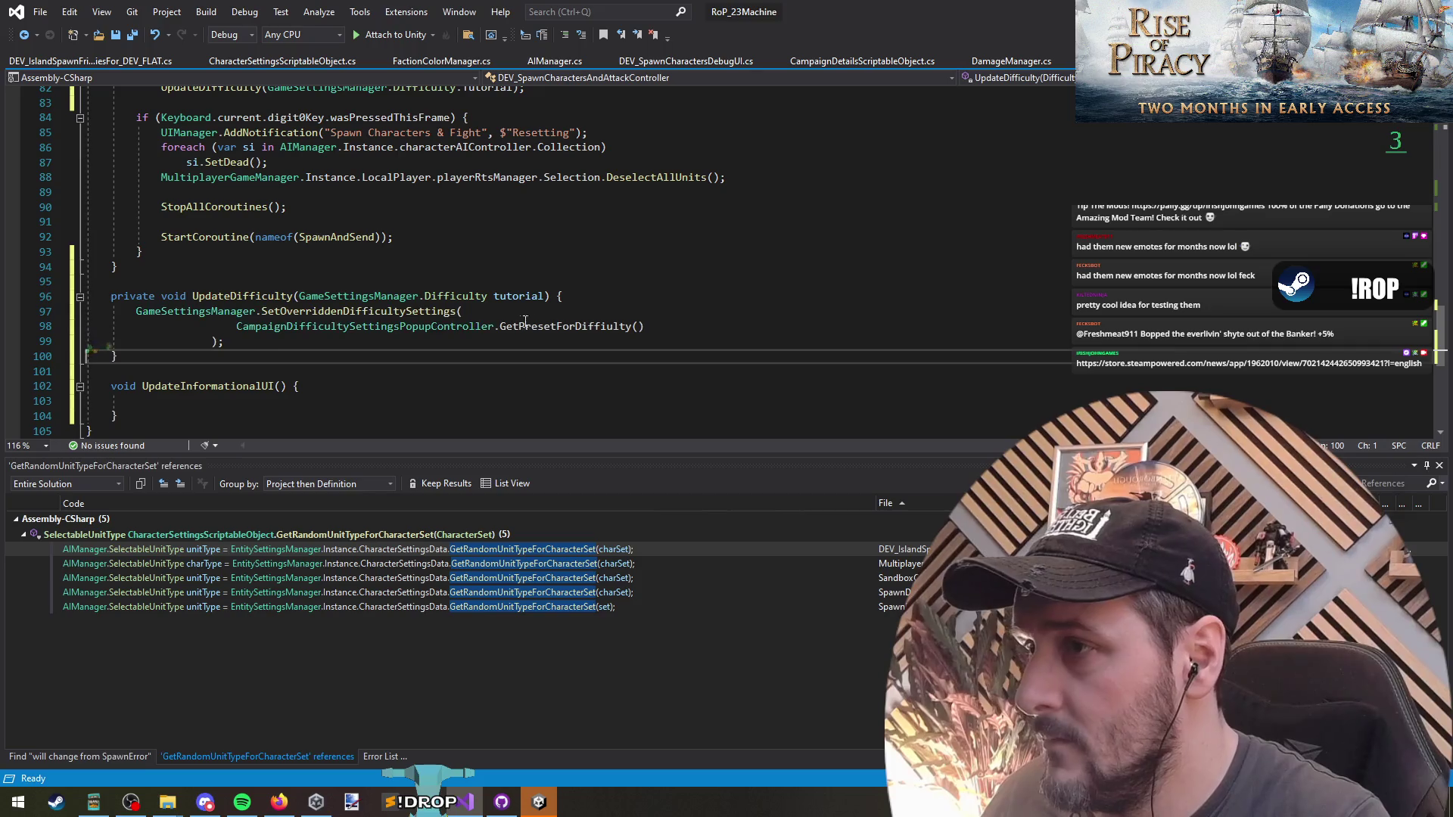
Pass the tutorial parameter to the preset lookup and rename it to d.
left_click(640, 327)
type("tutorial")
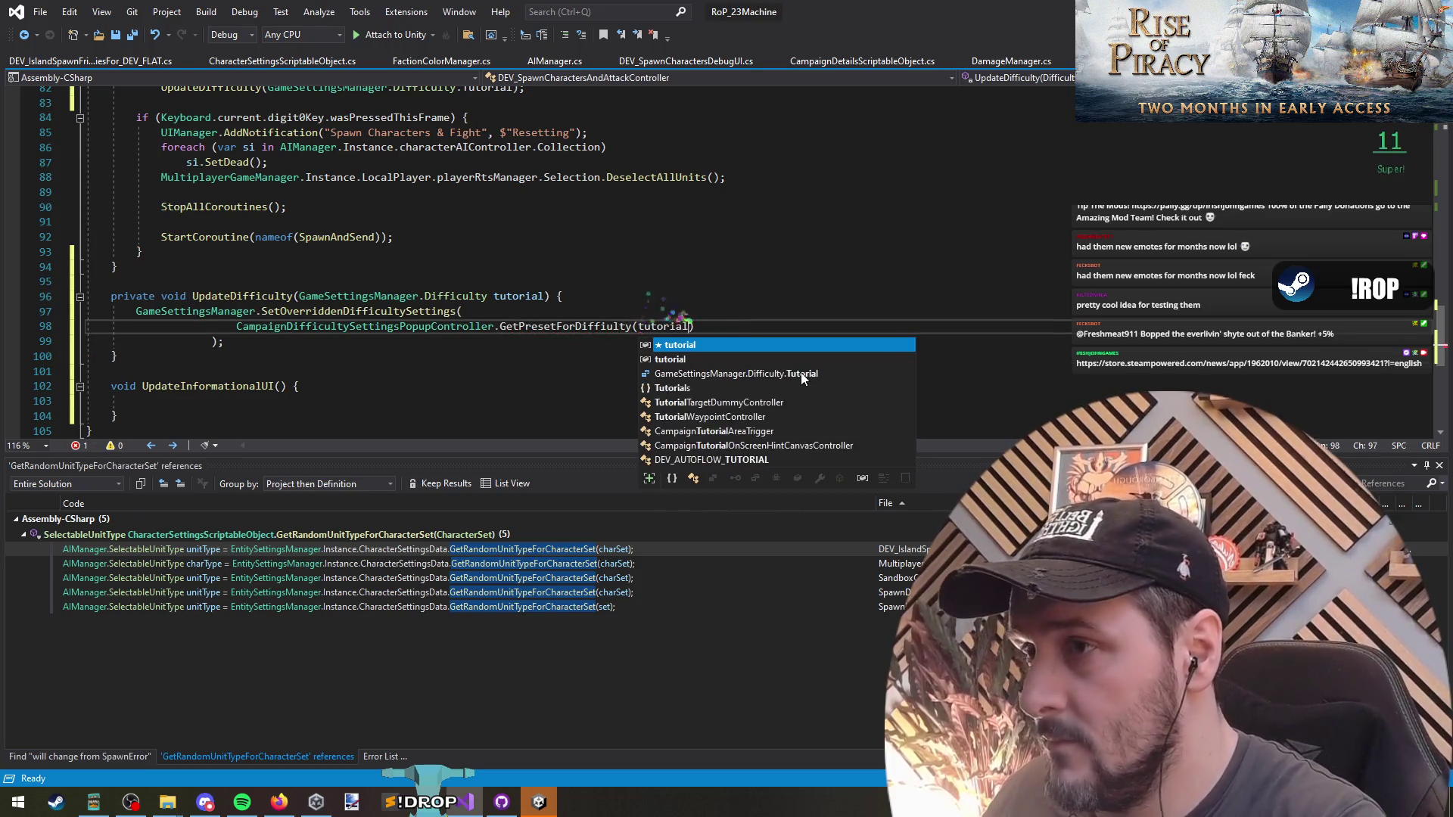
key("Escape")
key("ctrl+r")
key("ctrl+r")
type("d")
key("Return")
key("Down")
key("Down")
Call UpdateInformationalUI() at the end of UpdateDifficulty and start a Desc line there.
key("End")
key("Down")
scroll(450, 345, "up", 4)
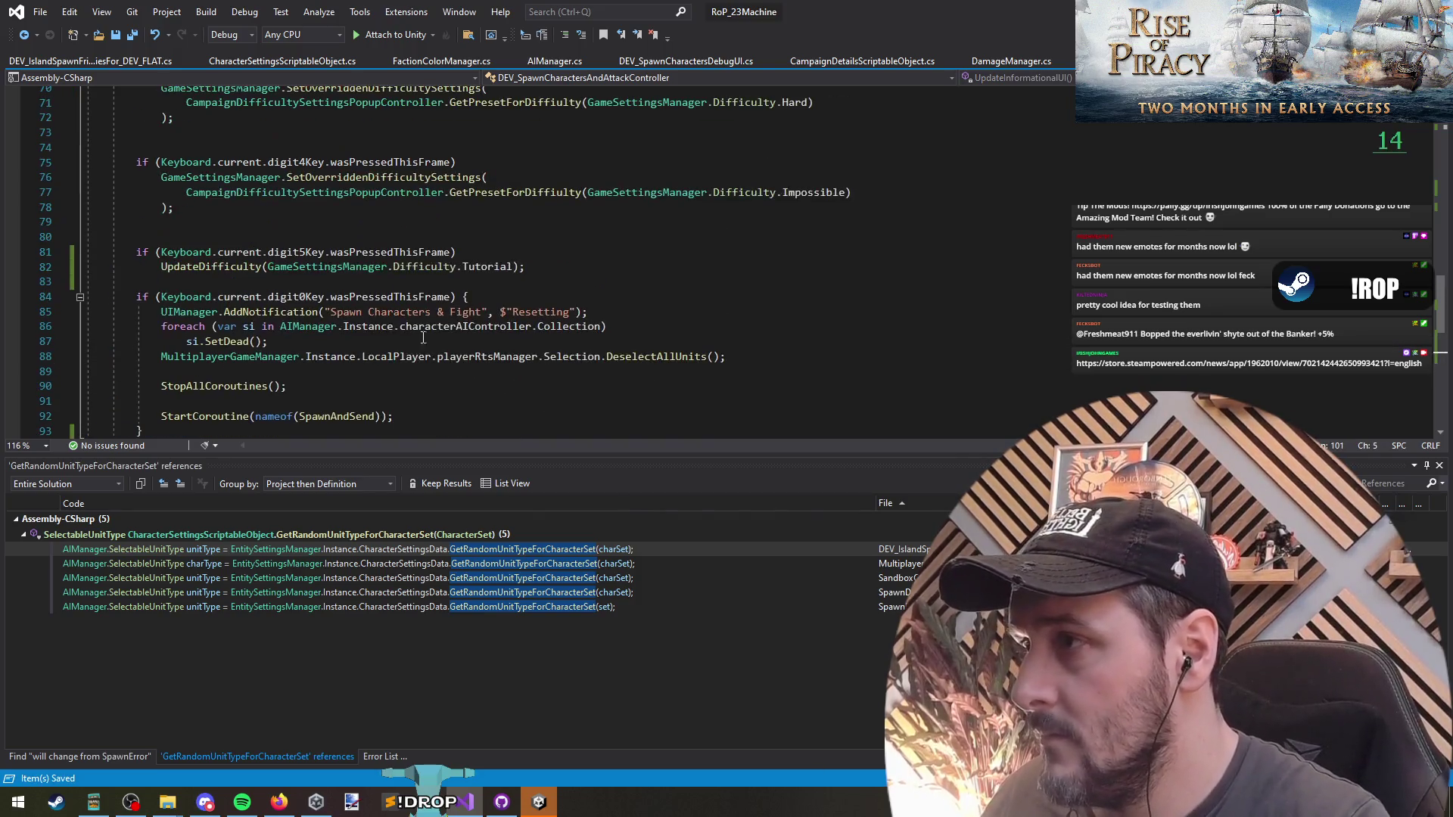
scroll(335, 260, "down", 5)
type("UpdateDifficulty(GameSettingsManager.Difficulty d) {")
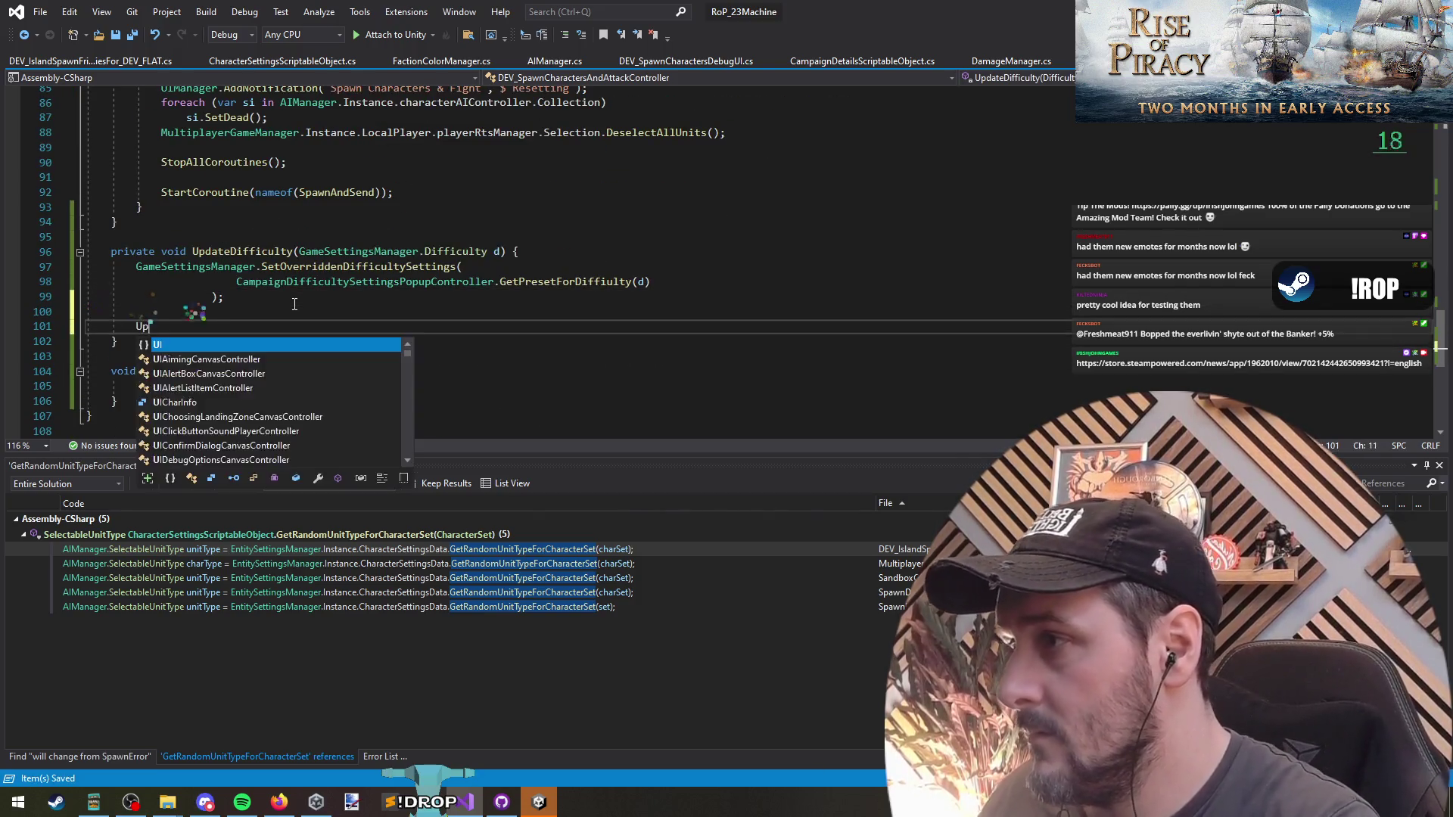
type("I")
key("Tab")
key("Down")
key("Down")
key("Down")
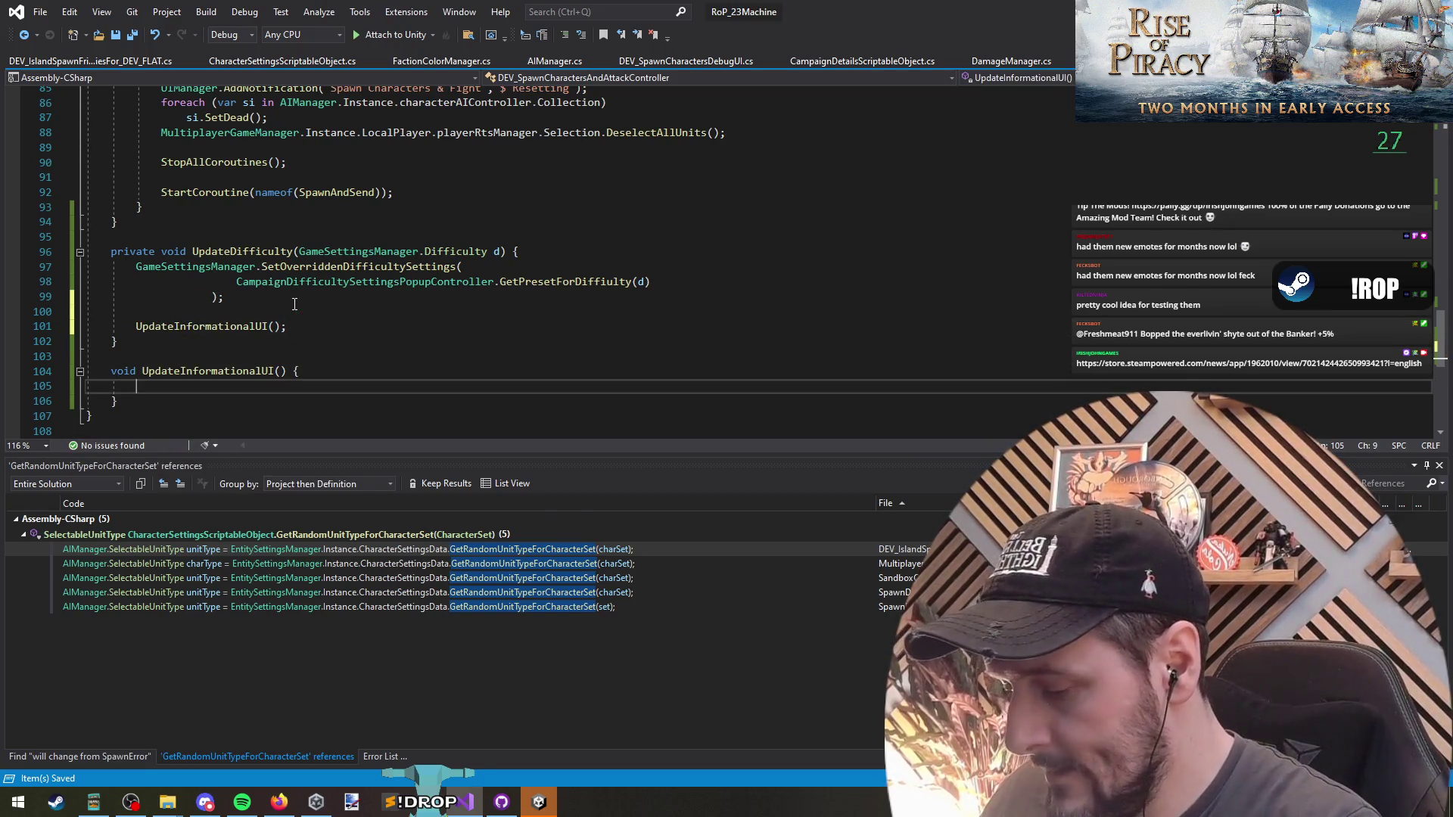
type("Desc.text = $\"Difficulty: {")
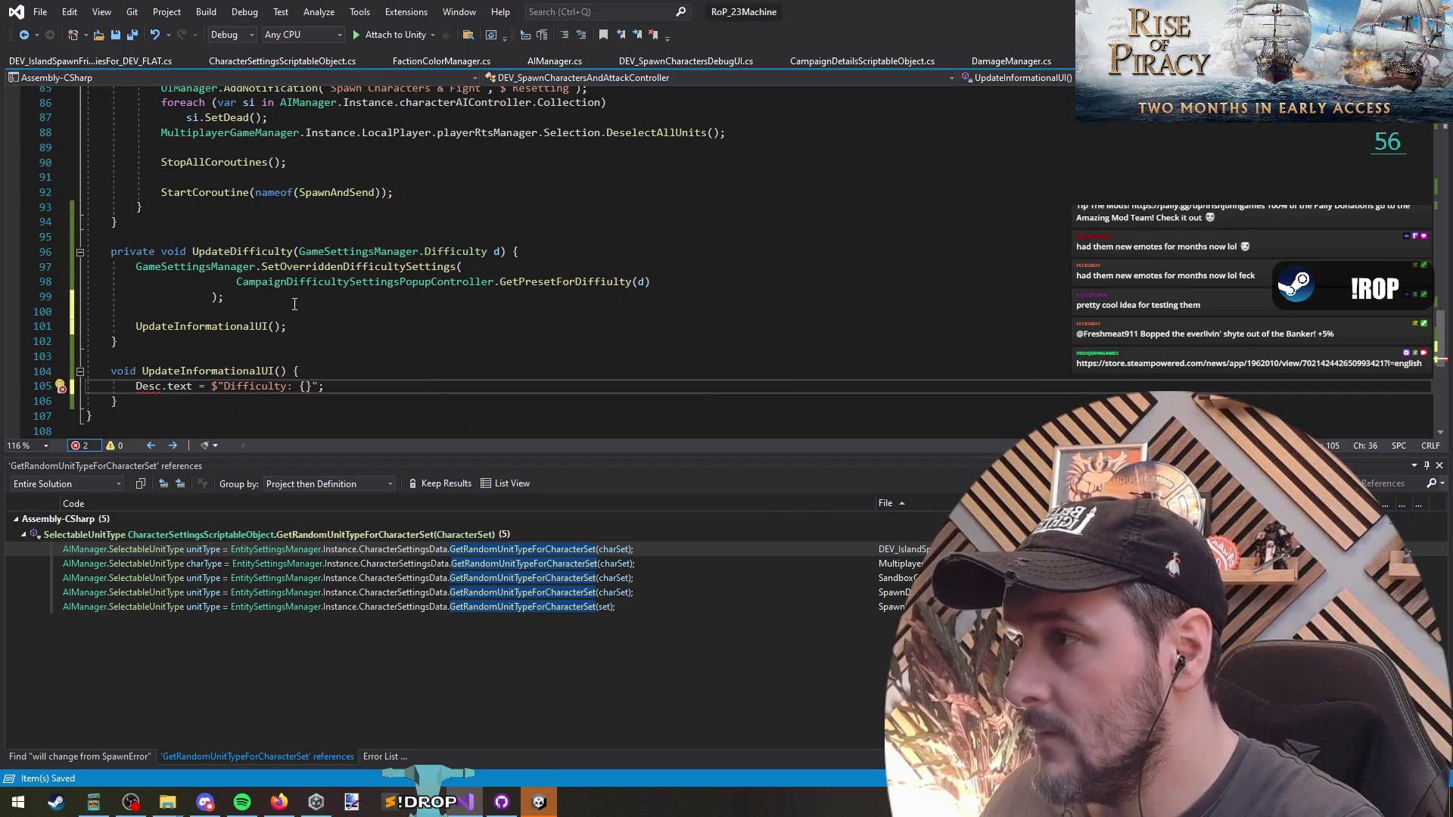
Interpolate GameSettingsManager.GetDifficultySettings().GroundCombatDifficulty into Desc.text and begin a concatenated second string.
type("GameSettingam")
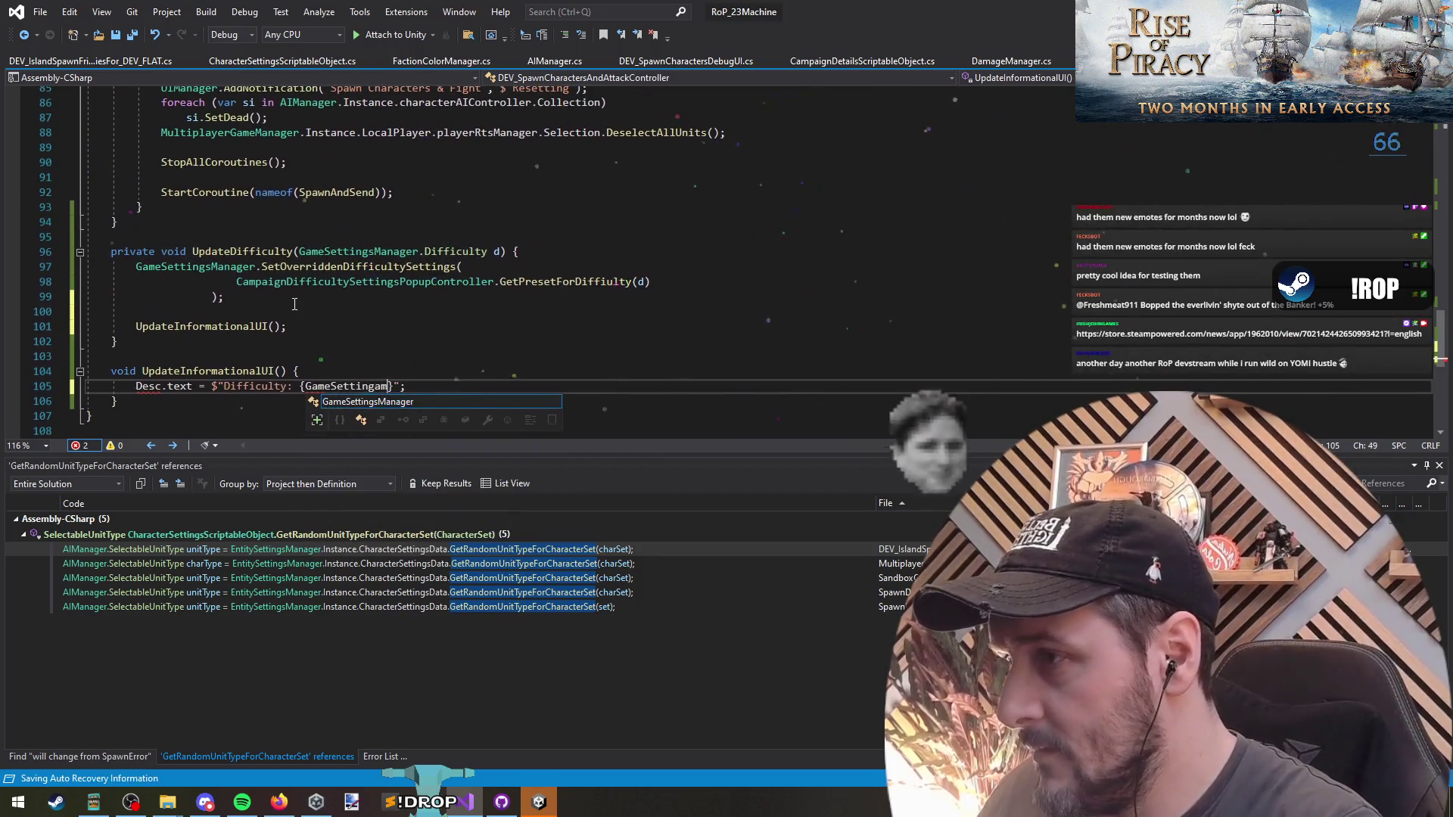
type("n")
key("Return")
key("ctrl+Left")
key("ctrl+Left")
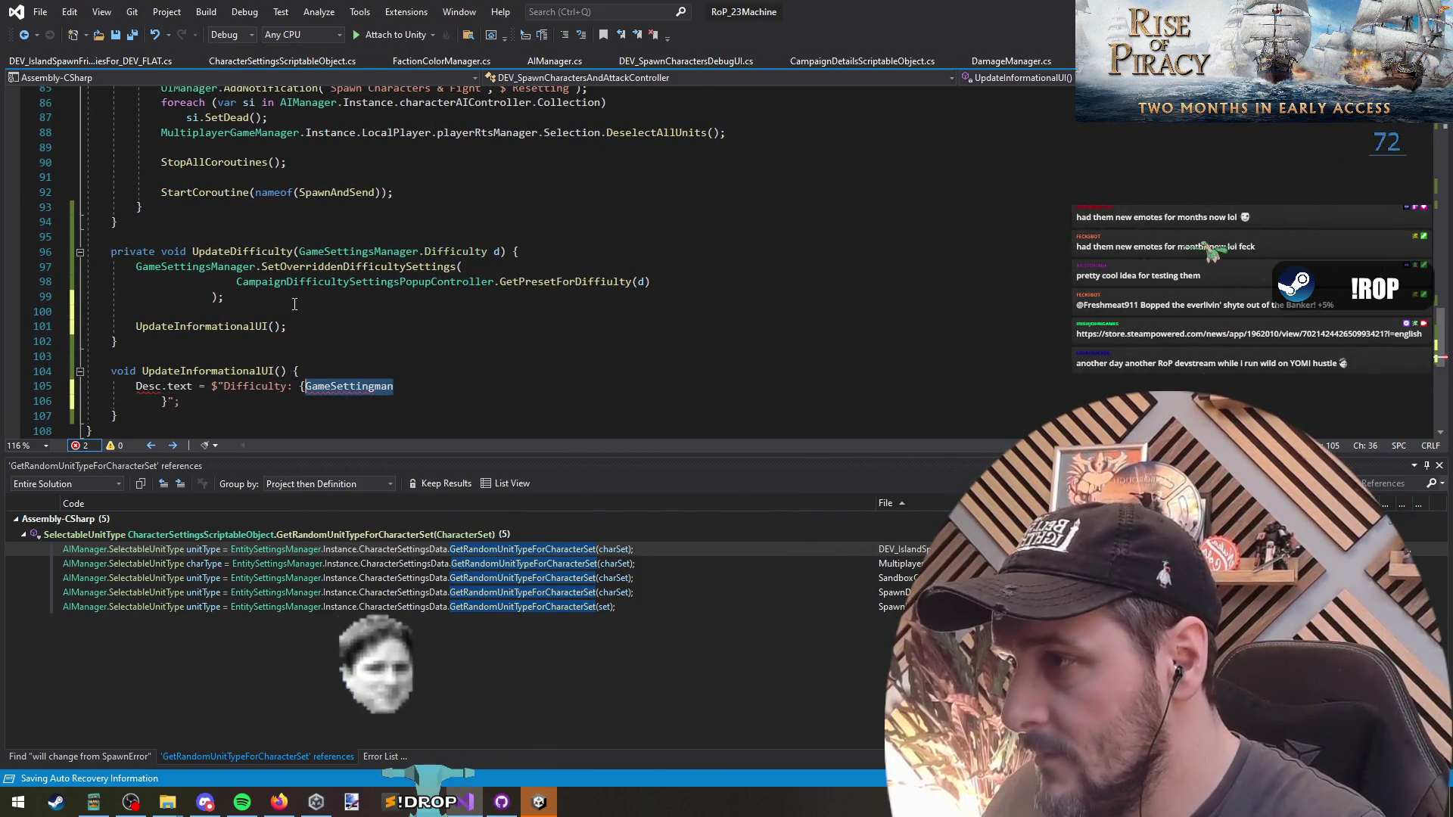
type("GameSettingsManager")
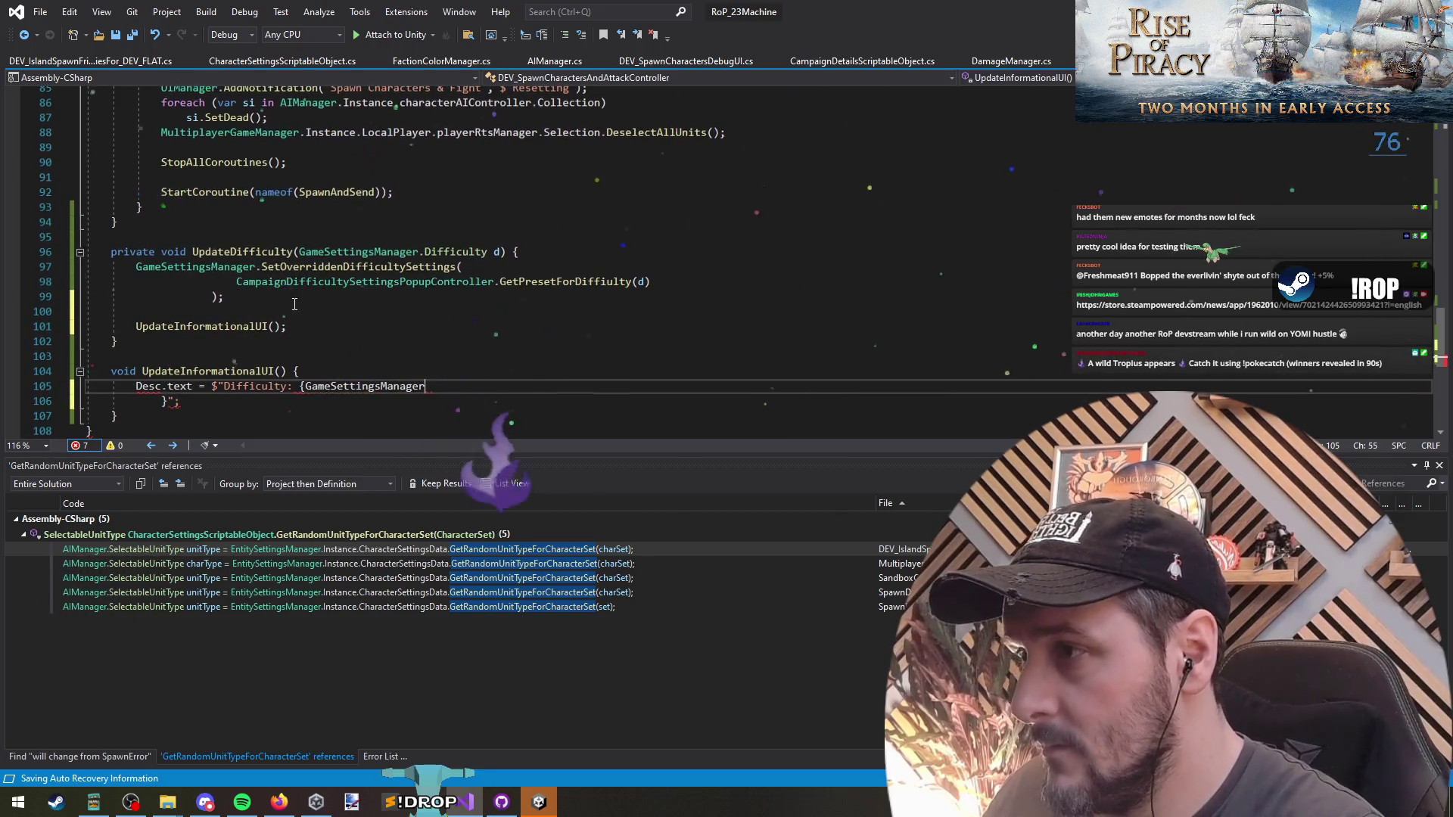
type(".GetDifficultySettings(")
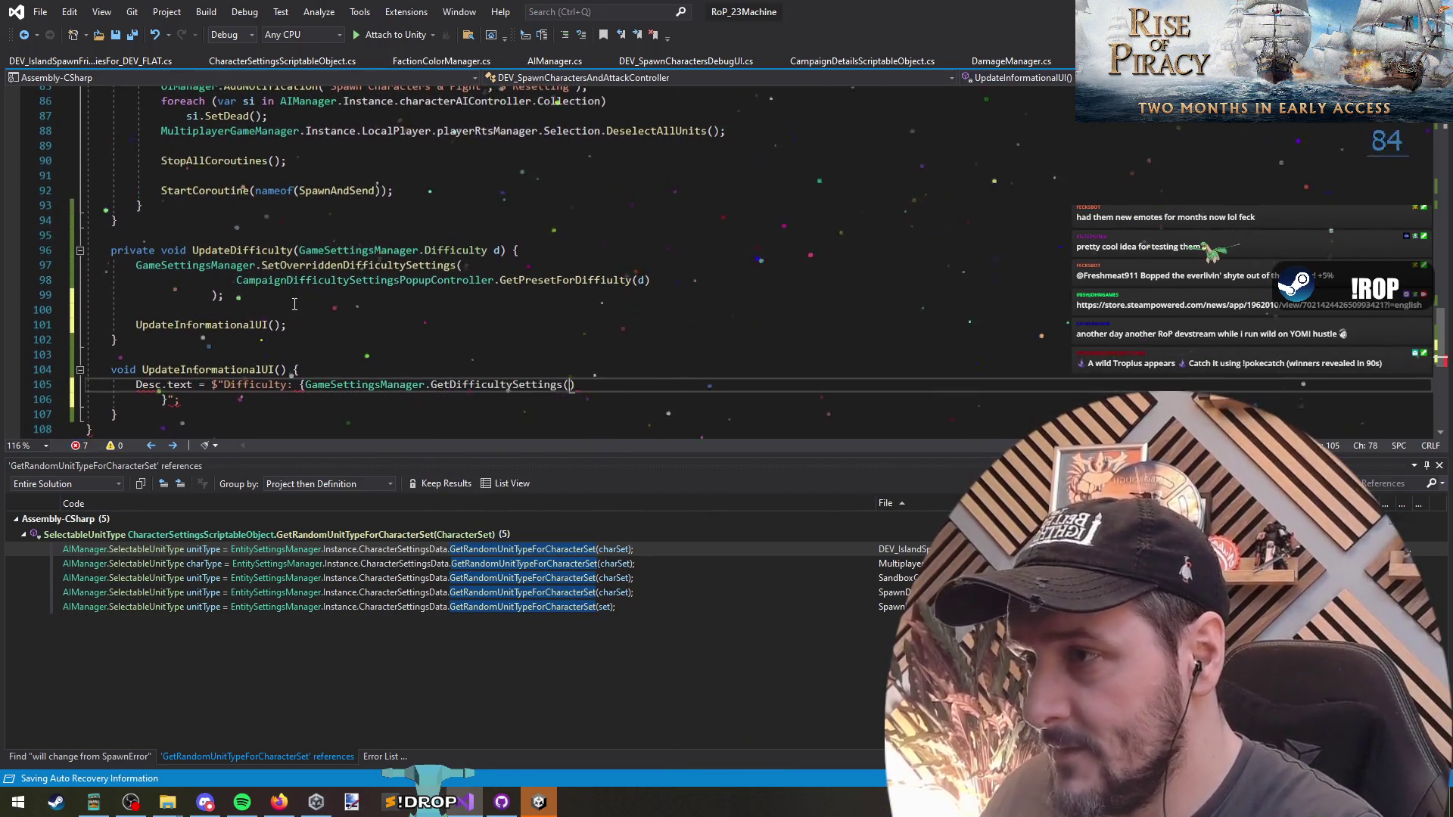
type(").")
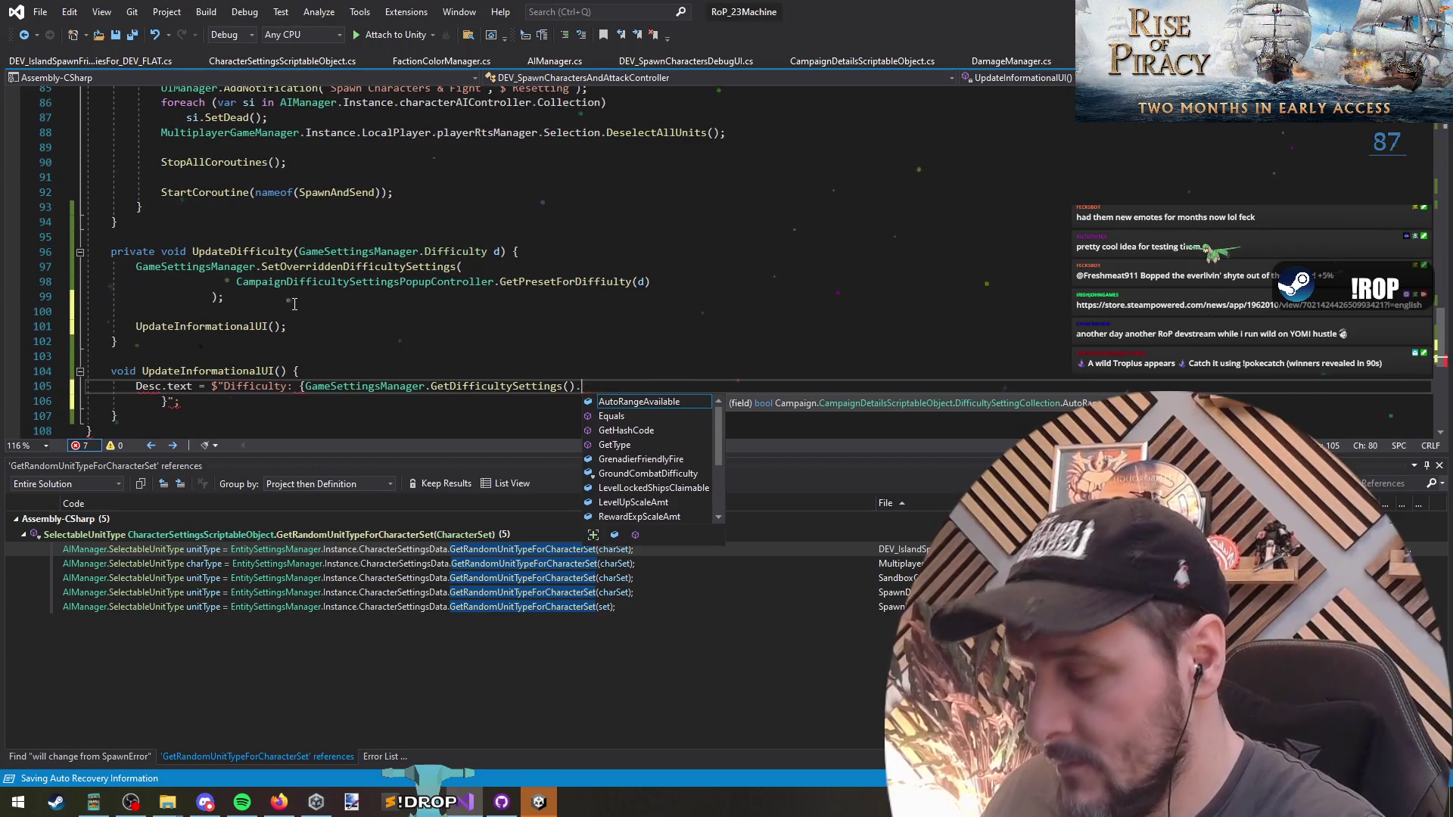
type("pgroun")
key("Tab")
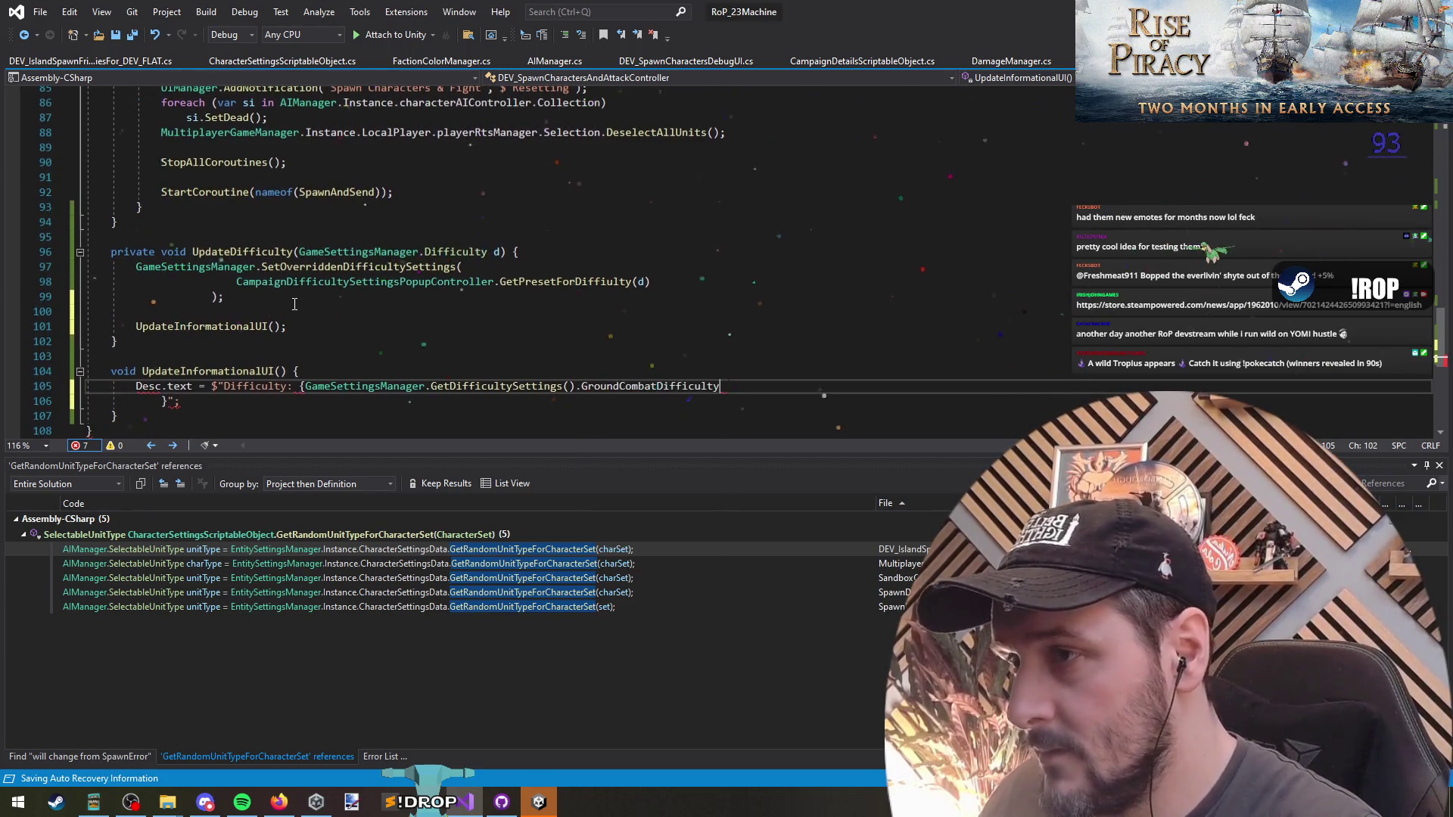
key("Delete")
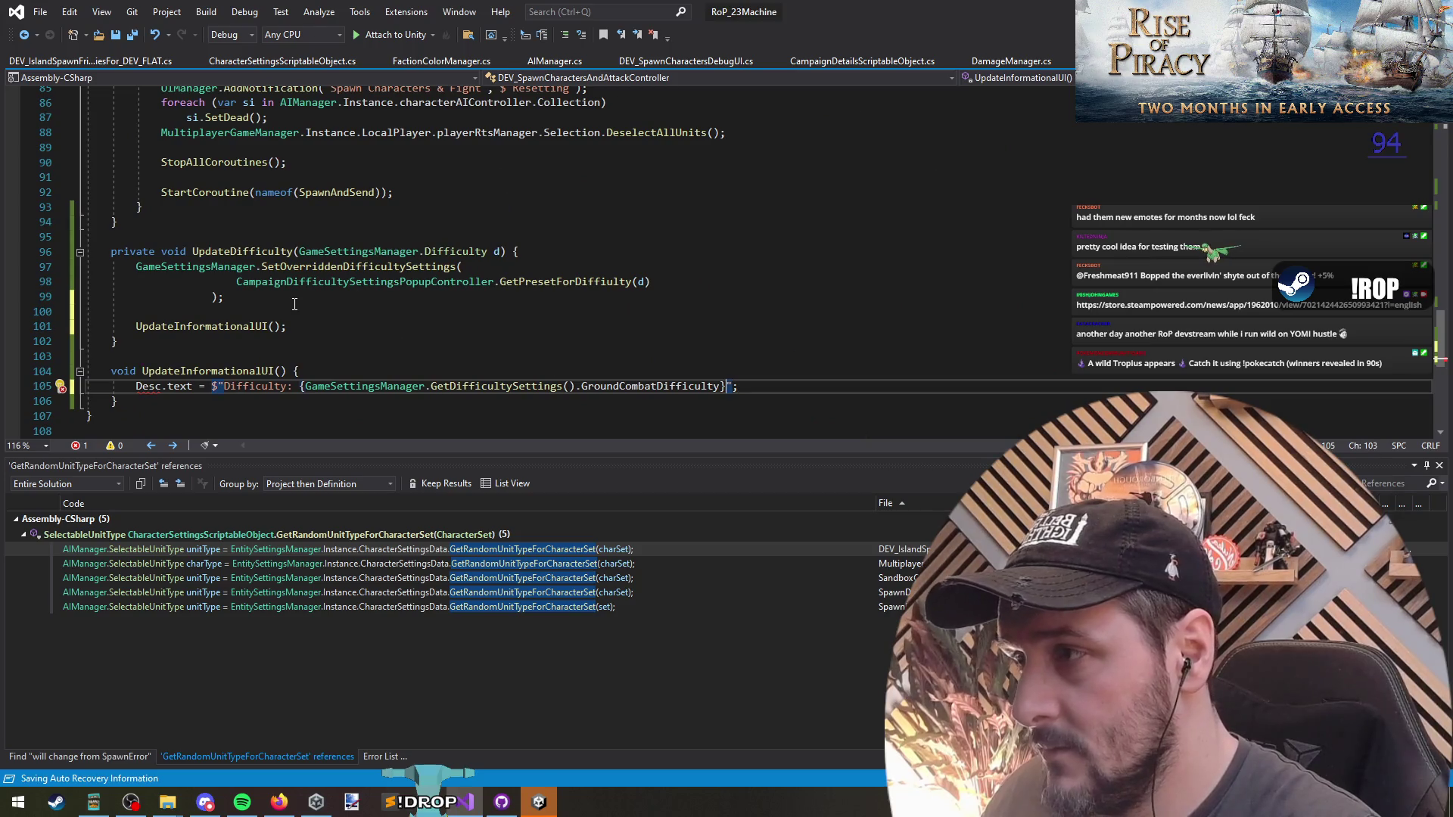
type("\" +")
key("Return")
type("$\"\";")
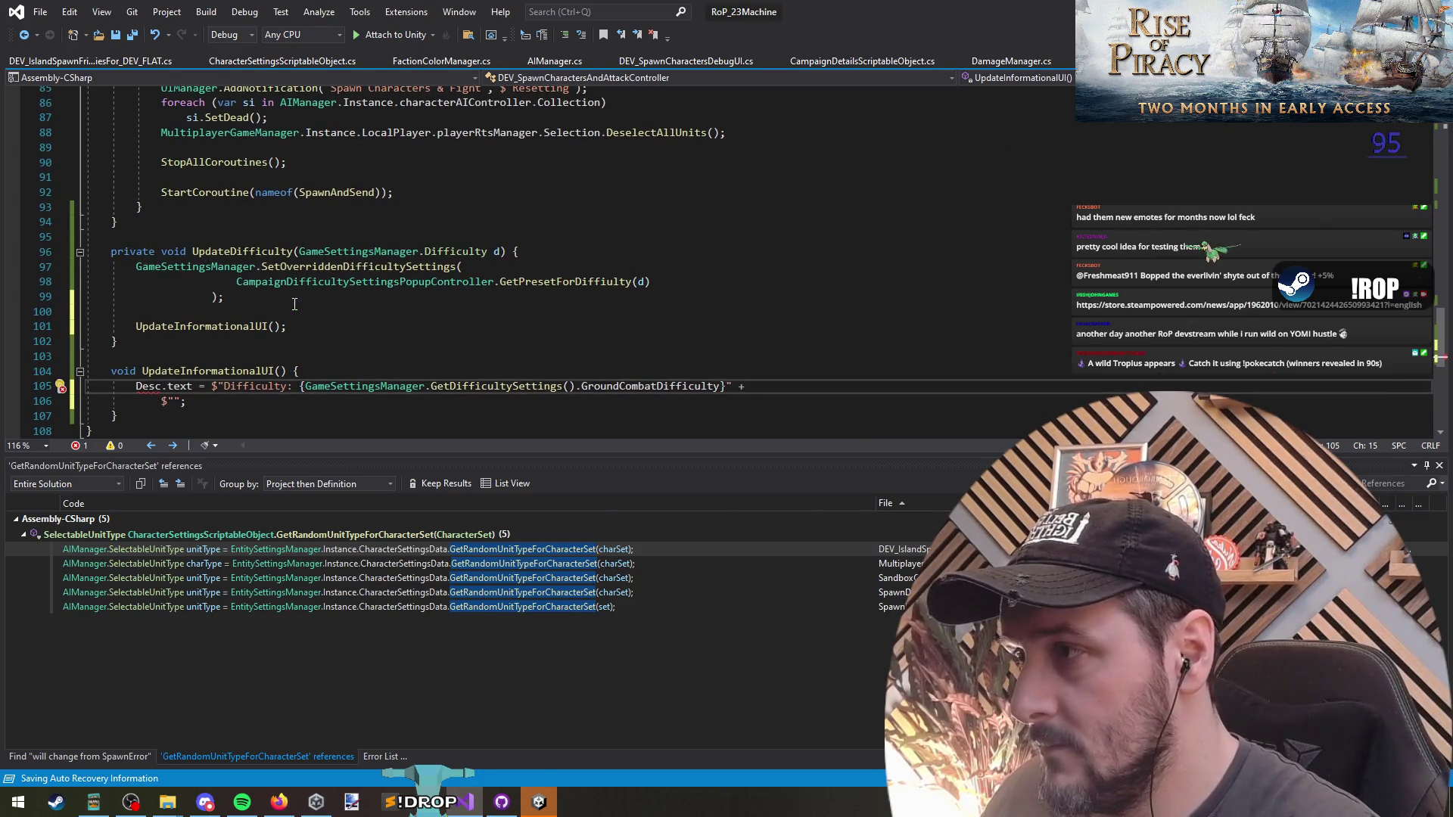
Save the script and let Unity recompile before returning to the code.
key("ctrl+s")
key("alt+Tab")
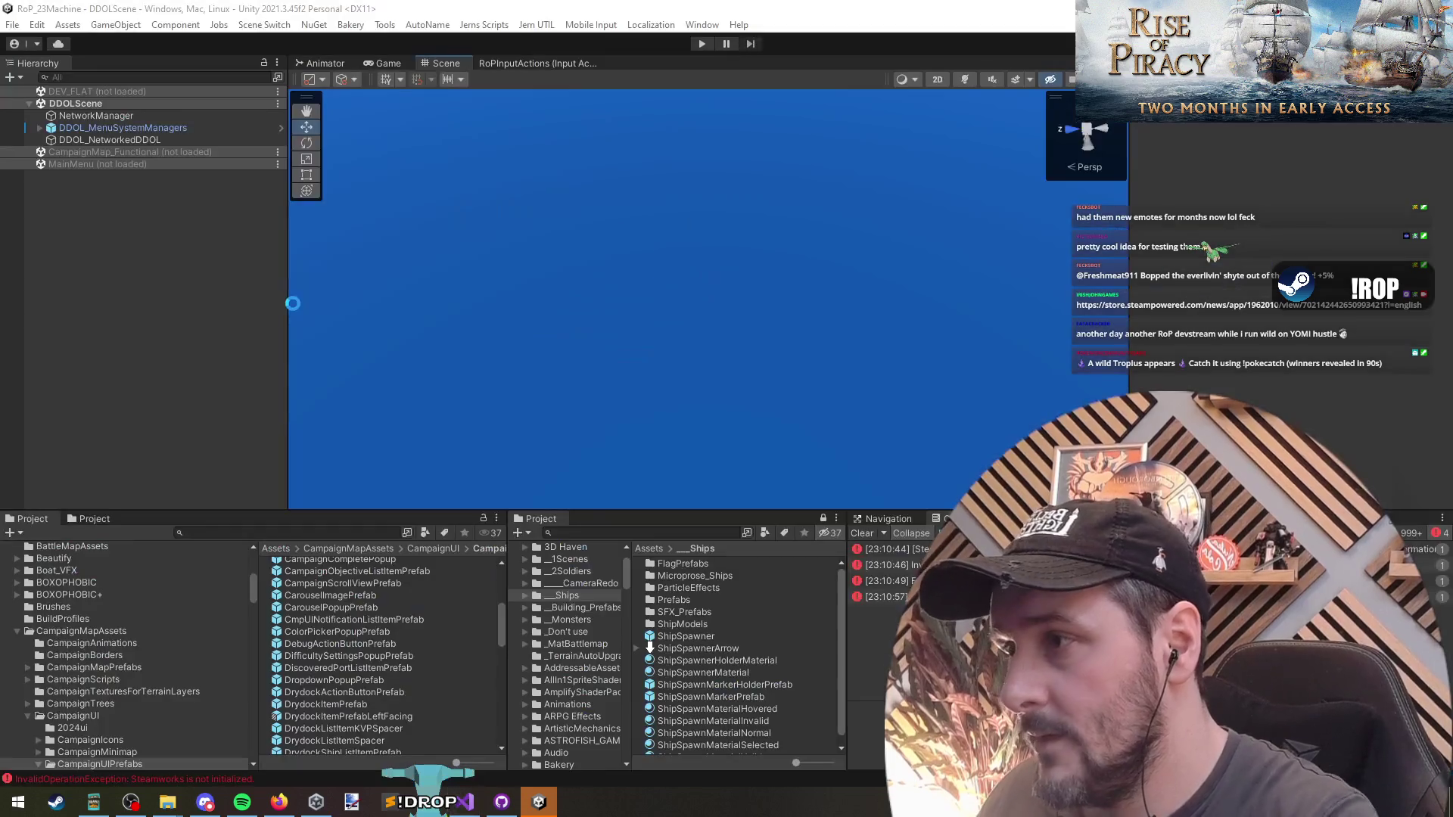
key("alt+Tab")
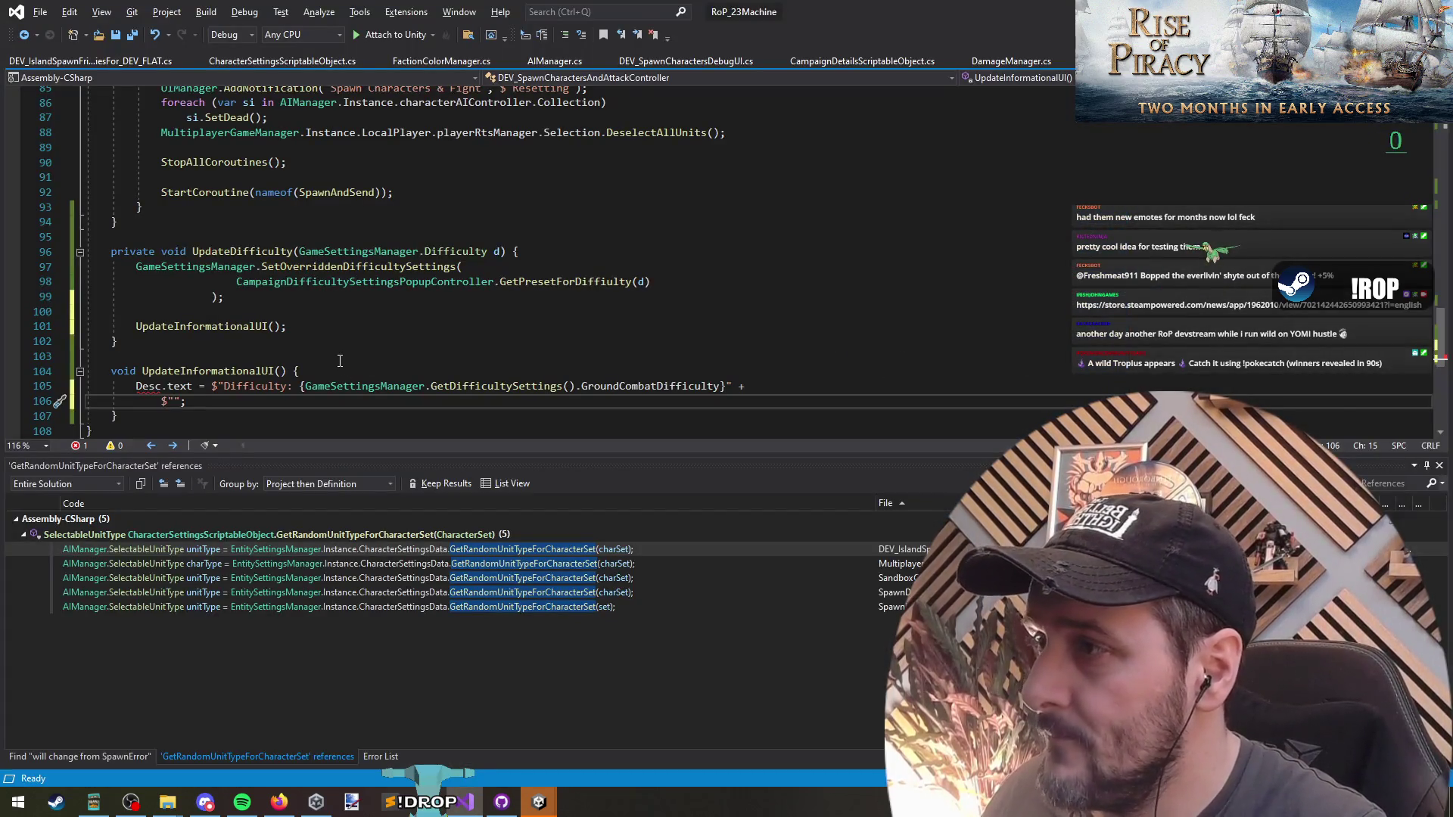
scroll(329, 270, "up", 5)
scroll(329, 271, "down", 4)
scroll(390, 302, "up", 15)
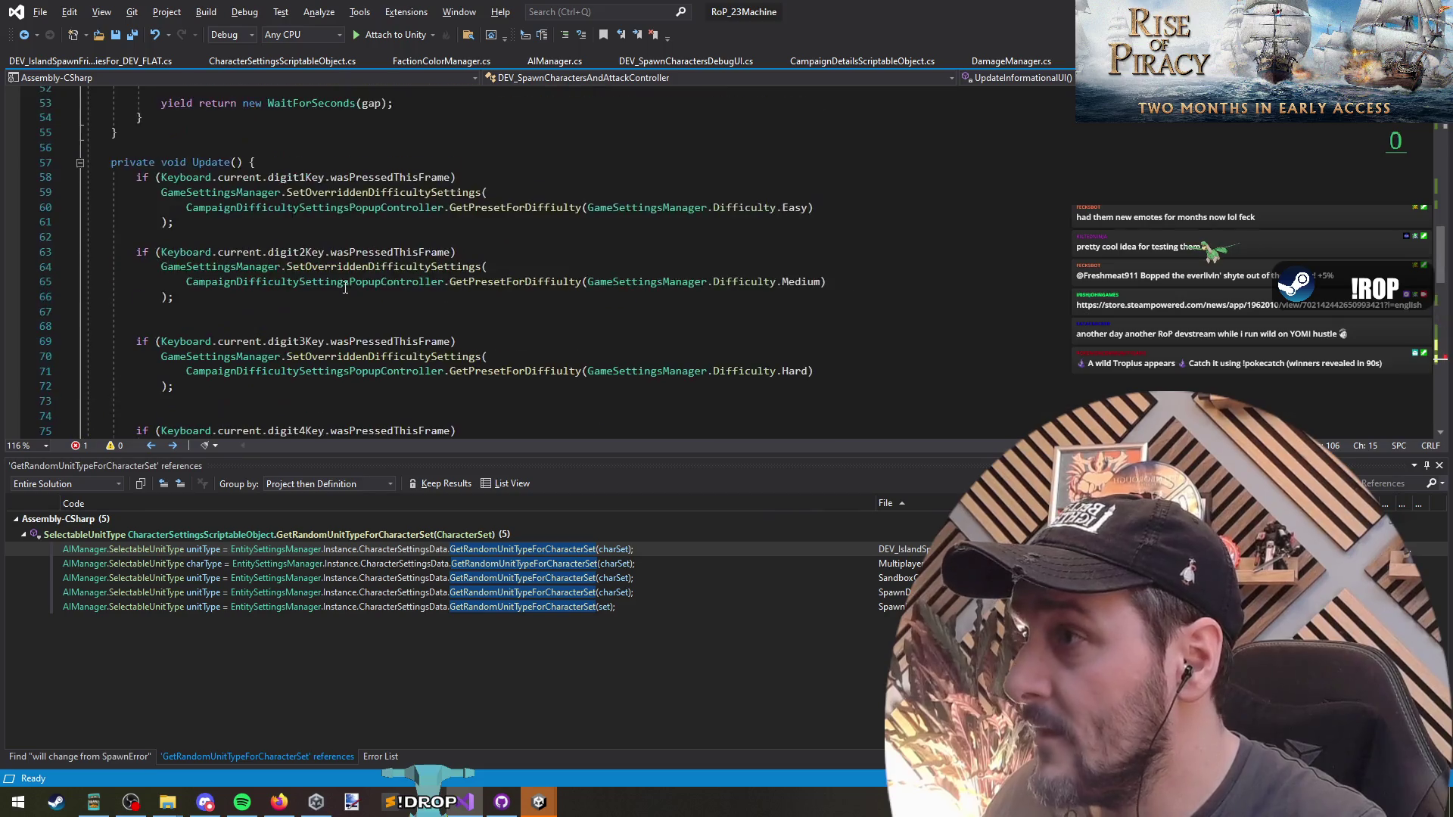
Review the attack-move order line and the wait gap value in the controller.
triple_click(393, 334)
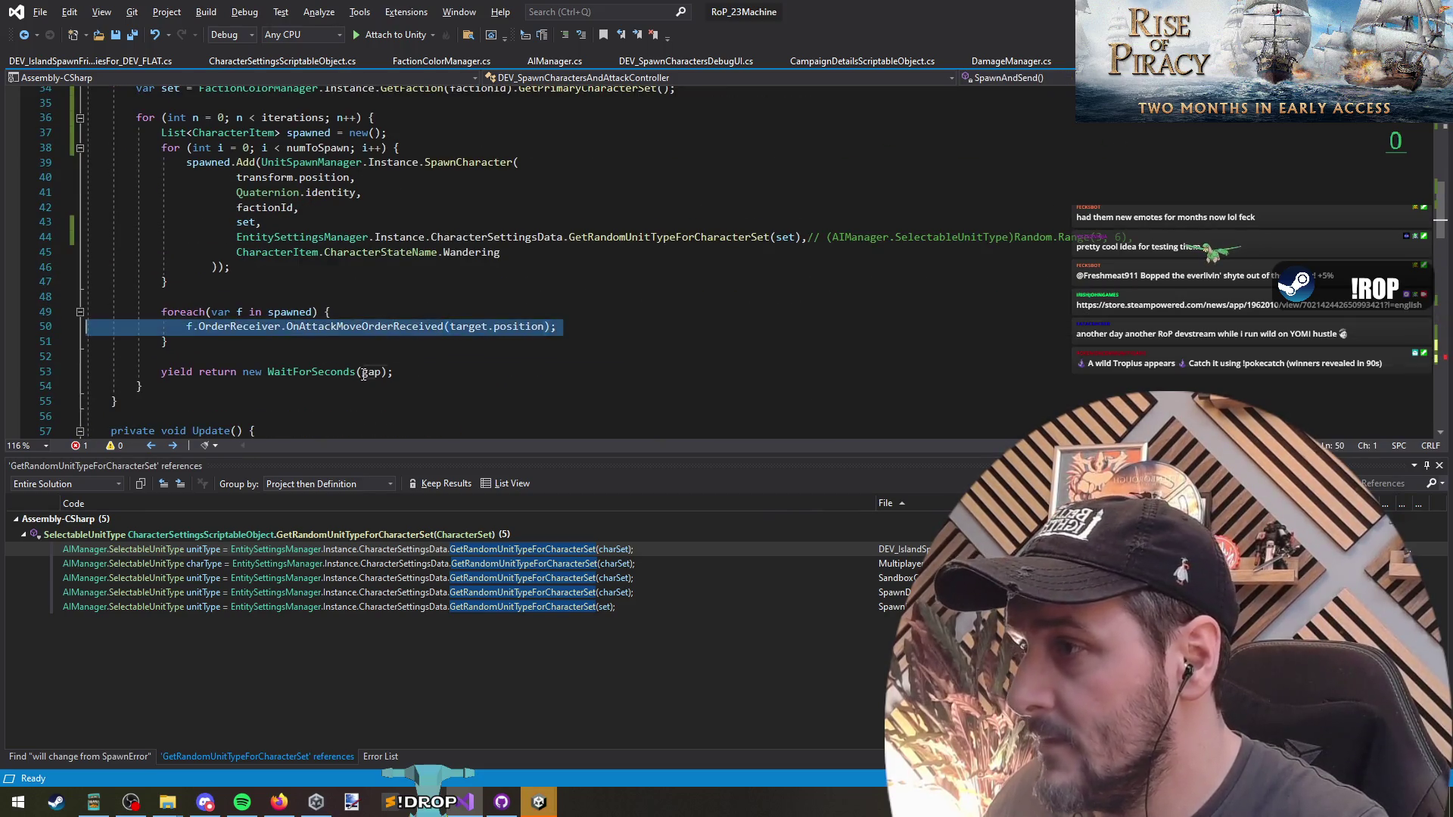
left_click(362, 372)
scroll(378, 333, "up", 7)
scroll(380, 319, "down", 4)
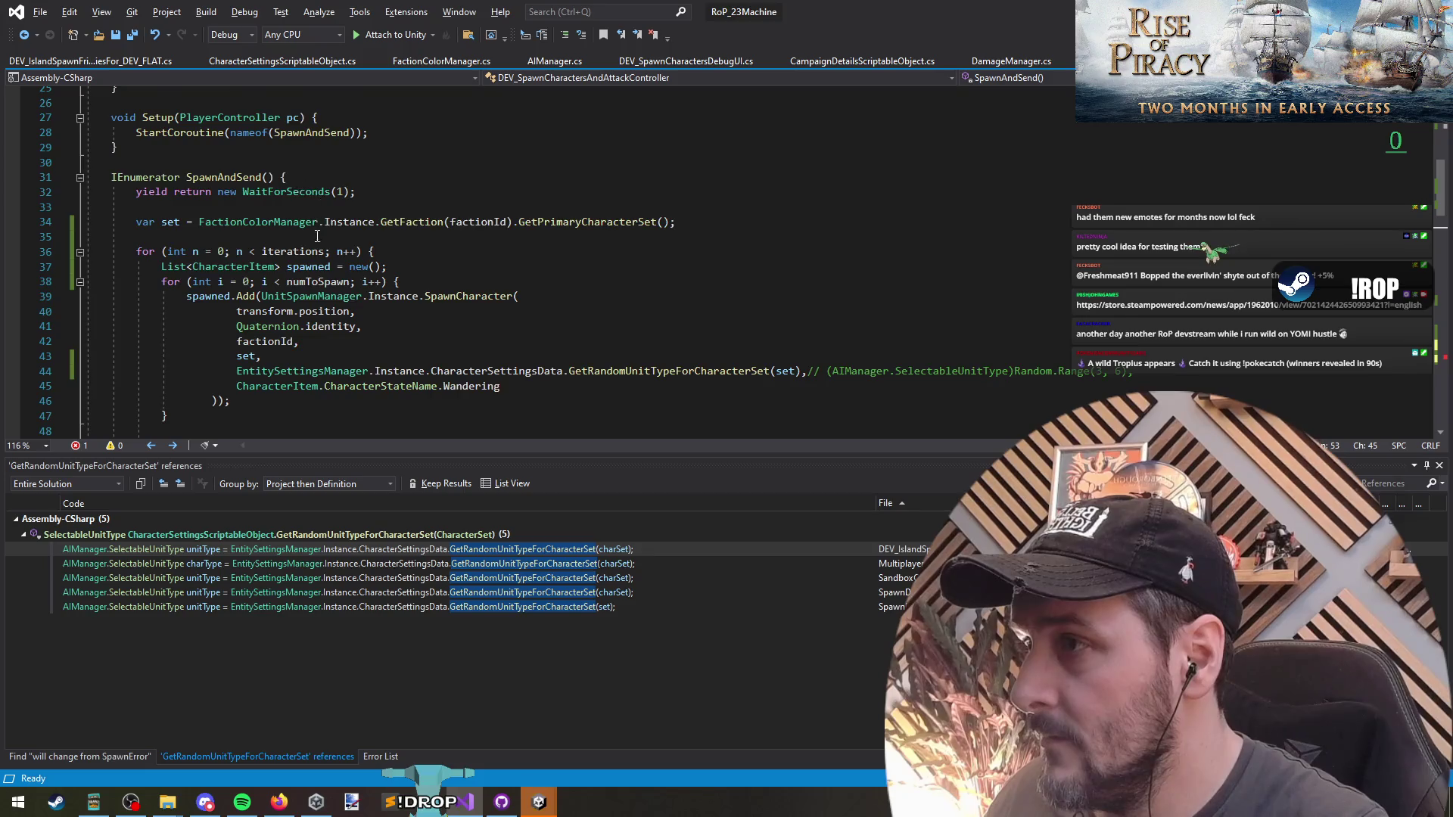
scroll(315, 288, "down", 3)
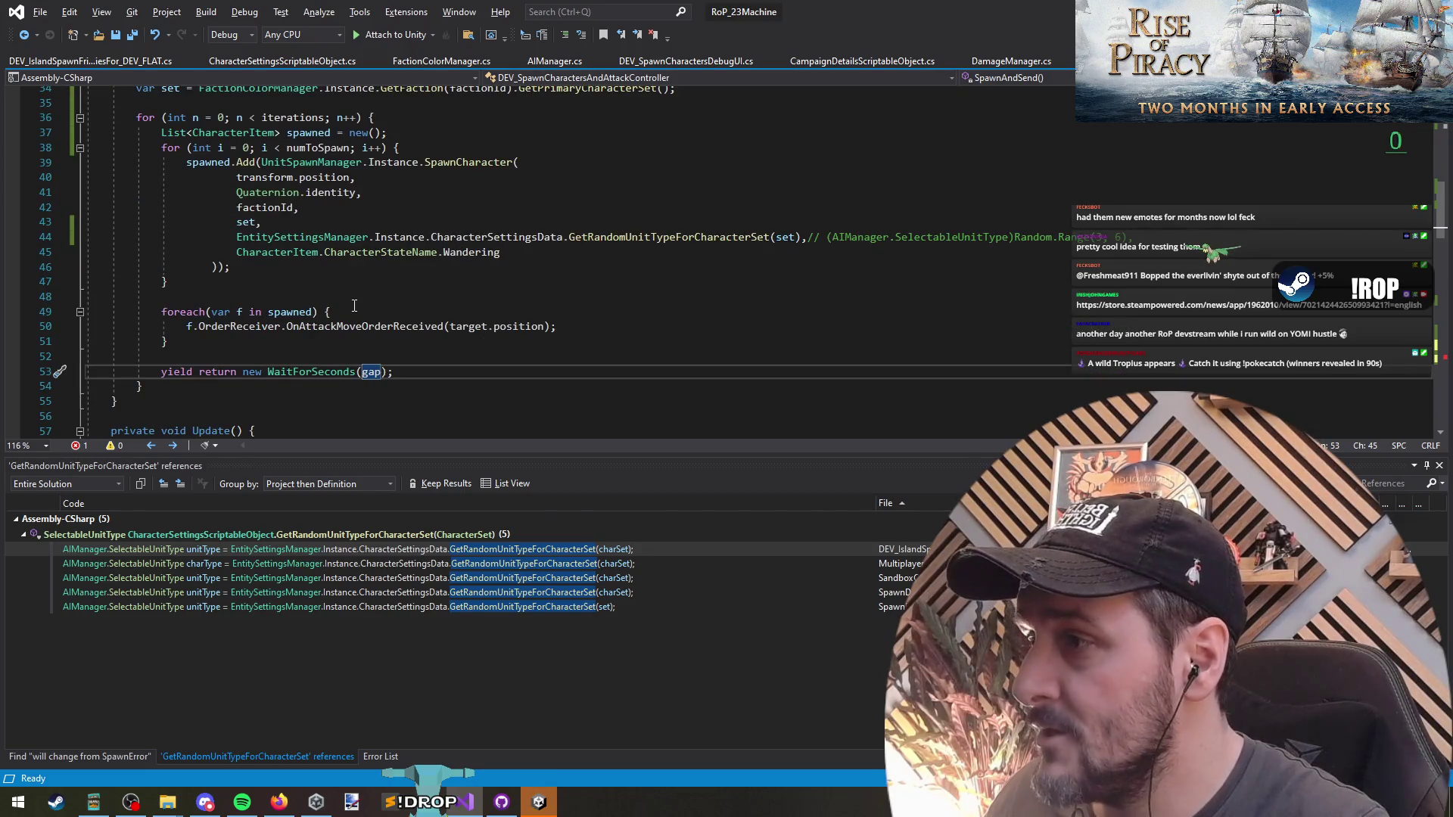
scroll(354, 305, "up", 9)
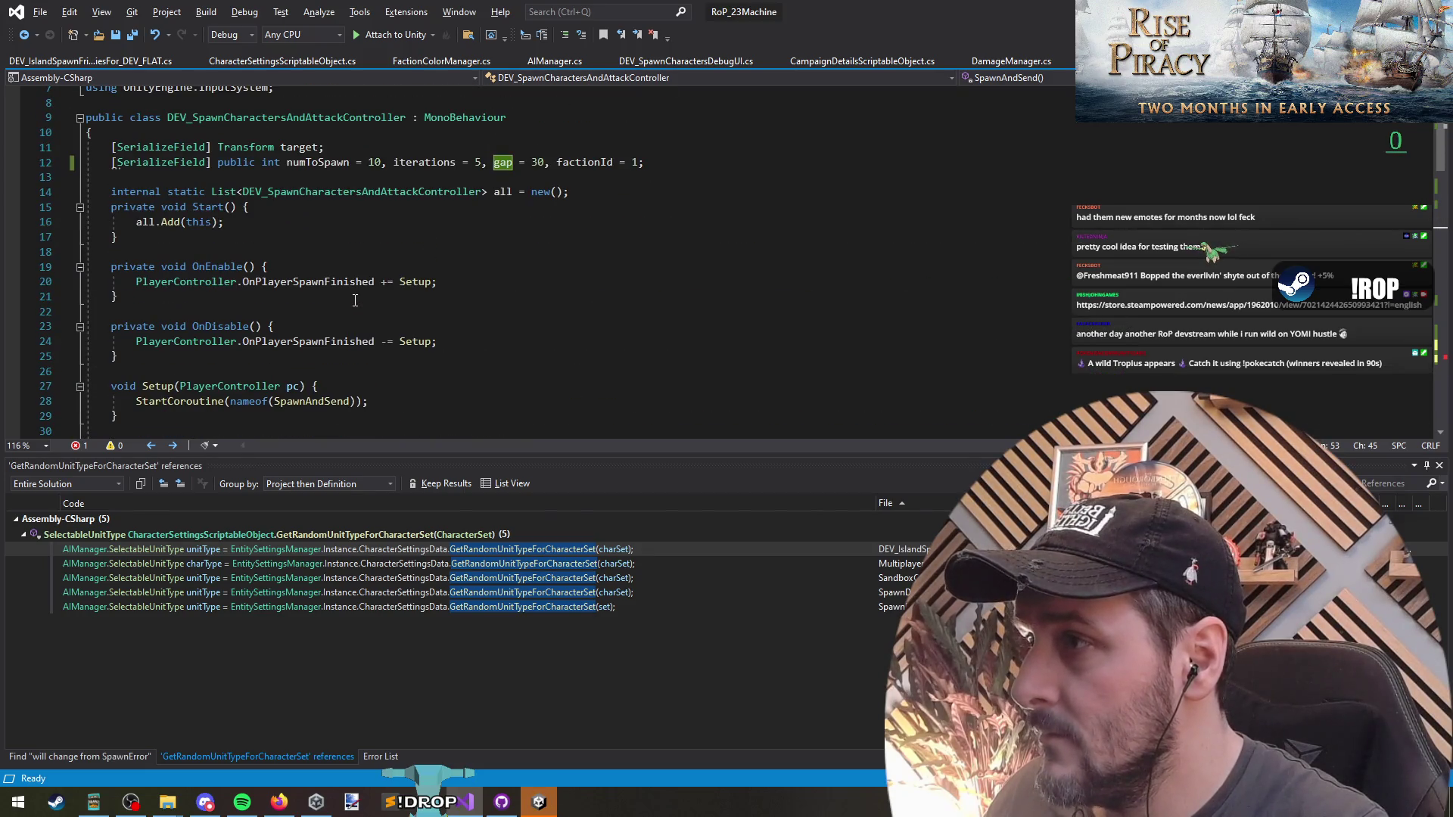
scroll(355, 301, "down", 20)
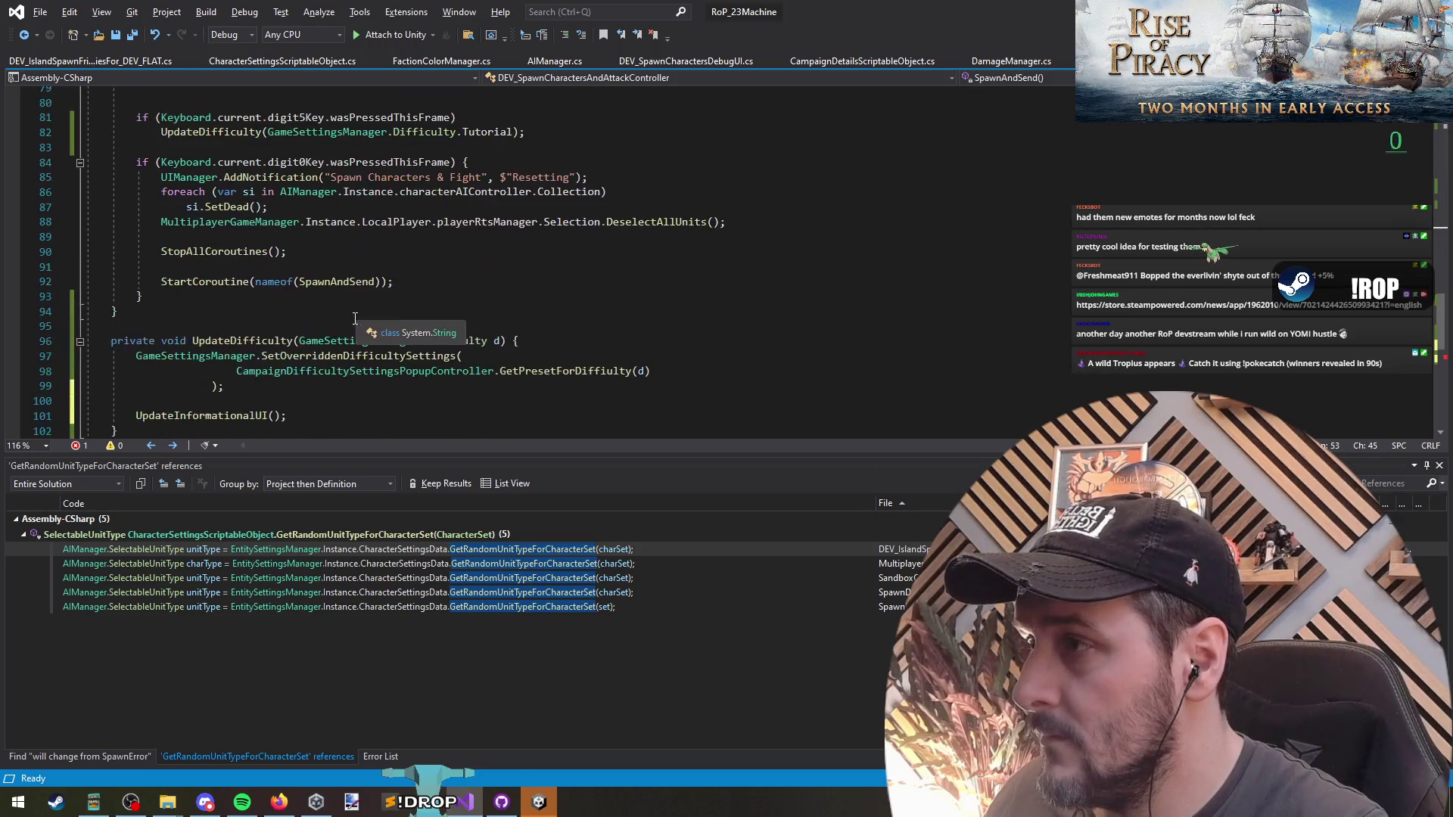
Inspect the deselect-all-units, reset notification and StopAllCoroutines lines.
left_click(339, 235)
key("shift+Up")
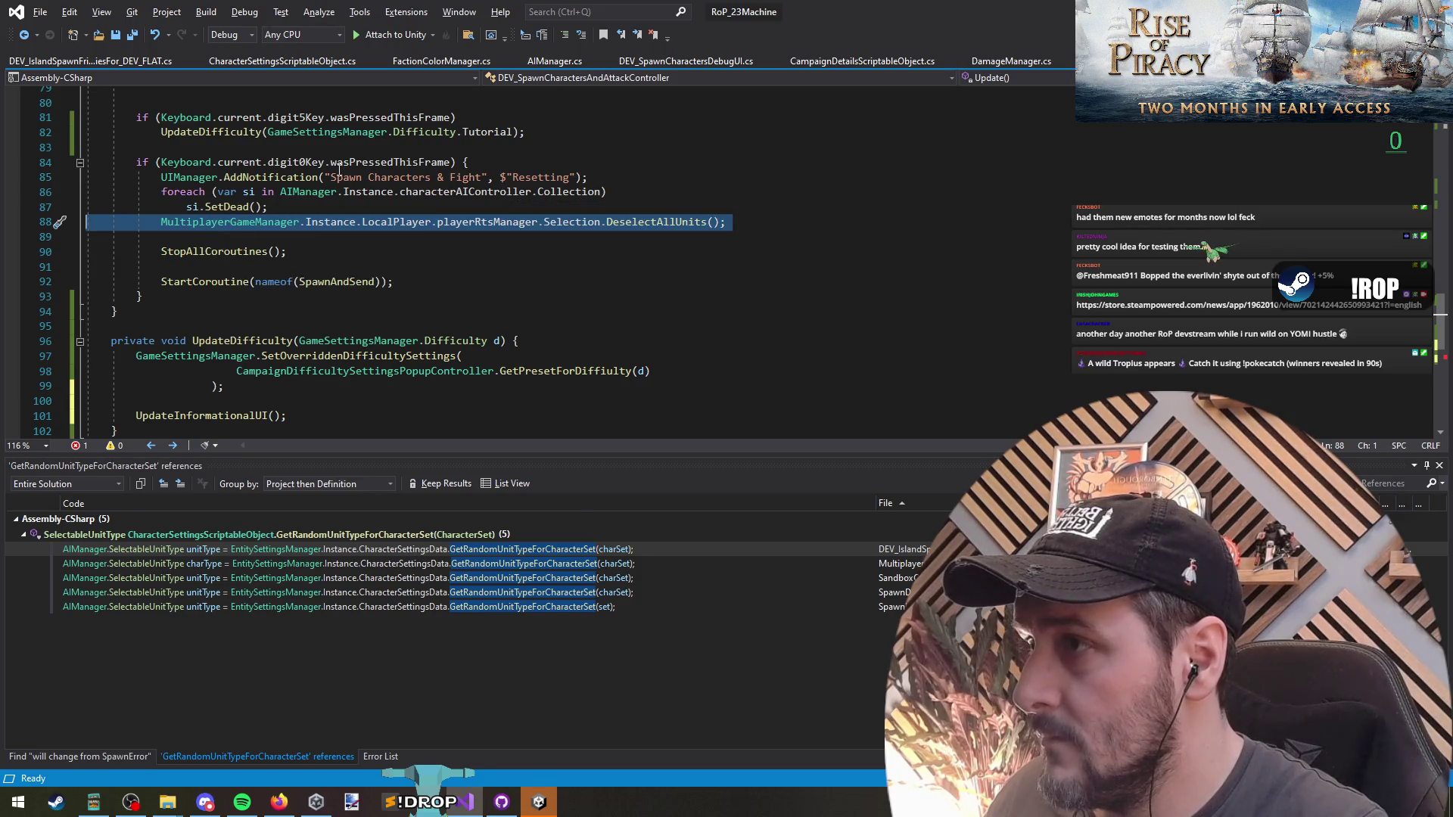
left_click(401, 185)
key("shift+Up")
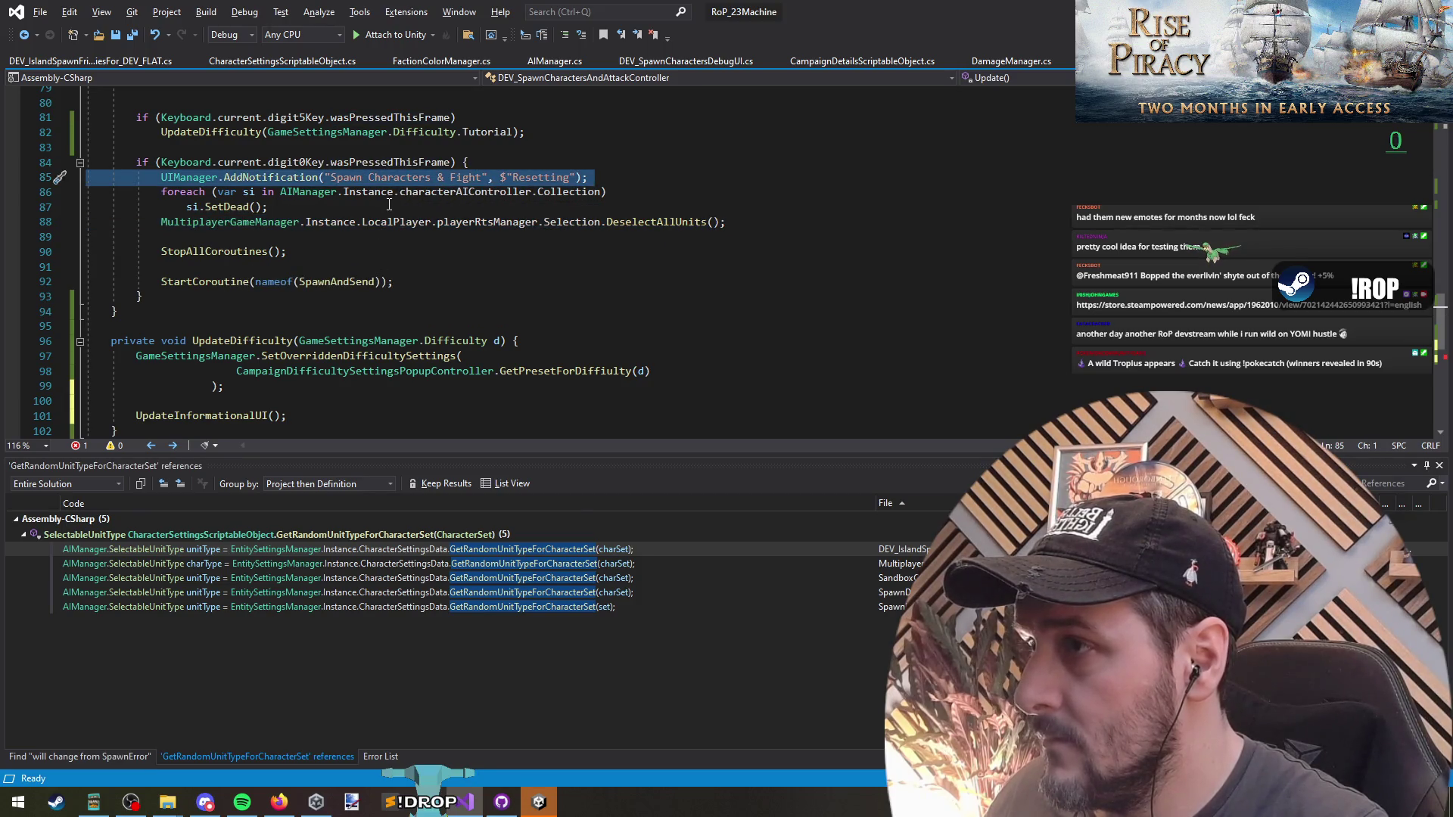
left_click(393, 251)
scroll(529, 296, "up", 7)
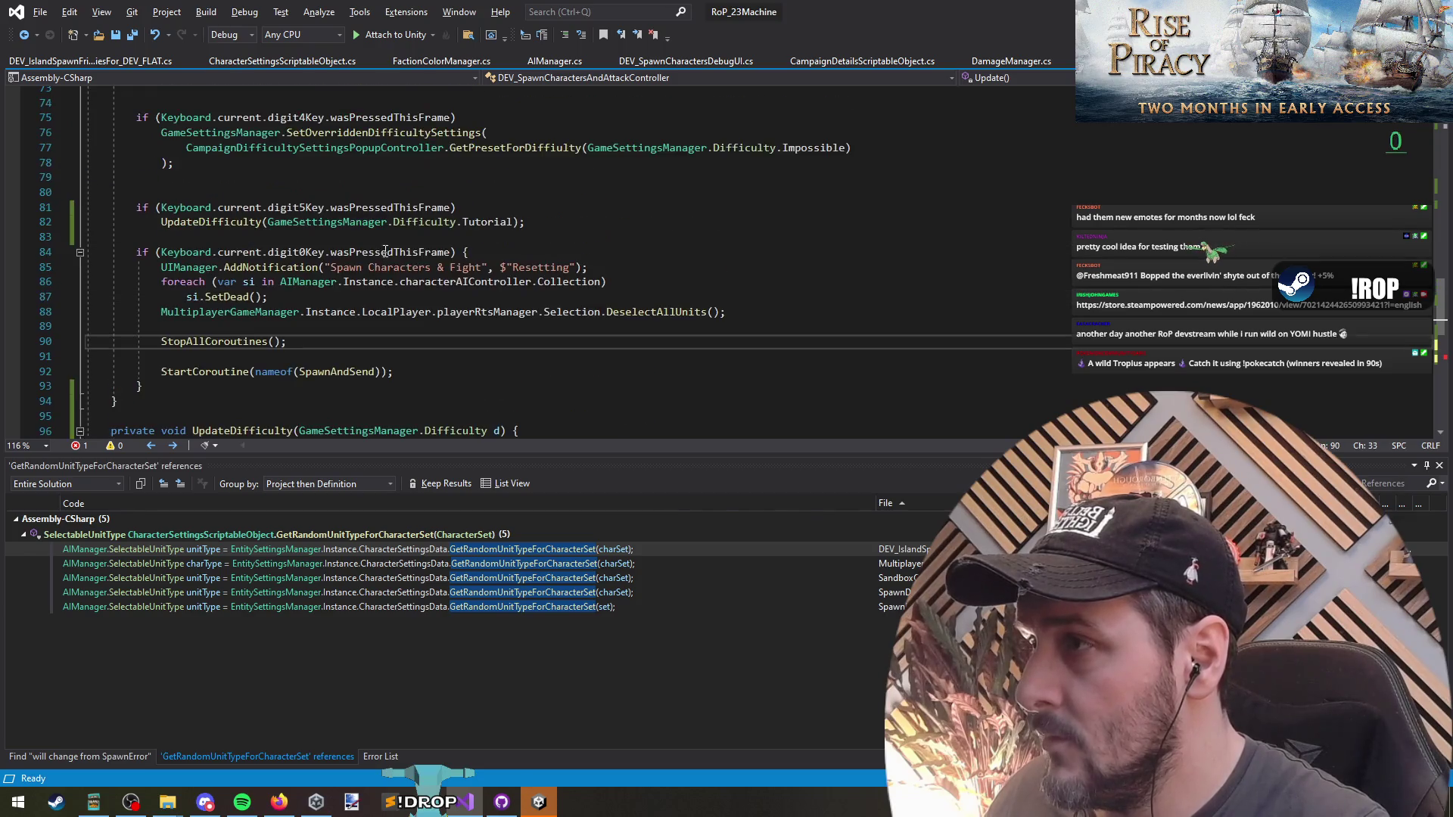
Search the file for '[' and review the script's end up to all.Add(this).
key("ctrl+f")
type("[")
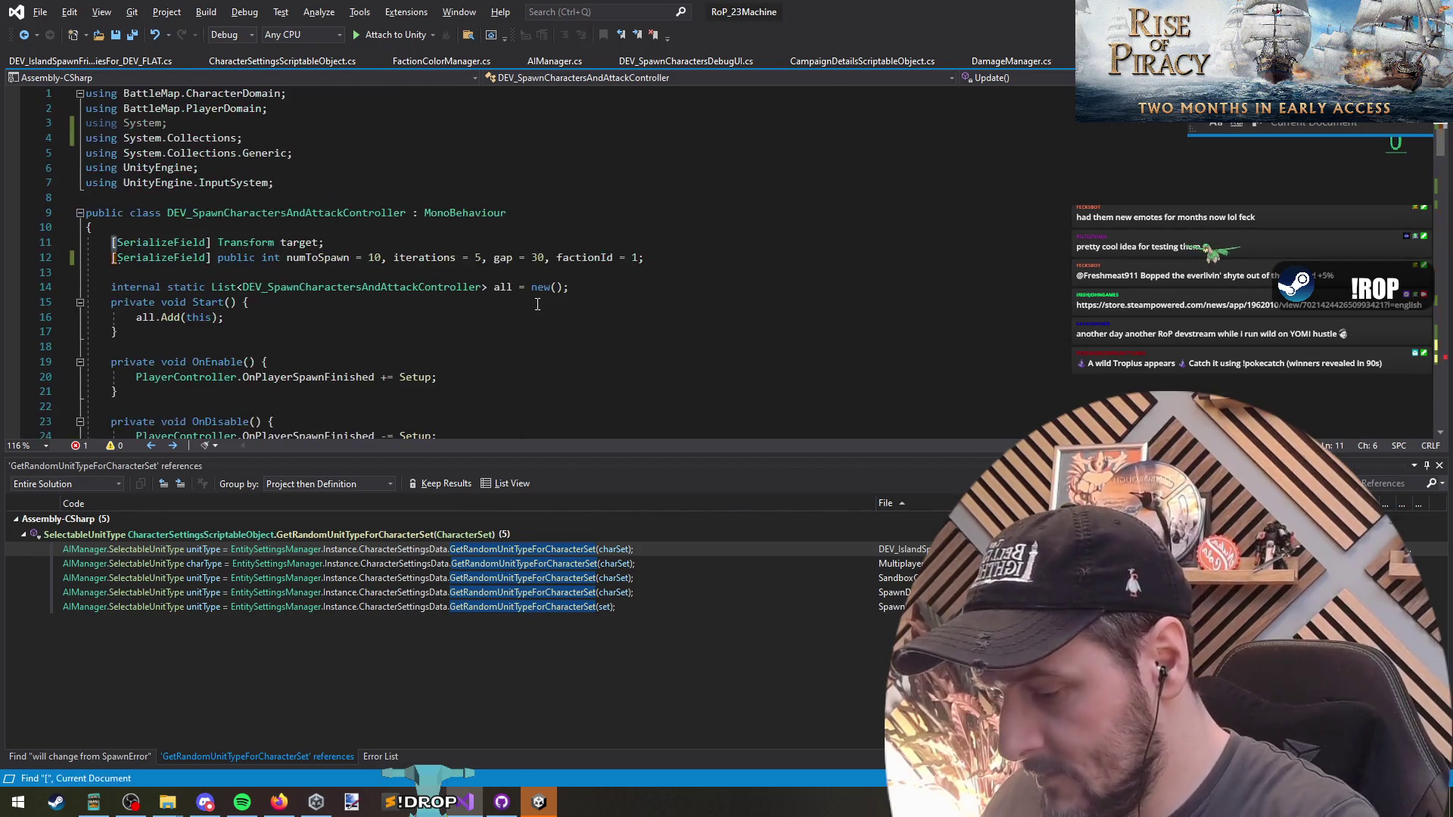
key("Escape")
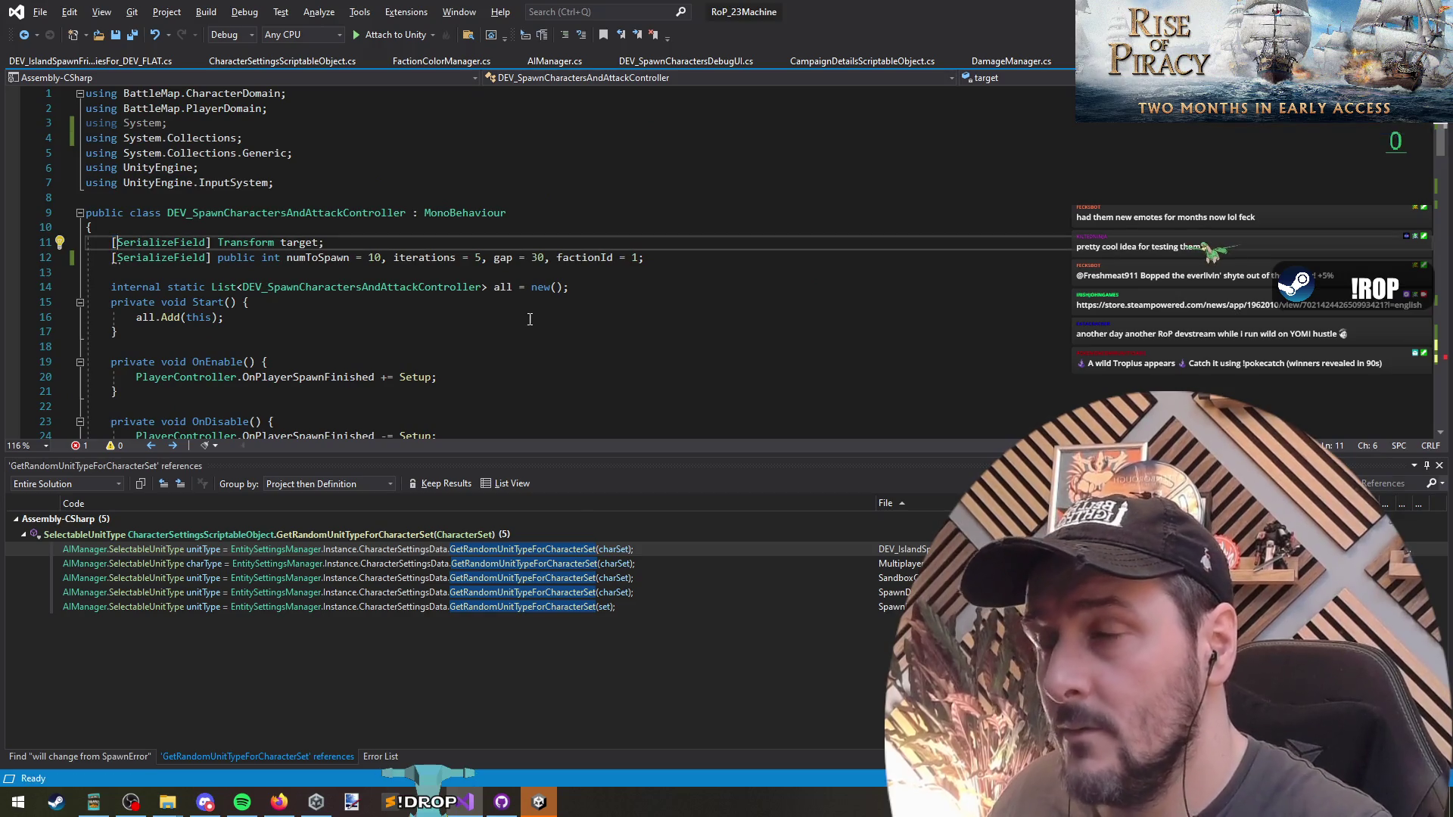
left_click(530, 303)
key("ctrl+End")
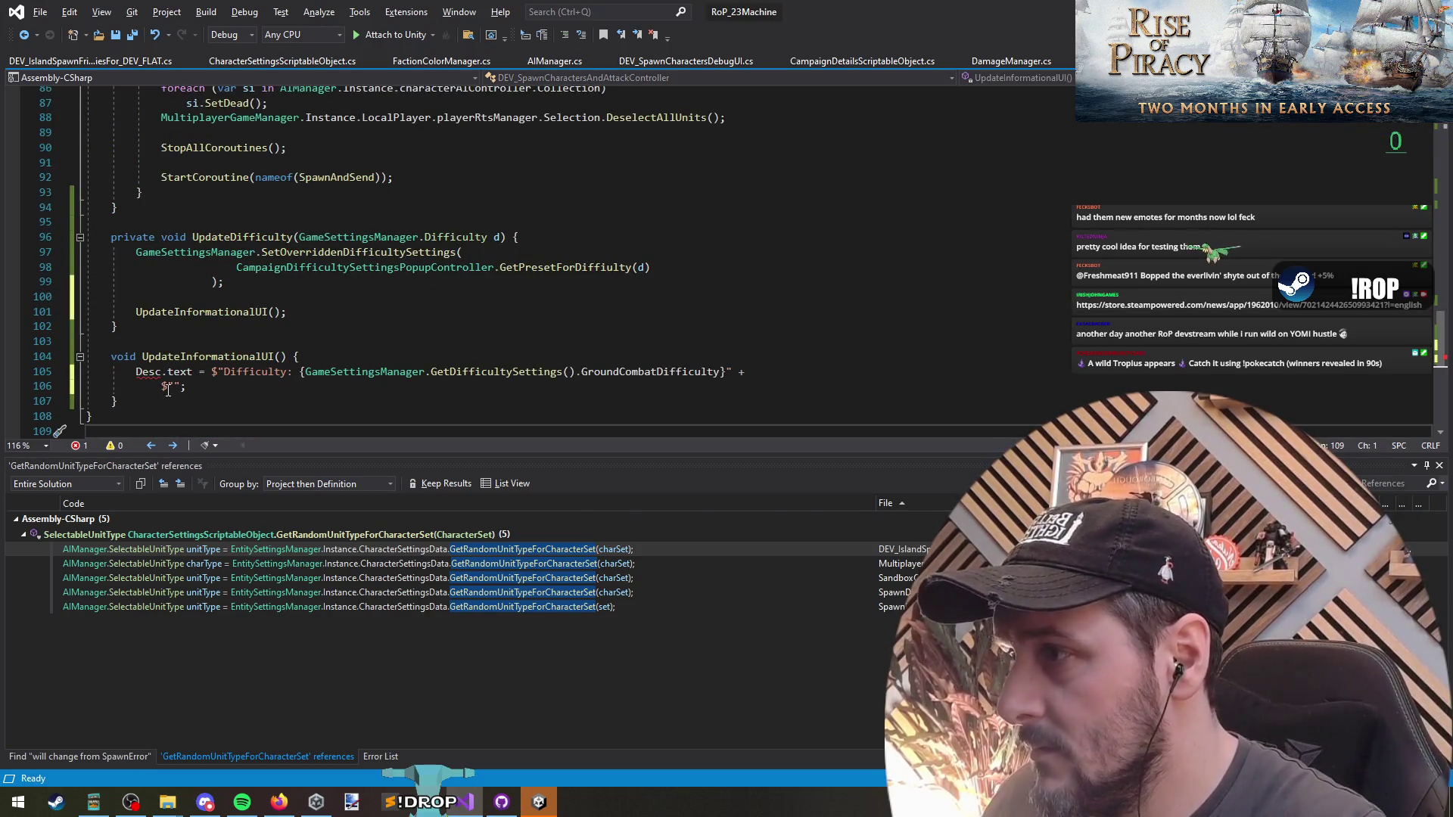
left_click(396, 341)
scroll(397, 333, "up", 5)
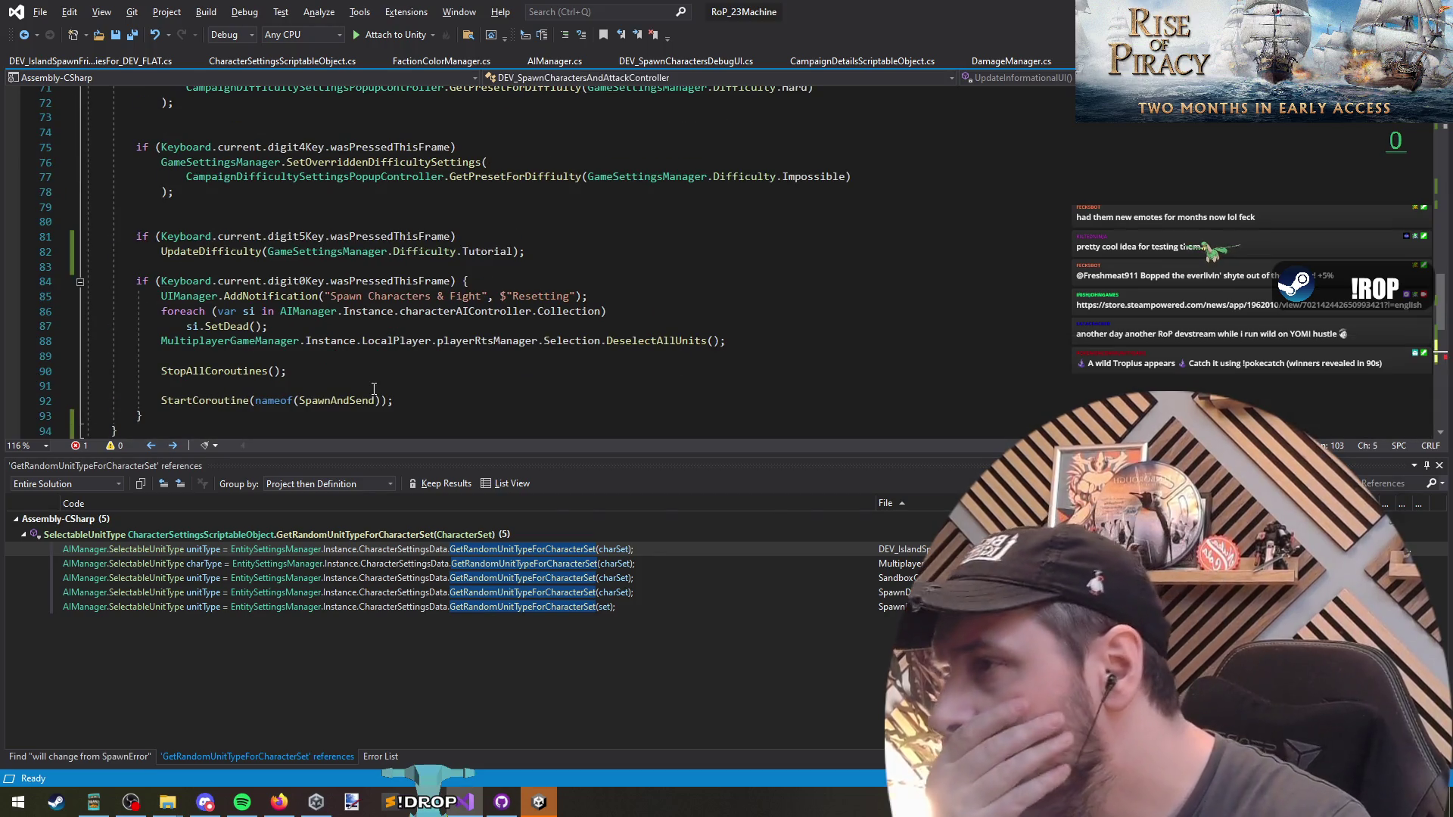
scroll(379, 361, "up", 13)
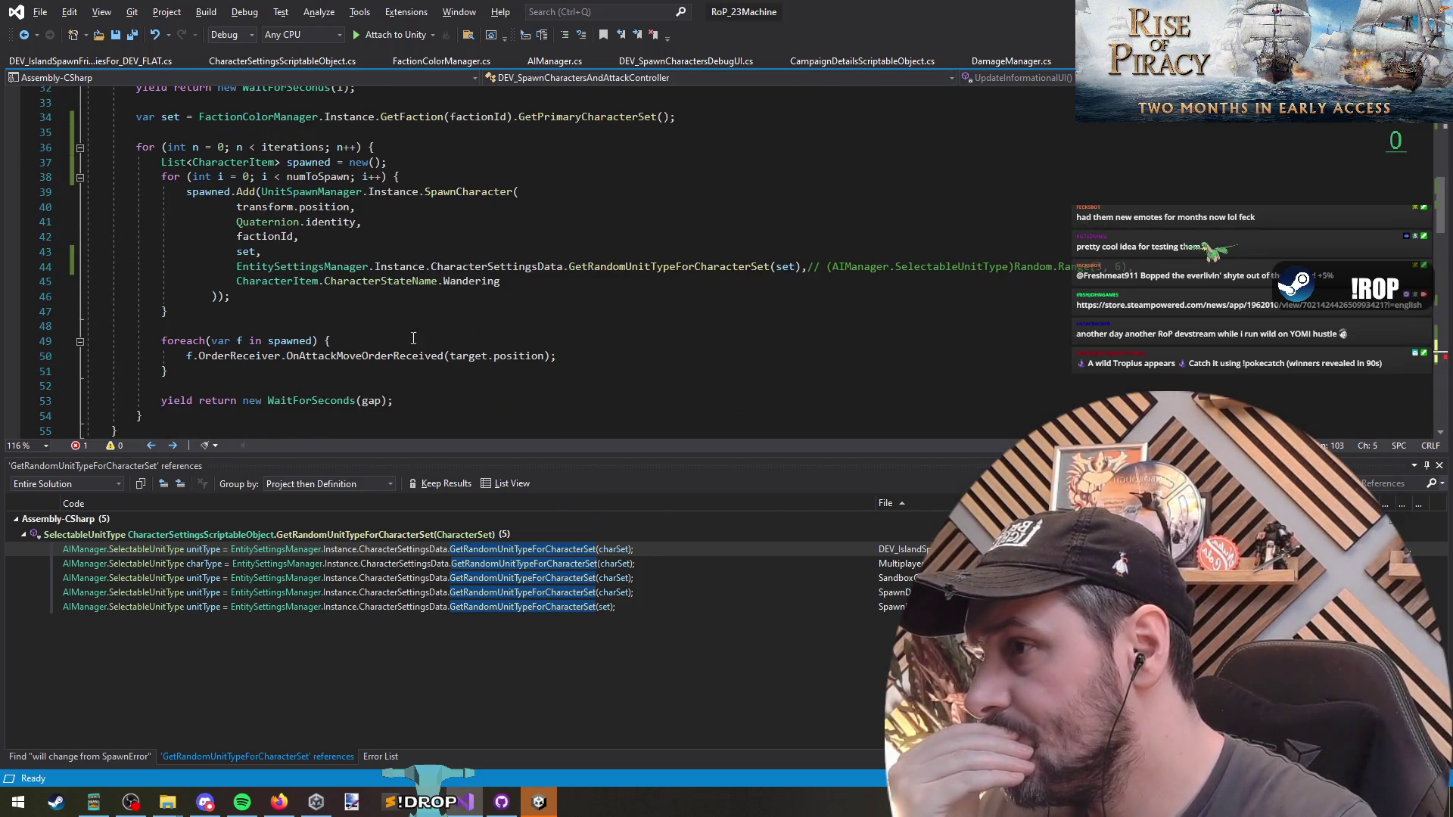
scroll(438, 330, "up", 9)
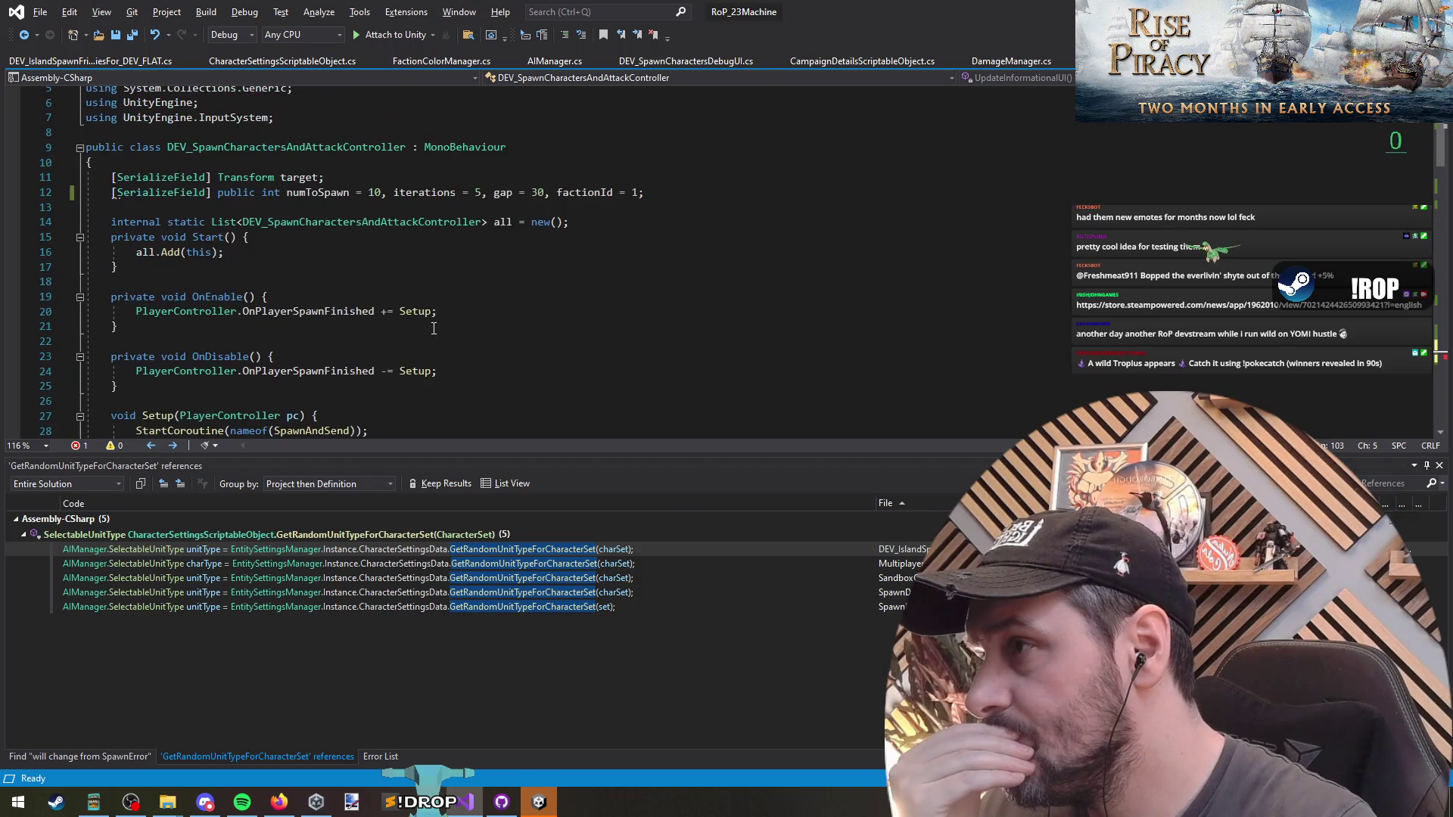
left_click(340, 254)
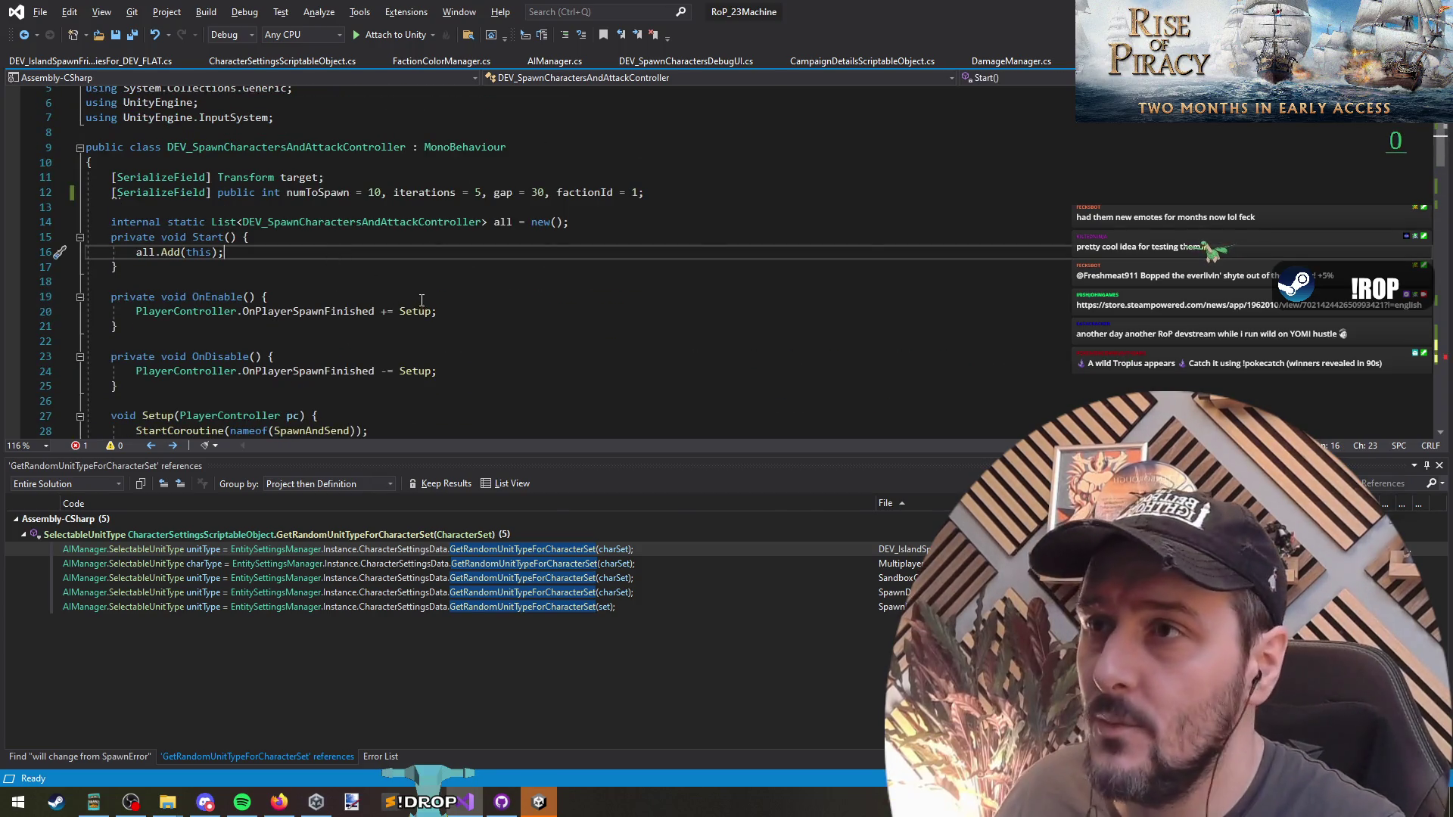
Open the DEV_IslandSpawnFriendliesFor_DEV_FLAT script.
key("ctrl+Tab")
key("ctrl+Tab")
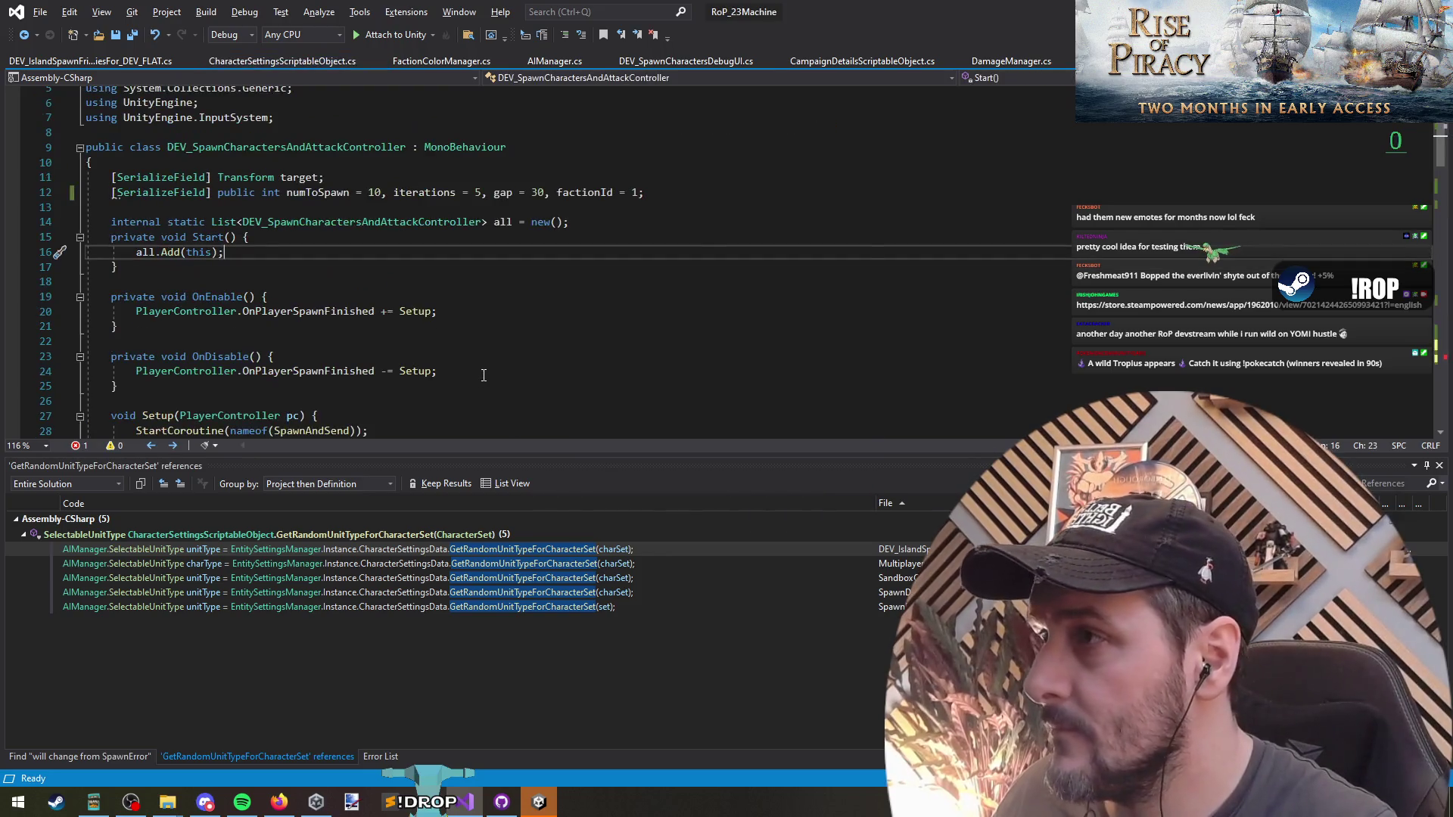
key("ctrl+Tab")
key("ctrl+Tab")
left_click(325, 305)
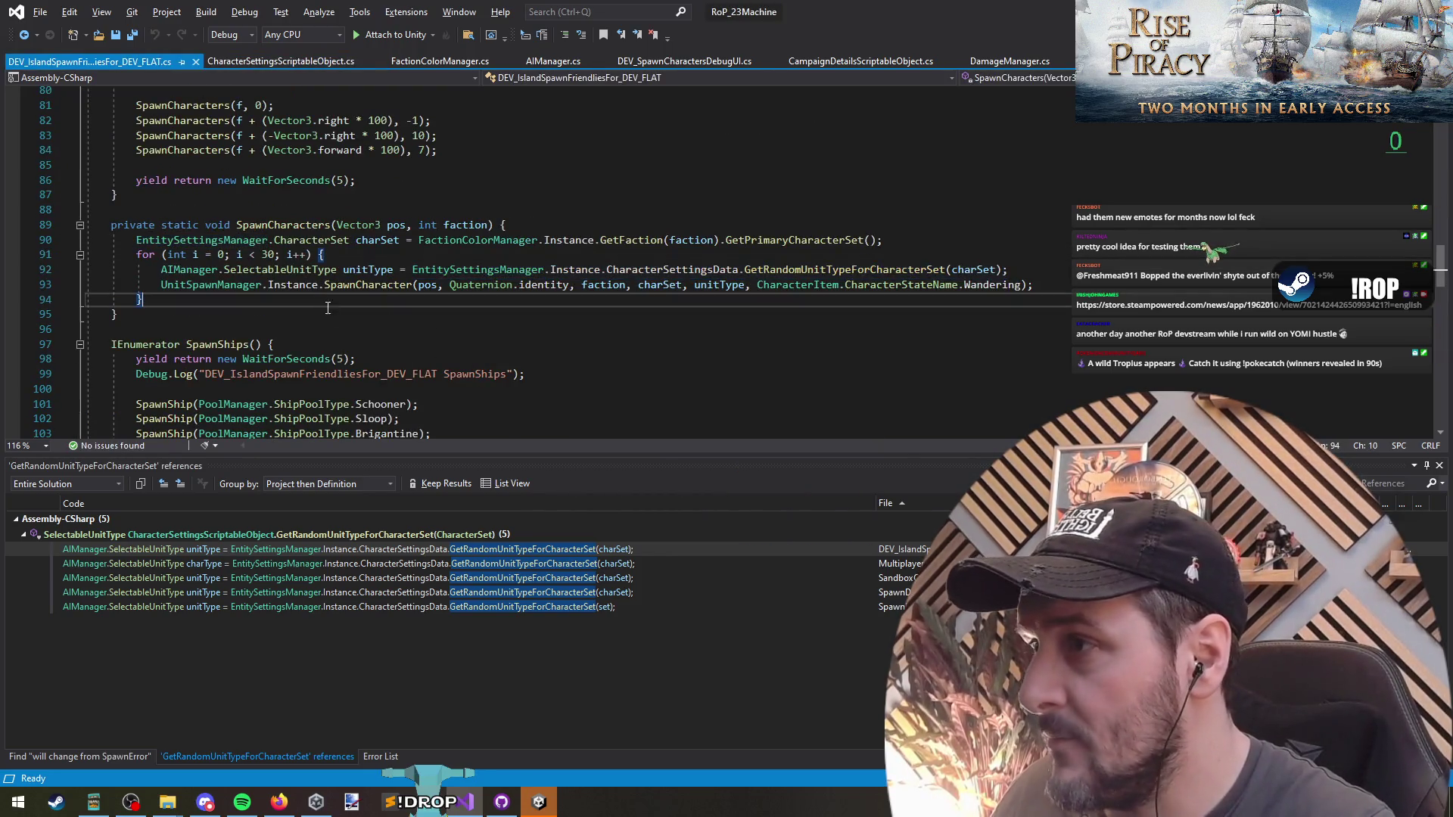
Add blank lines after the existing method in DEV_SpawnCharactersDebugUI.cs.
scroll(344, 320, "down", 10)
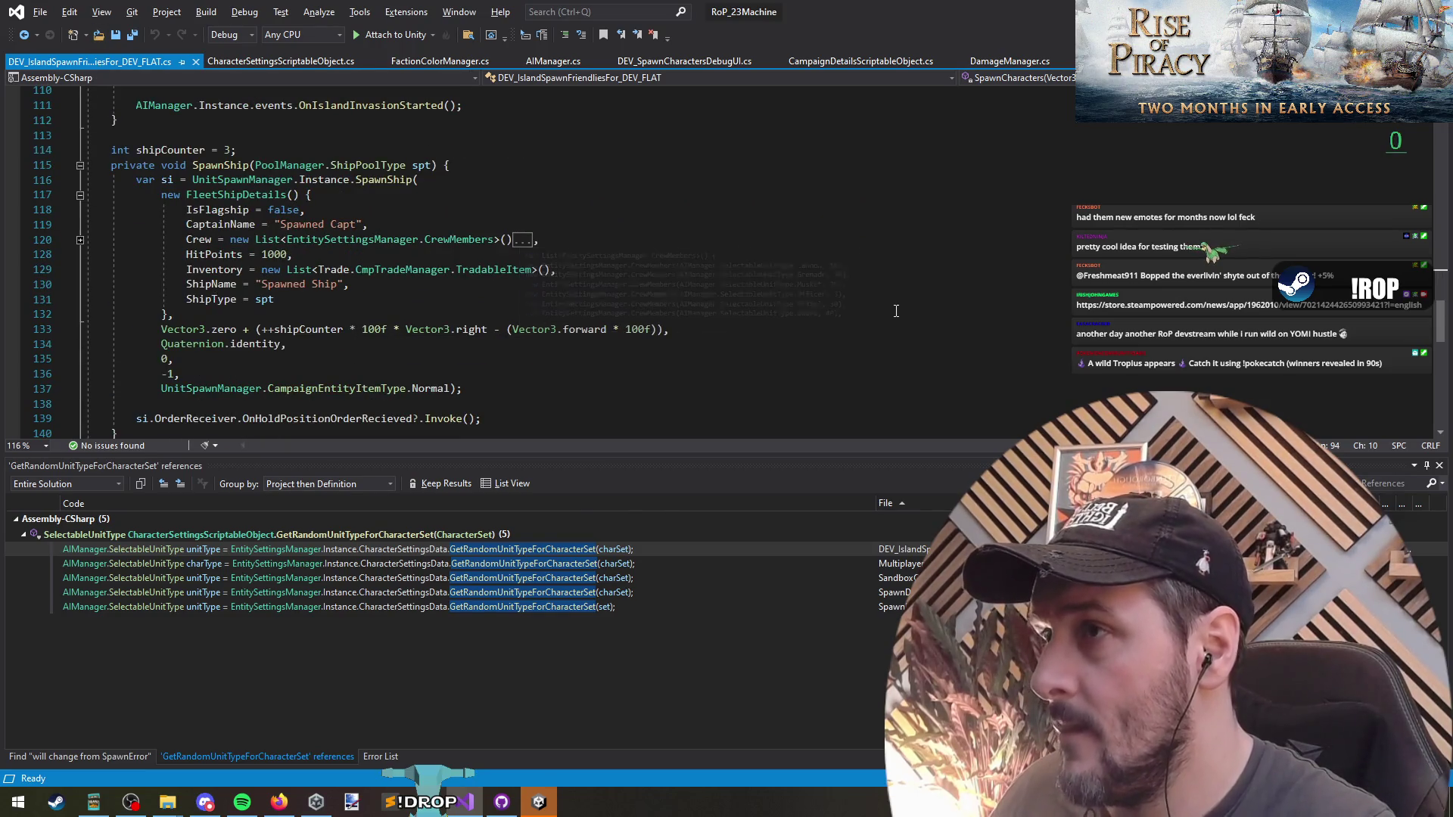
key("ctrl+t")
type("Dev")
key("Escape")
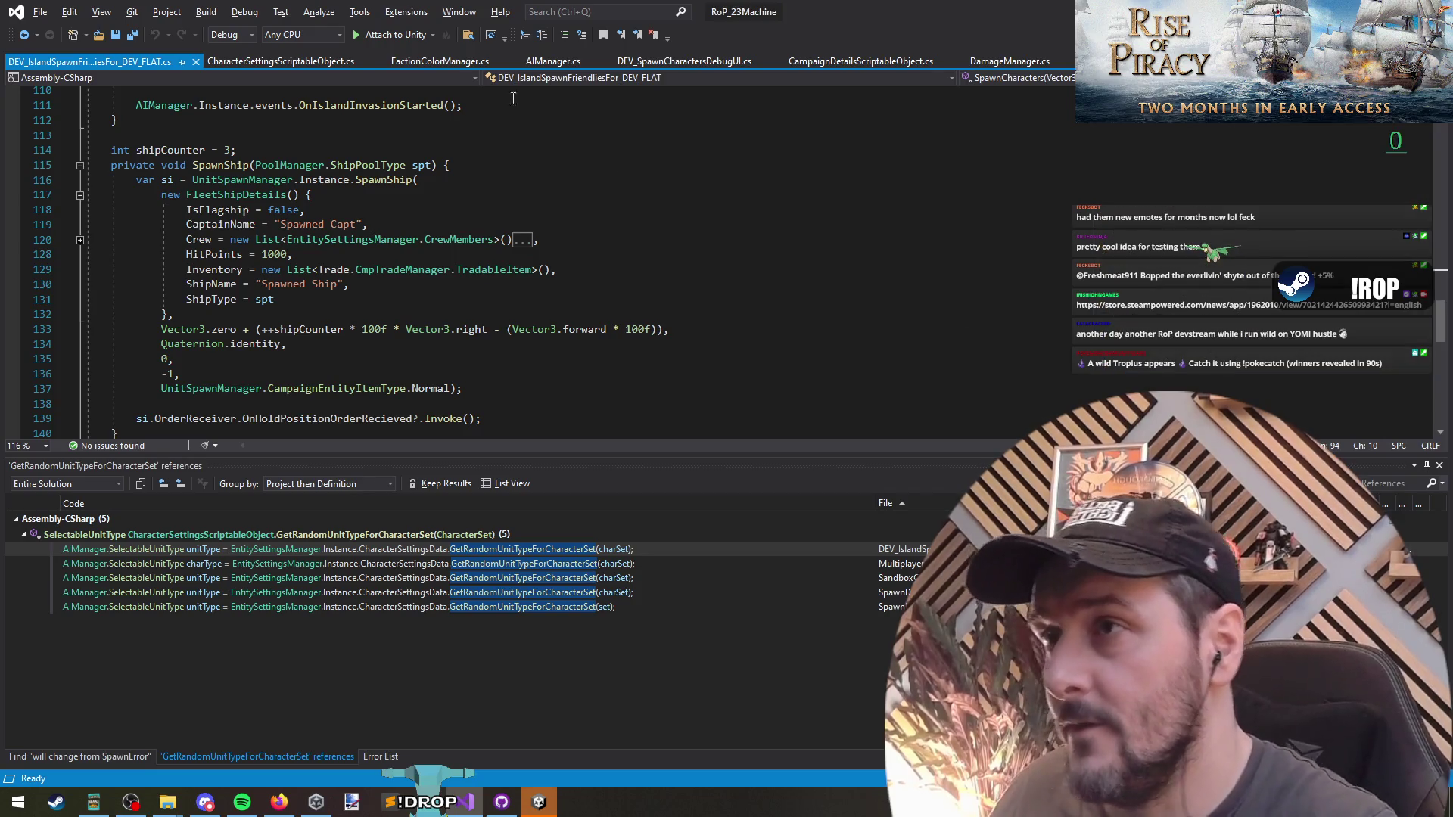
left_click(718, 67)
left_click(374, 272)
key("Return")
key("Return")
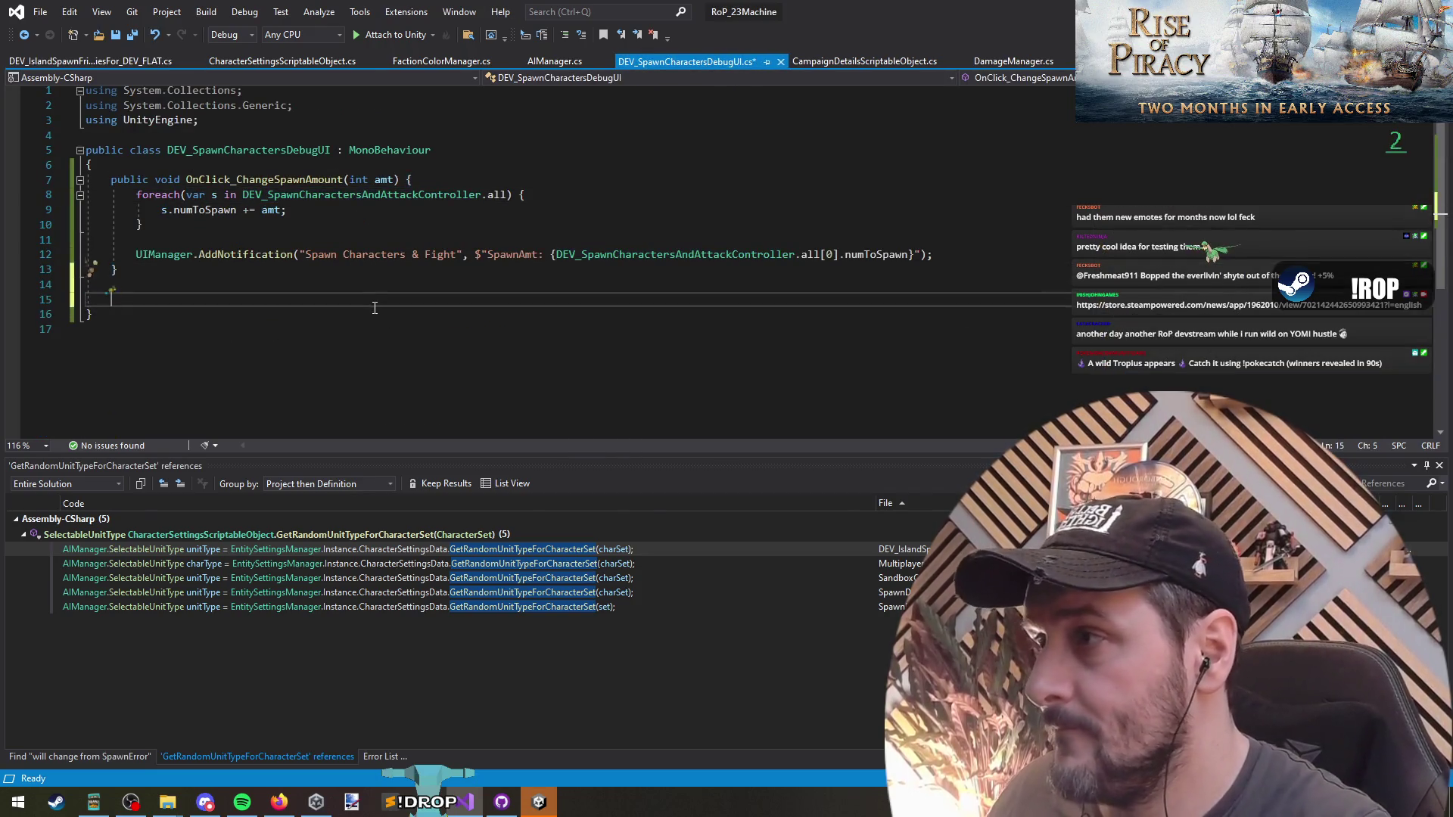
Cut the whole UpdateInformationalUI method from the spawn controller script.
key("ctrl+Tab")
scroll(325, 302, "down", 20)
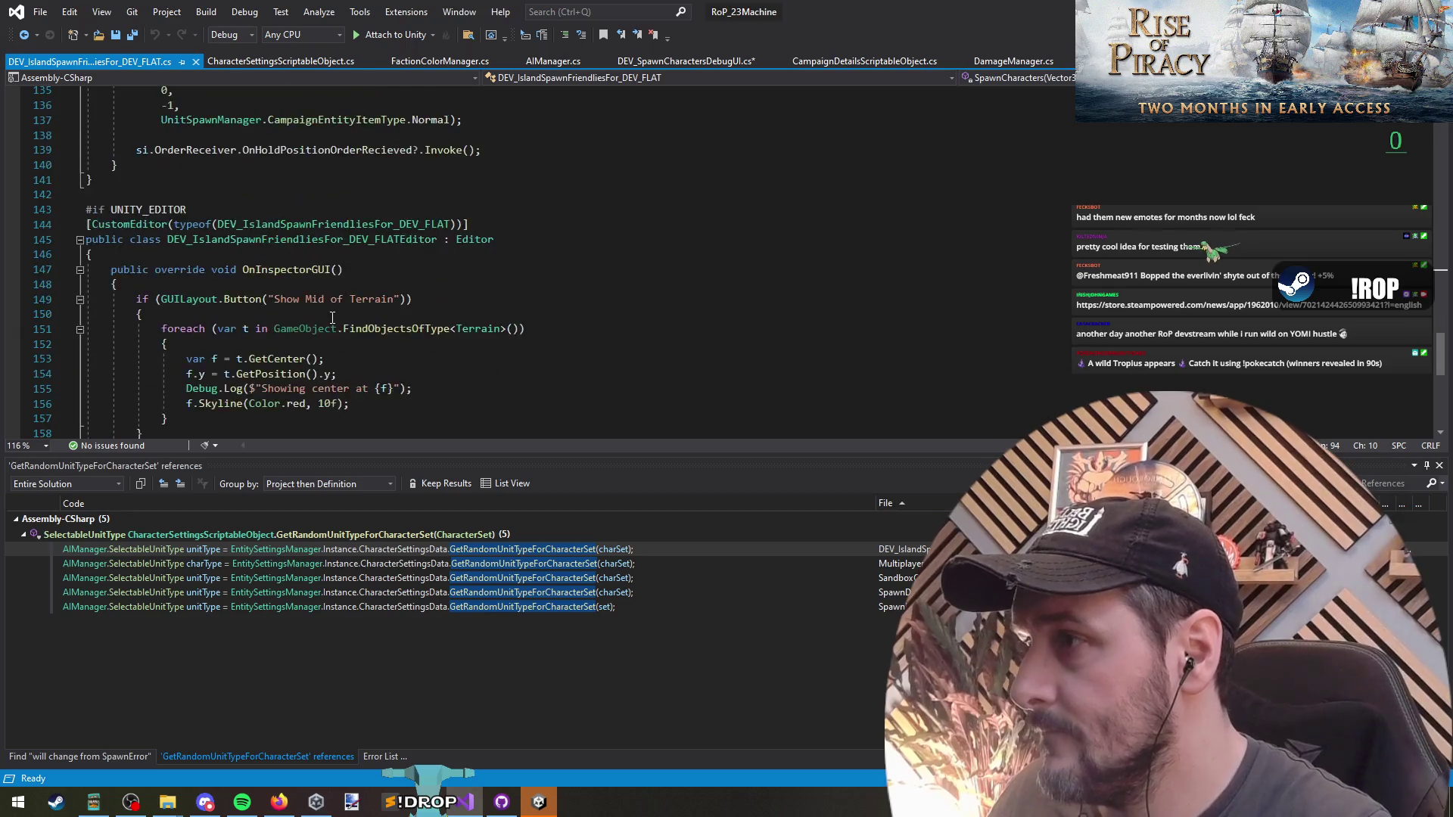
scroll(331, 316, "up", 5)
key("ctrl+Tab")
key("ctrl+Tab")
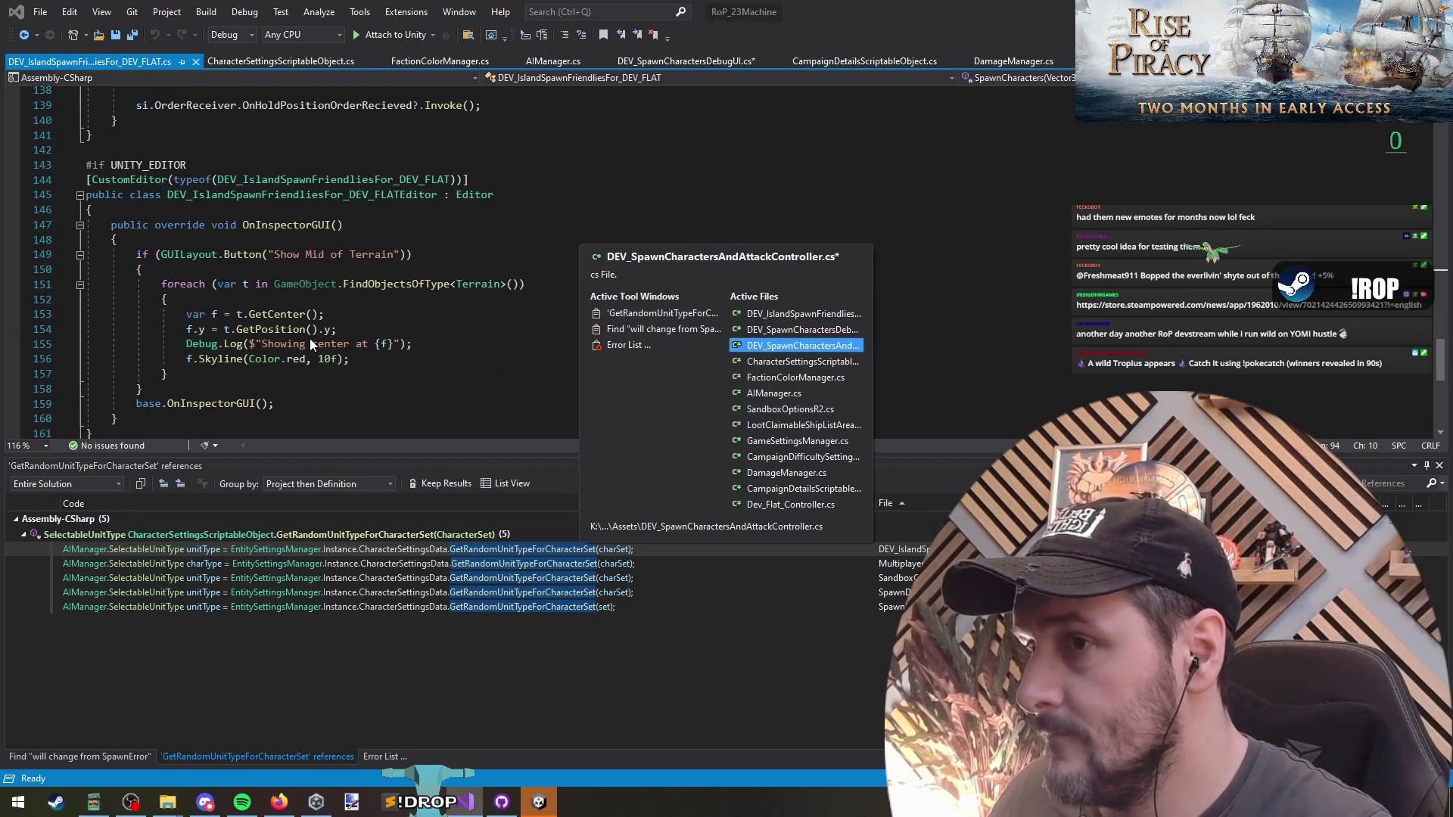
scroll(297, 346, "down", 20)
left_click_drag(112, 206, 217, 264)
key("ctrl+x")
Paste UpdateInformationalUI into the DEV_SpawnCharactersDebugUI class.
key("ctrl+Tab")
scroll(198, 342, "down", 2)
scroll(198, 342, "up", 4)
key("ctrl+Tab")
key("ctrl+Tab")
key("ctrl+Tab")
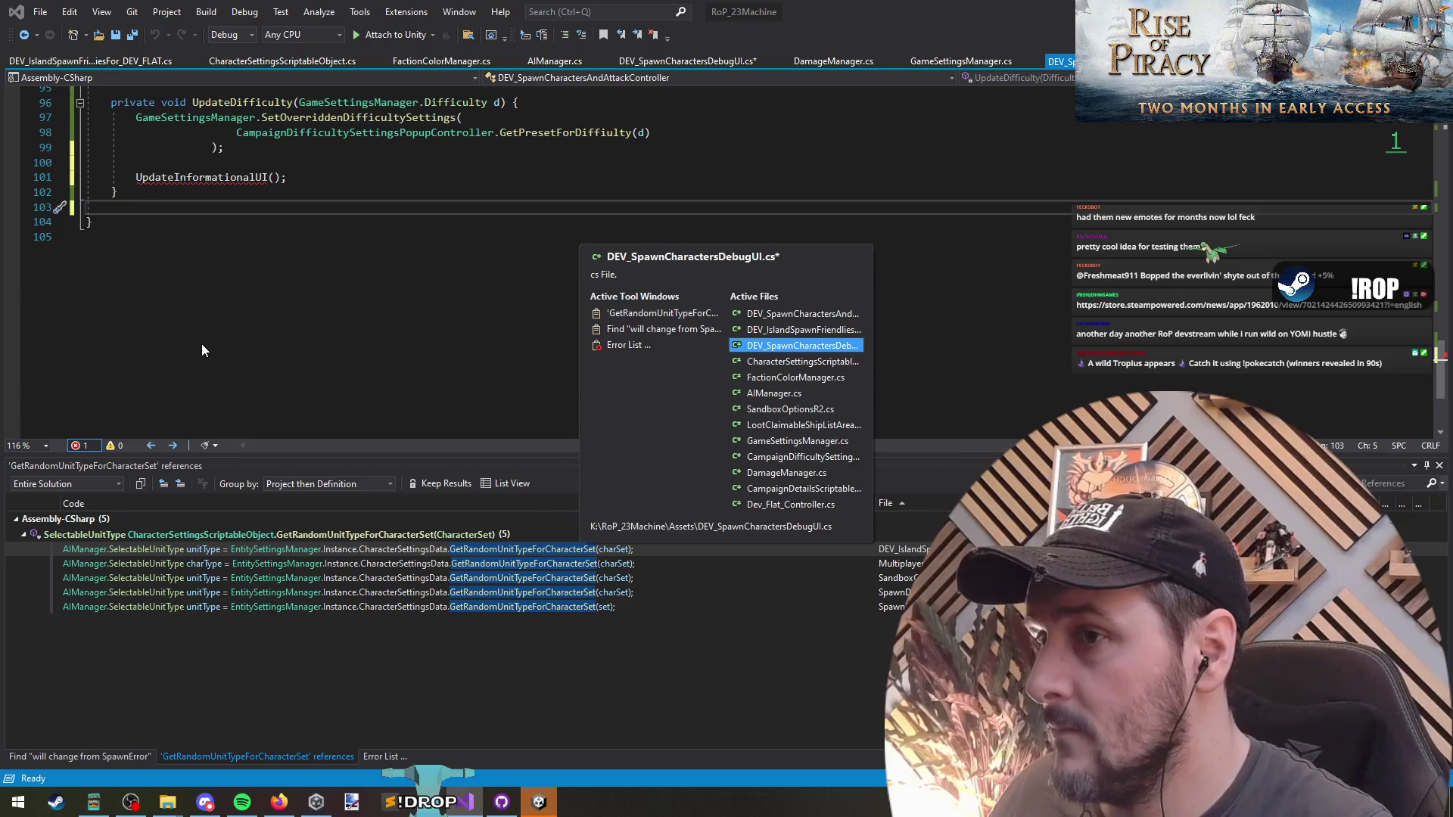
key("ctrl+v")
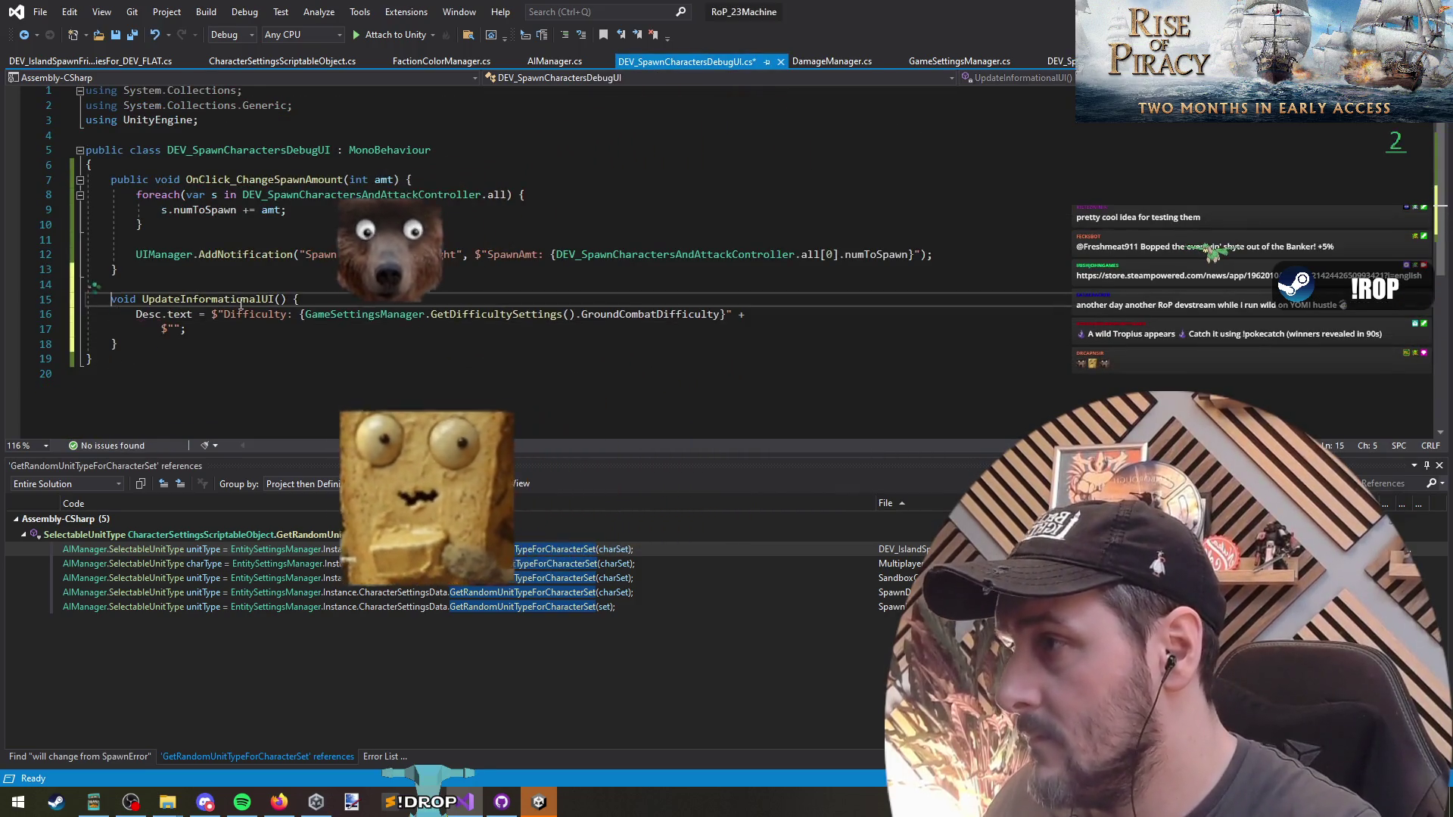
Add a public TMPro.TextMeshProUGUI Desc field at the top of the class and save.
left_click(203, 164)
key("Return")
key("Return")
key("Up")
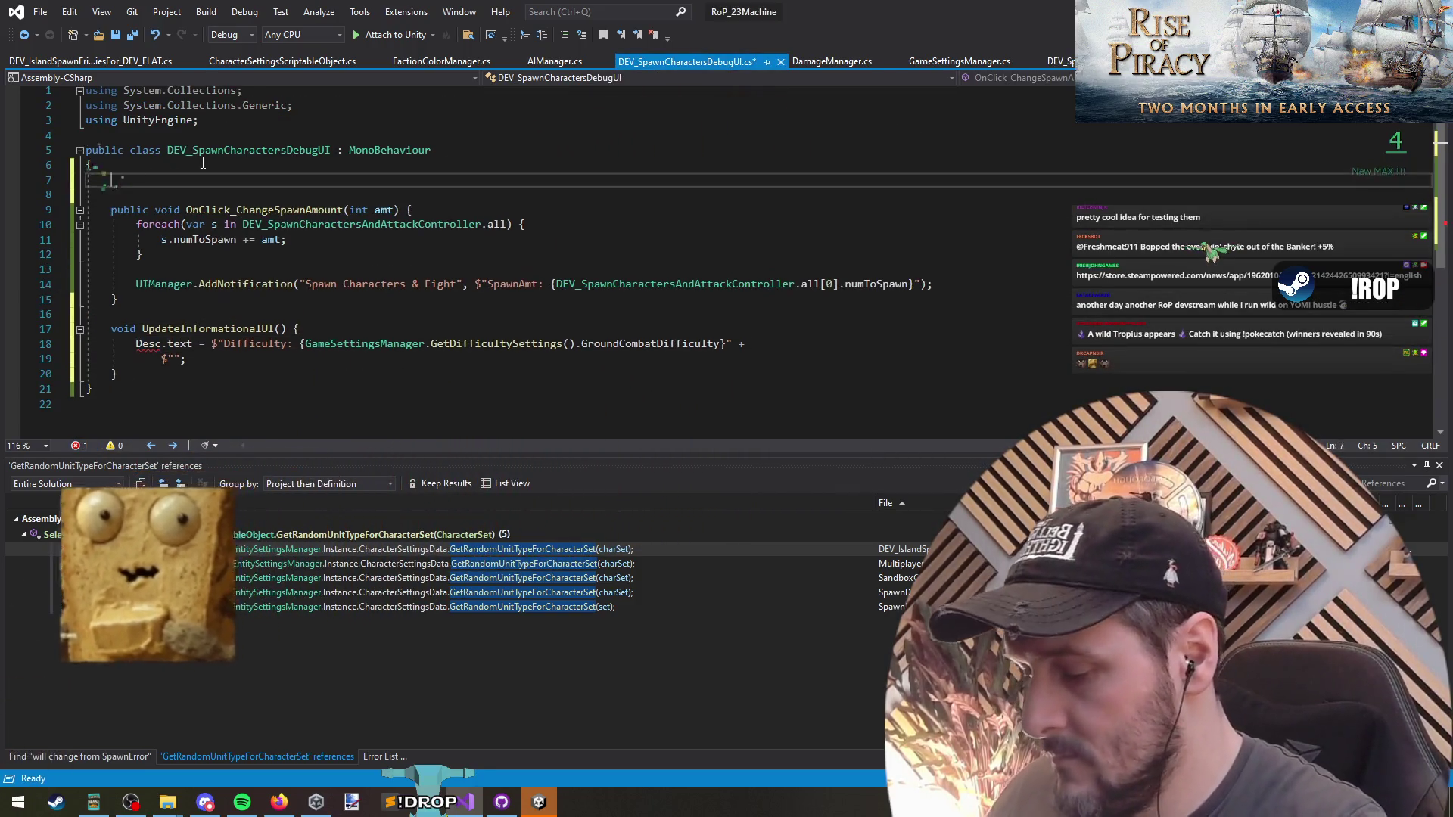
type("TMPro.TextMeshProUGUI Desc;")
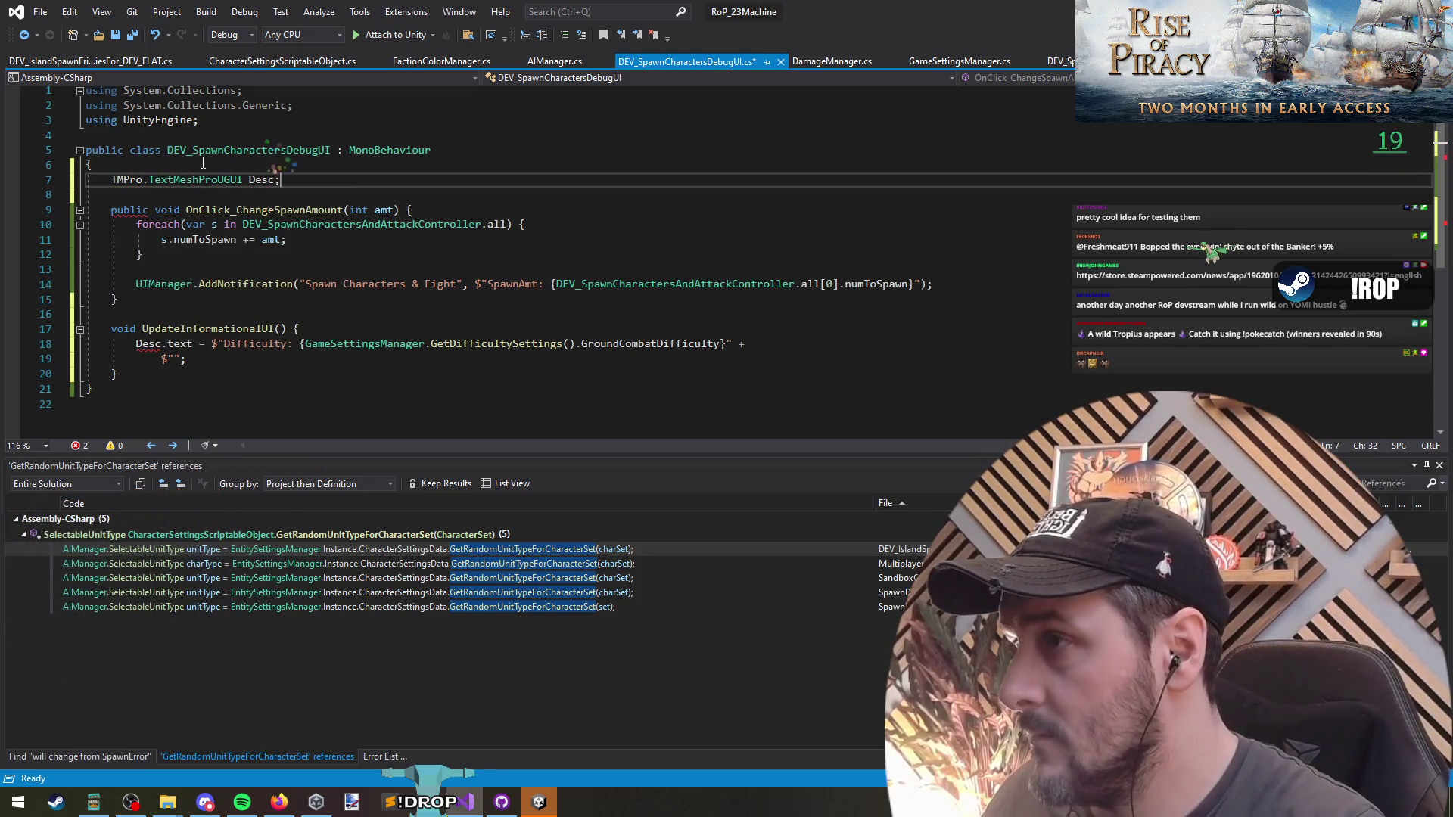
key("Home")
type("public")
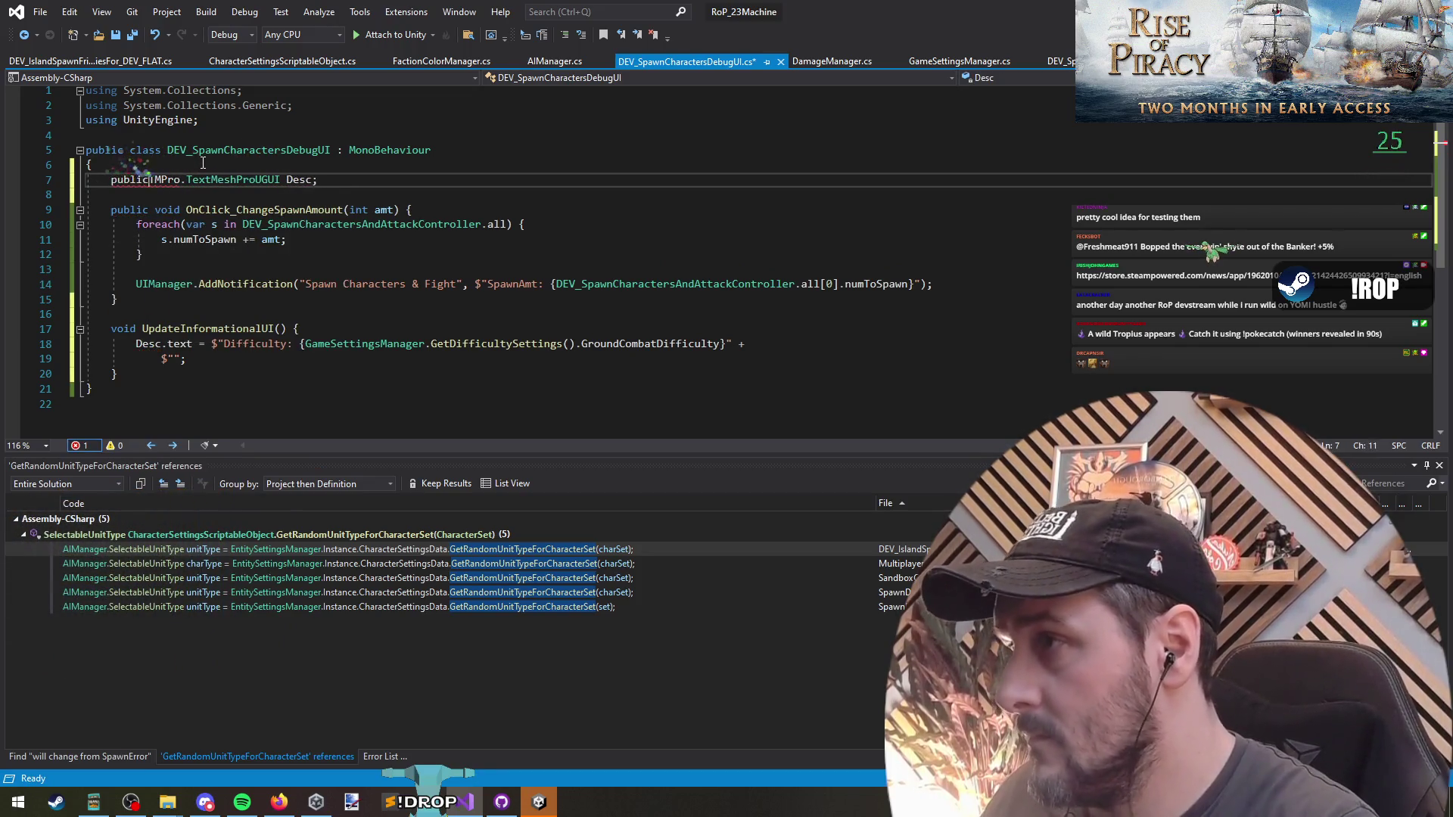
key("ctrl+s")
Give the UpdateInformationalUI method the internal access modifier.
double_click(176, 328)
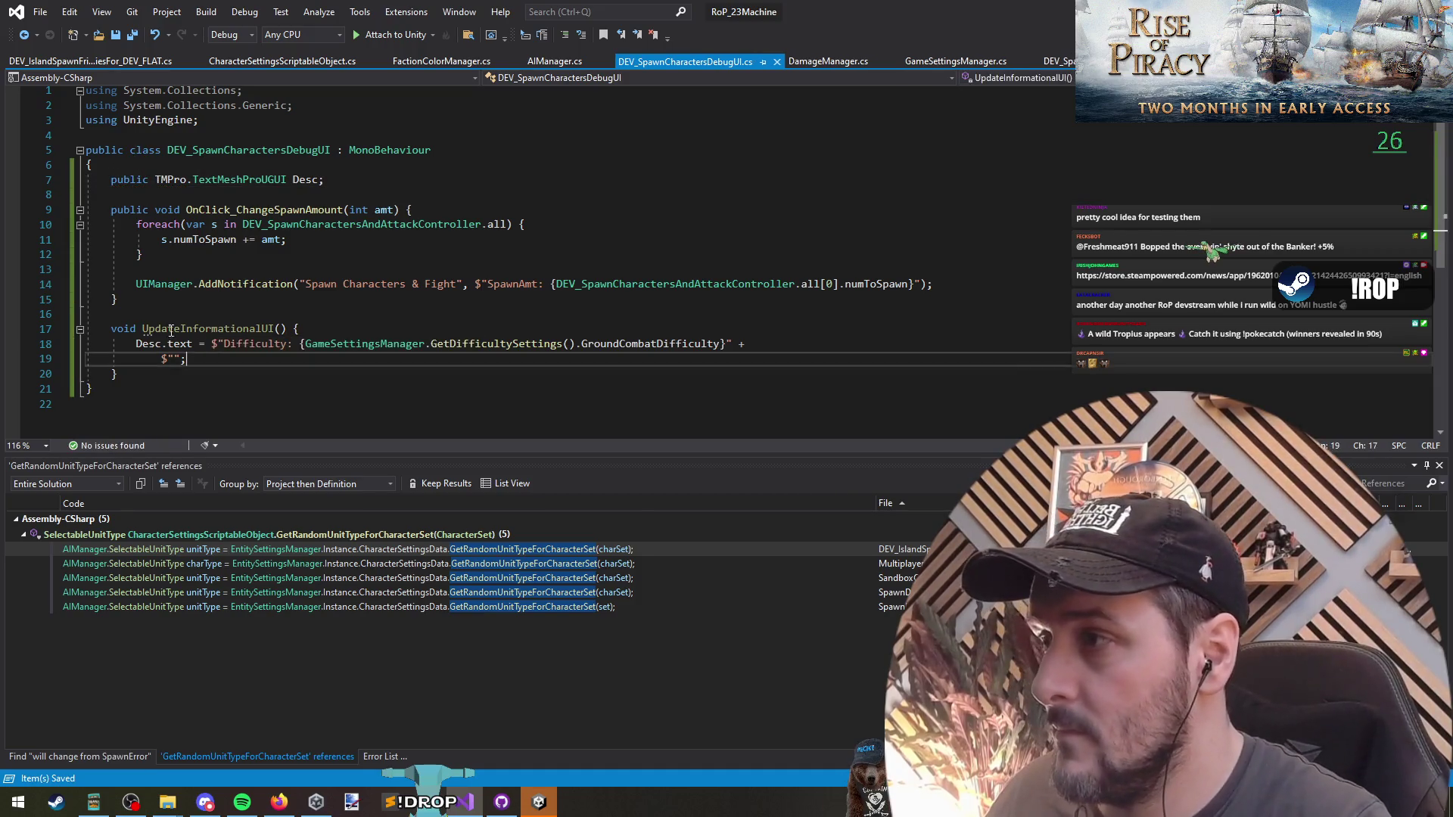
left_click(109, 333)
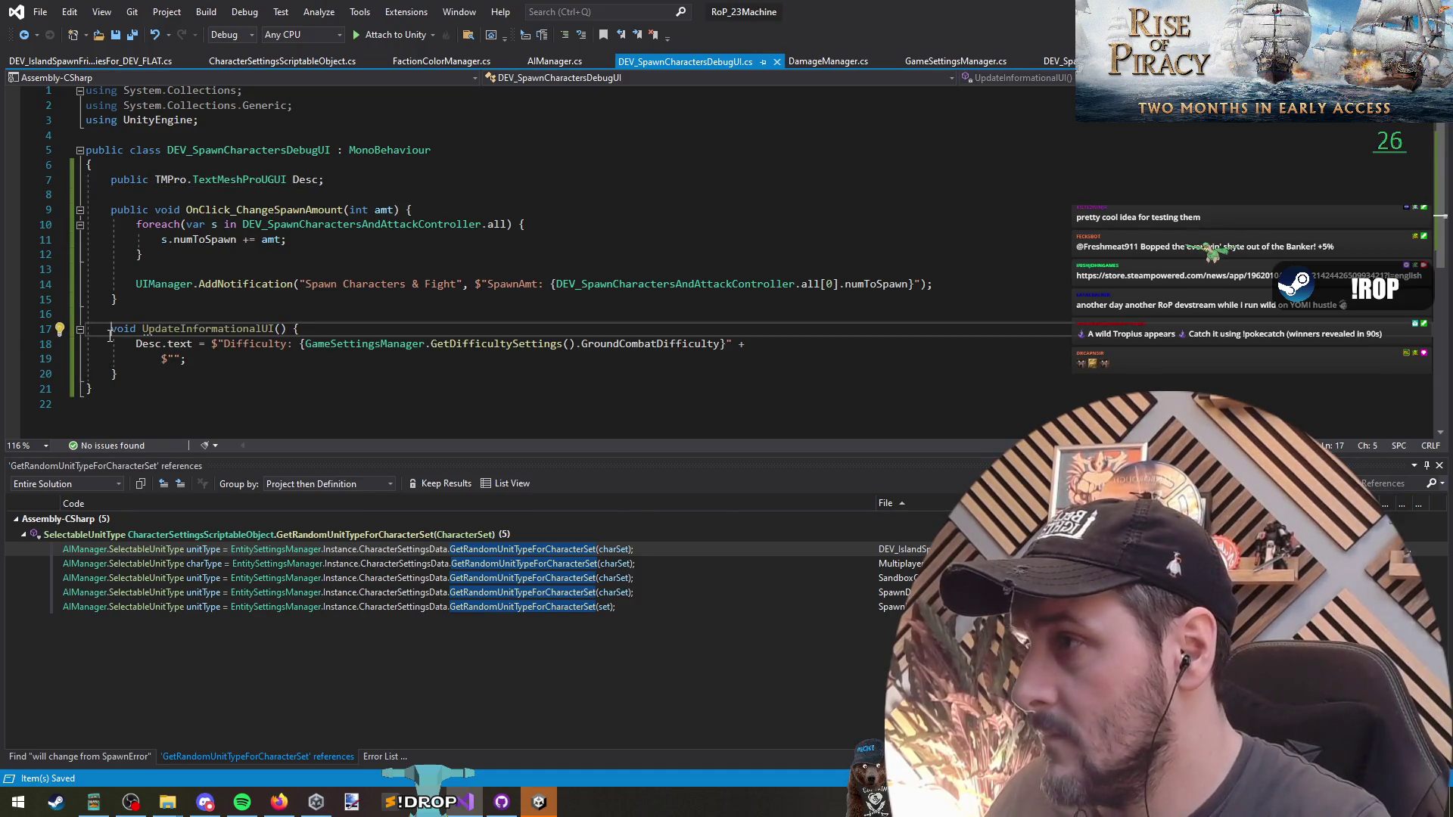
type("internal")
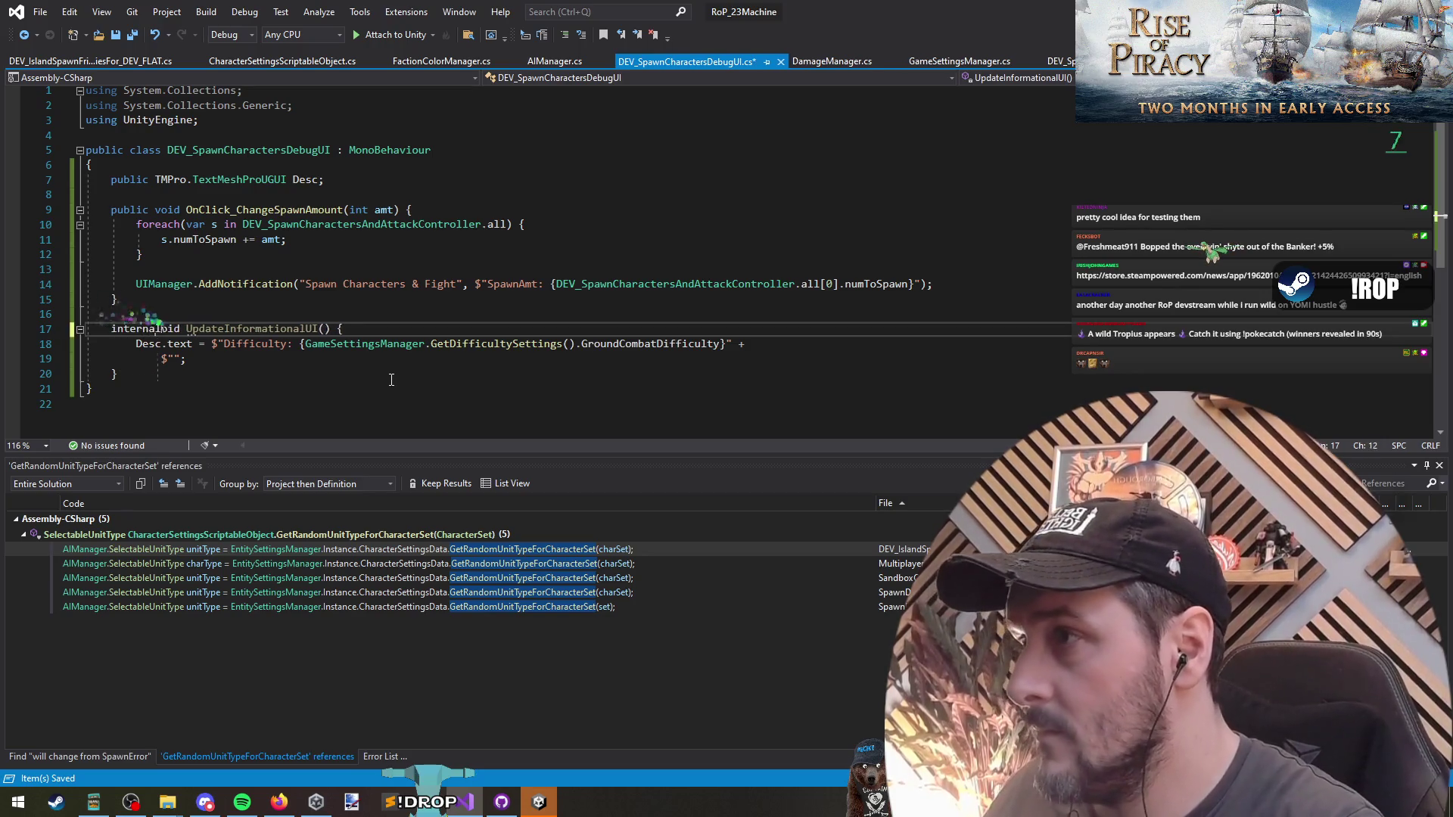
key("shift+Home")
key("Up")
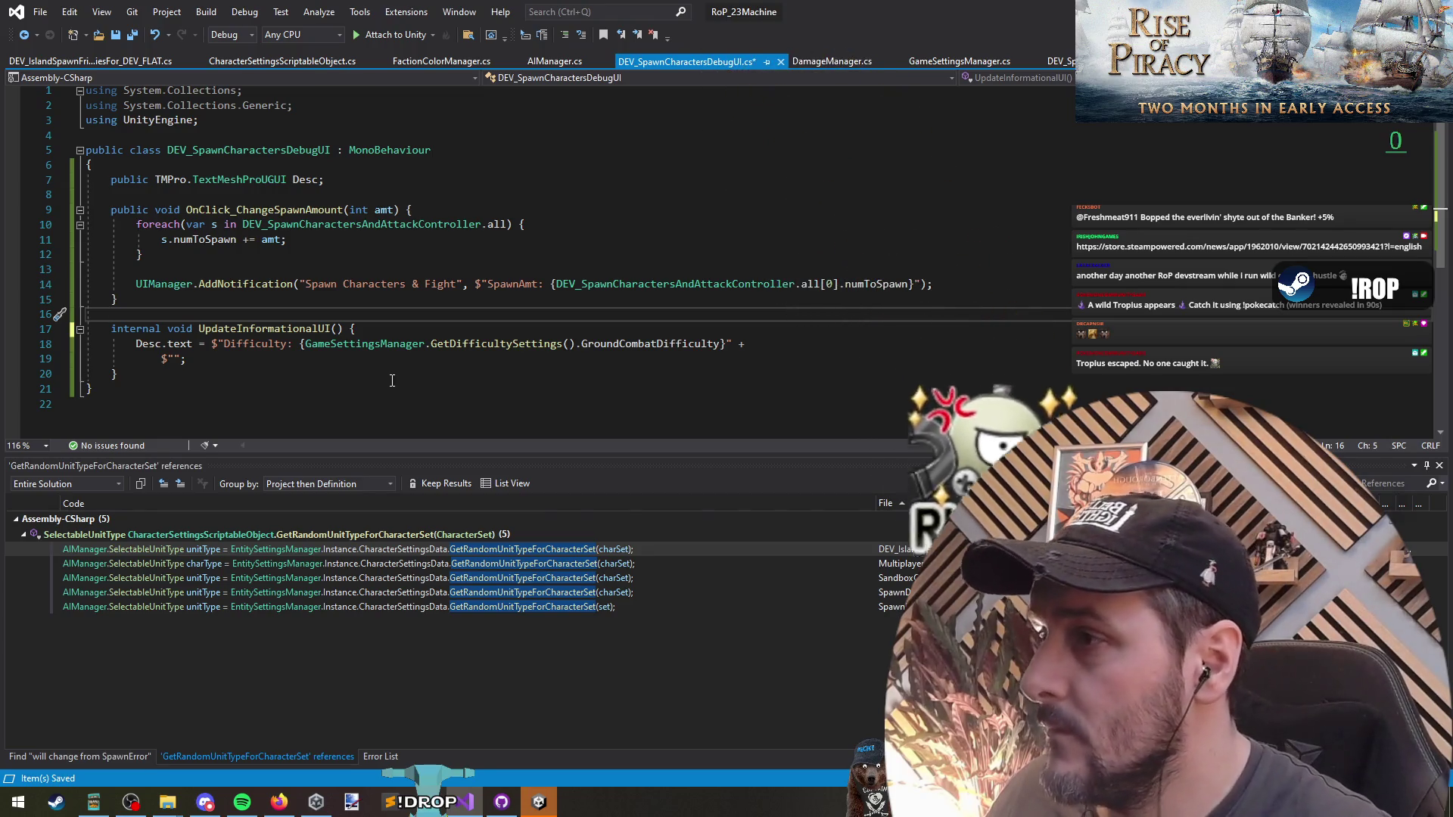
Insert a blank line just inside the class's opening brace for a new declaration.
left_click(191, 195)
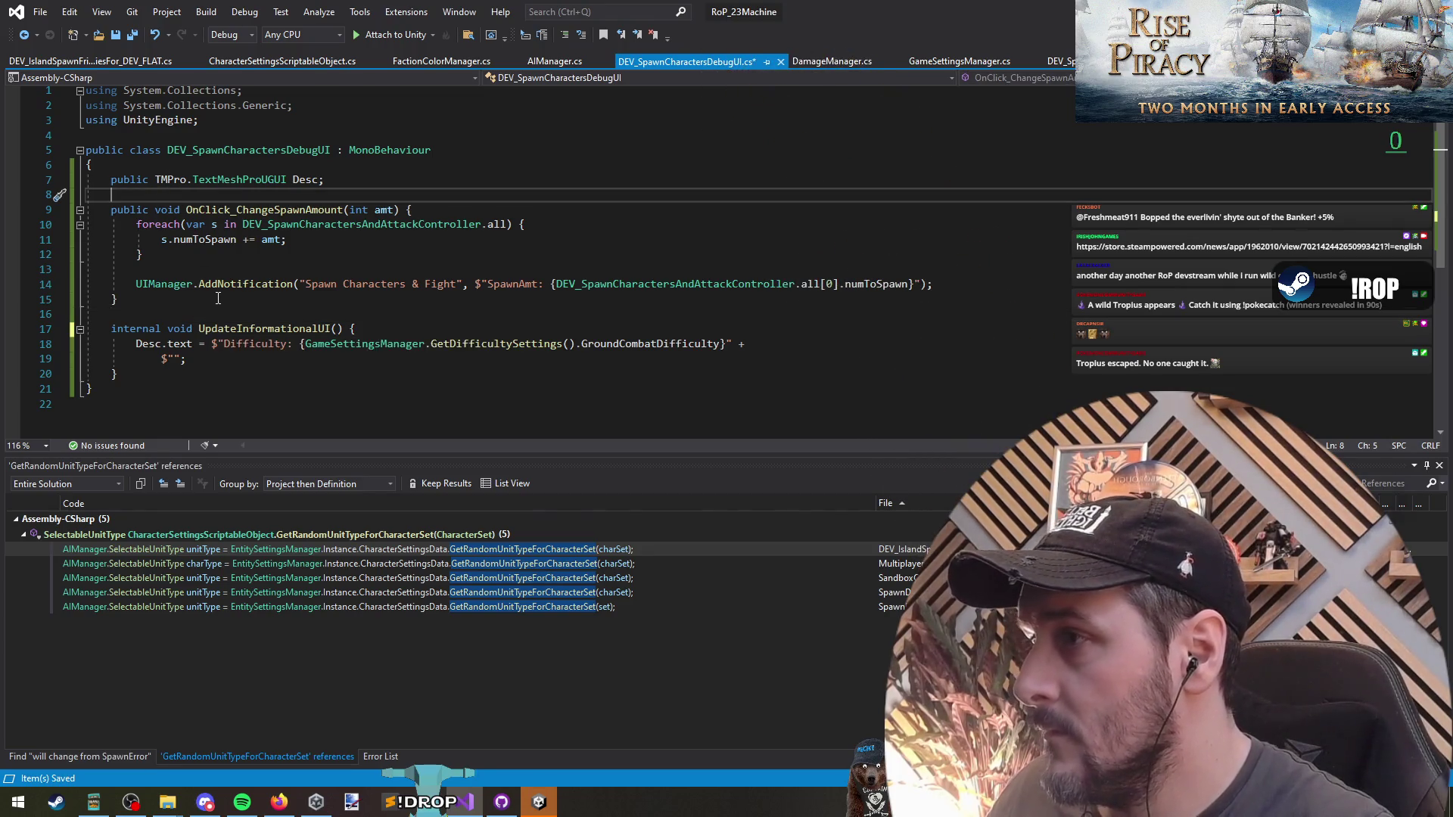
left_click(990, 280)
left_click(252, 194)
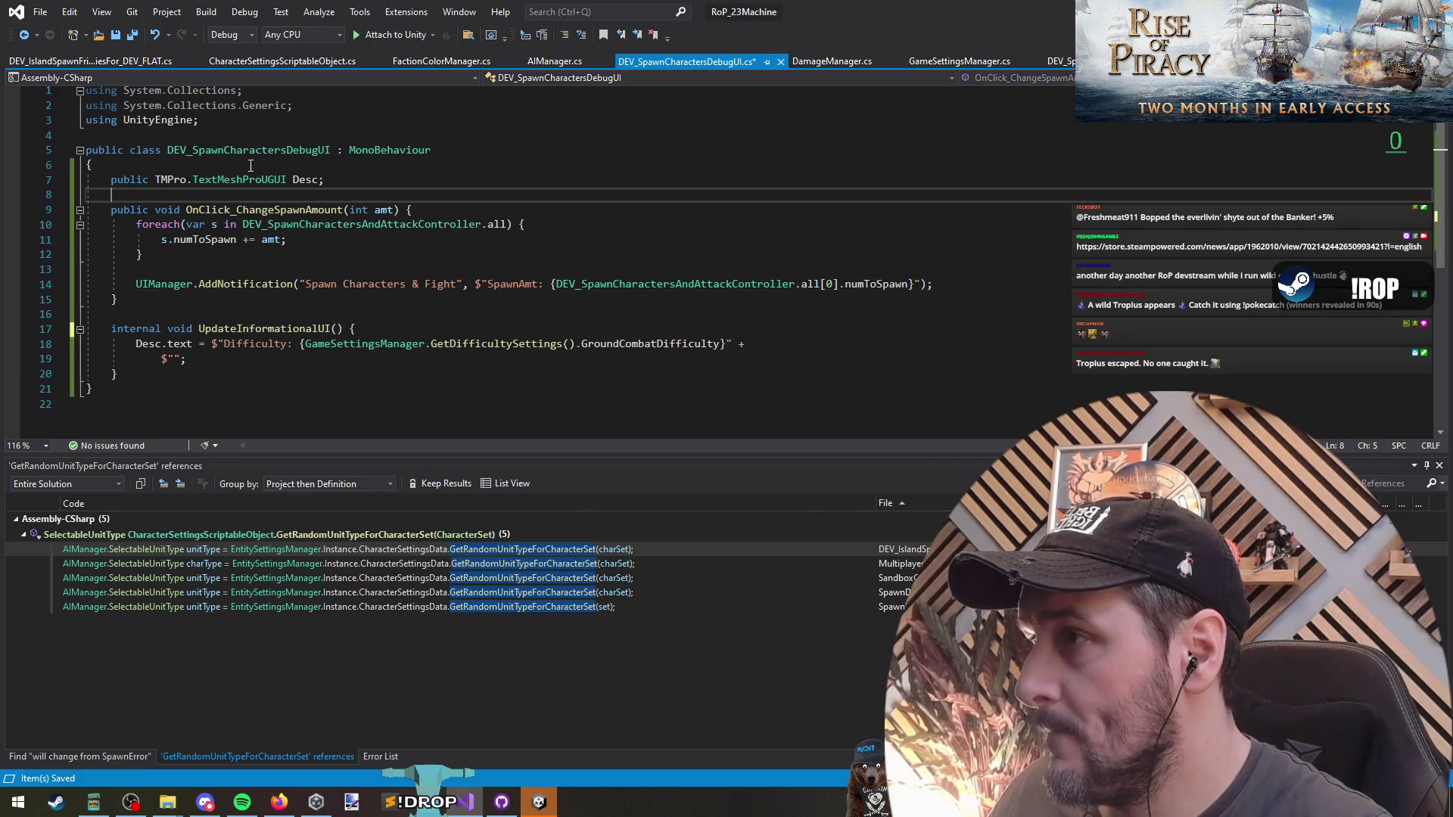
left_click(252, 163)
key("Return")
key("Return")
key("Up")
Declare a public static Action OnSettingsChanged field in the debug UI class.
type("public ")
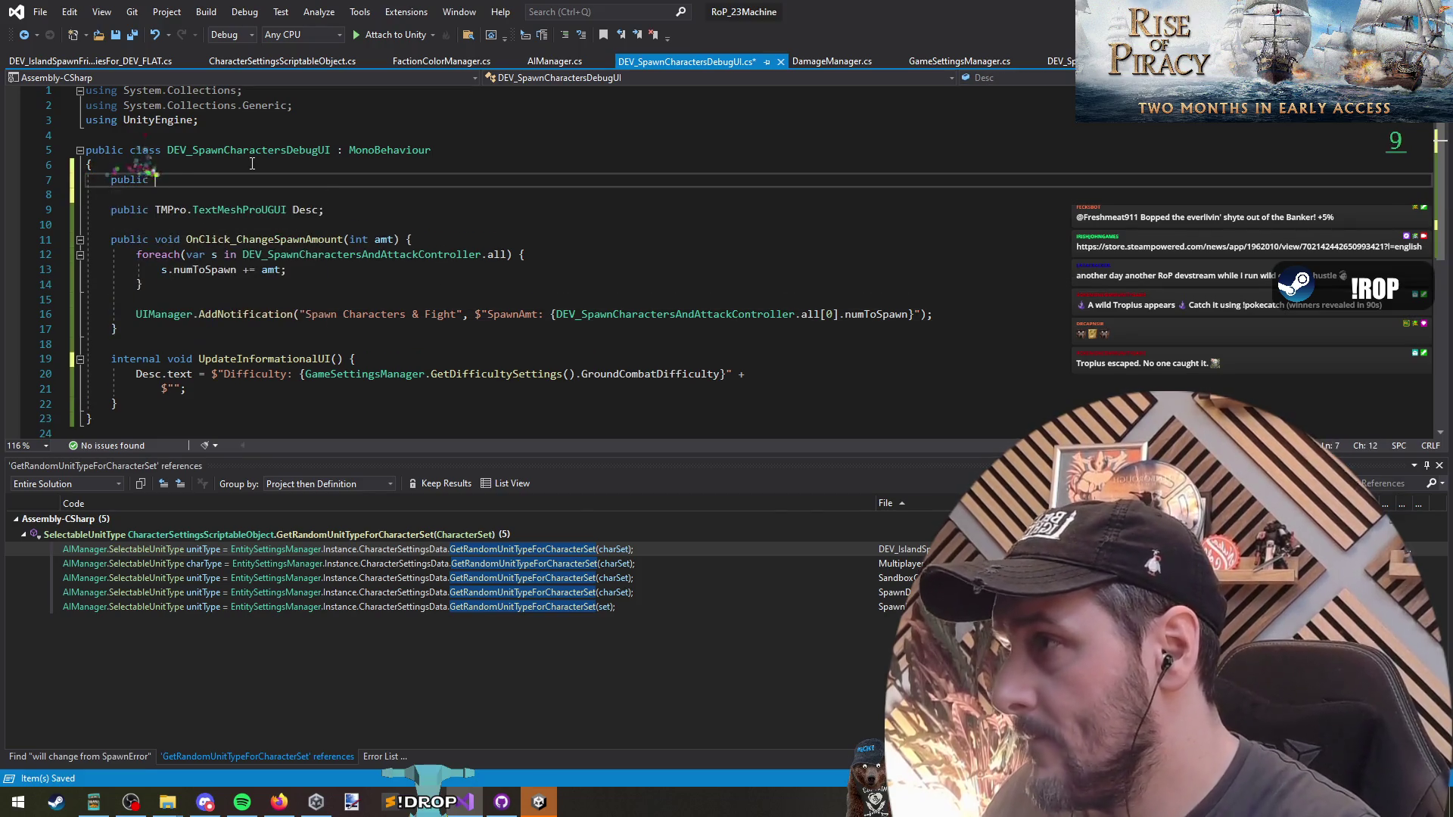
type("static act")
key("Tab")
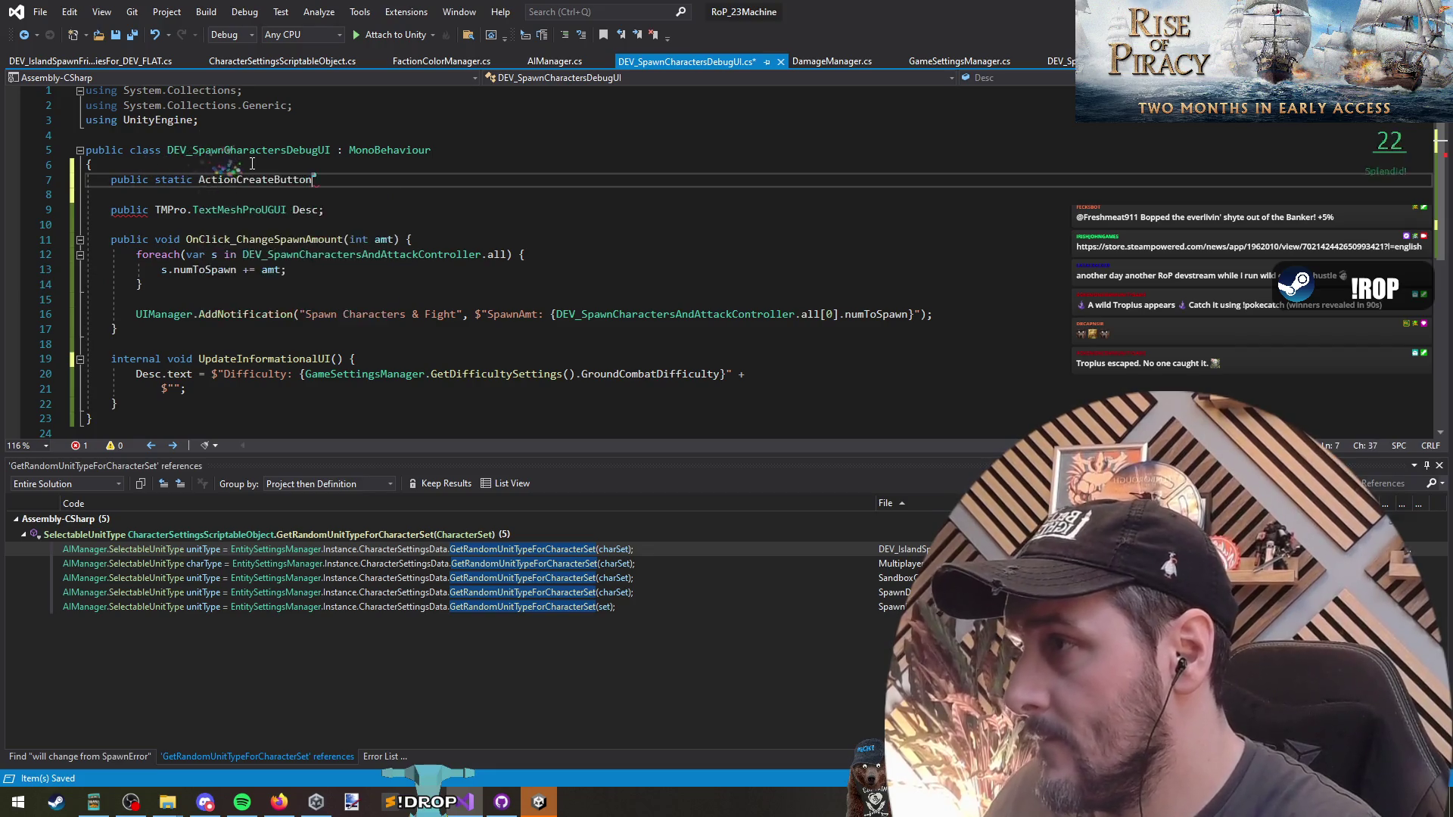
key("BackSpace")
key("BackSpace")
key("BackSpace")
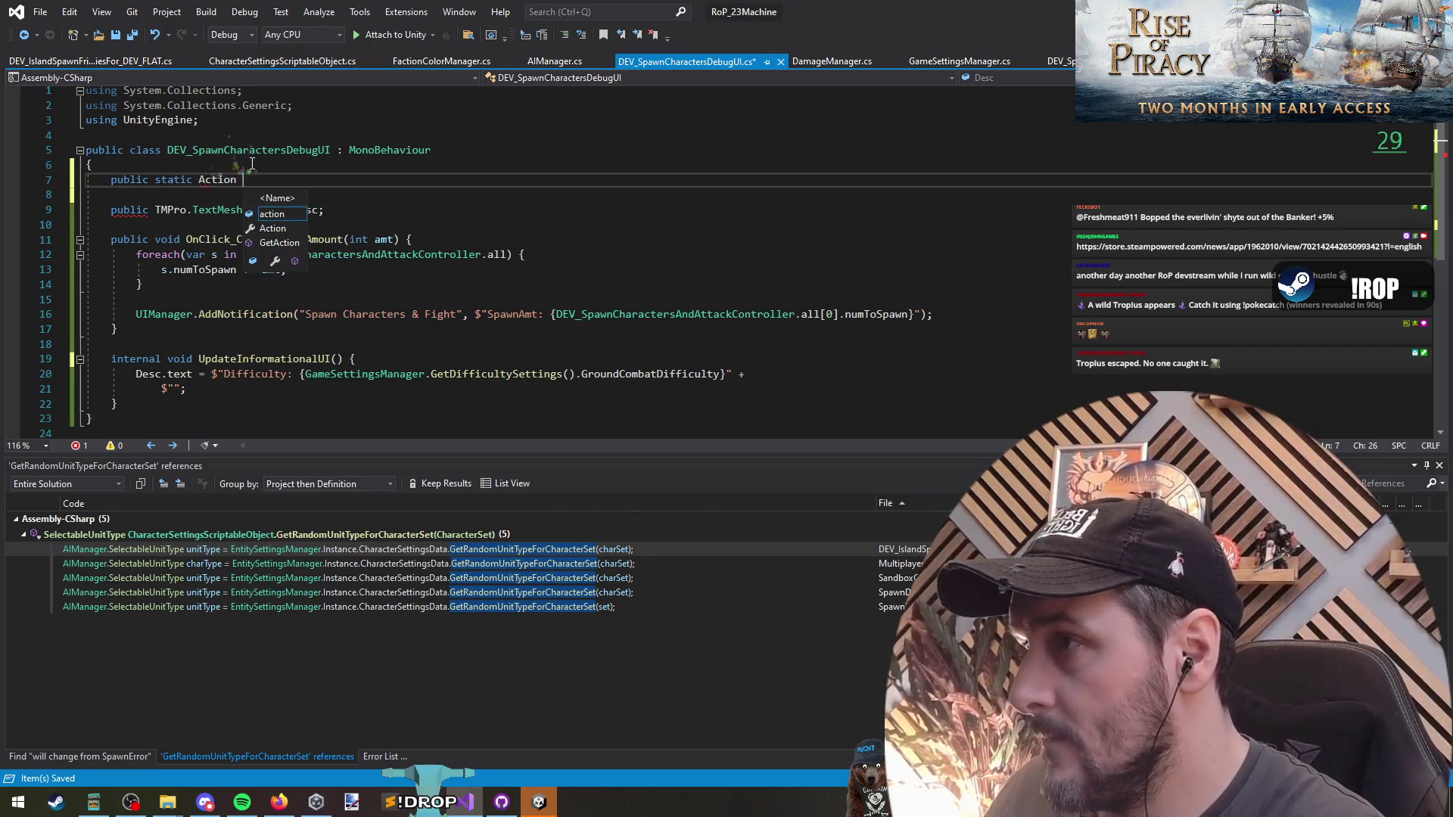
type("On")
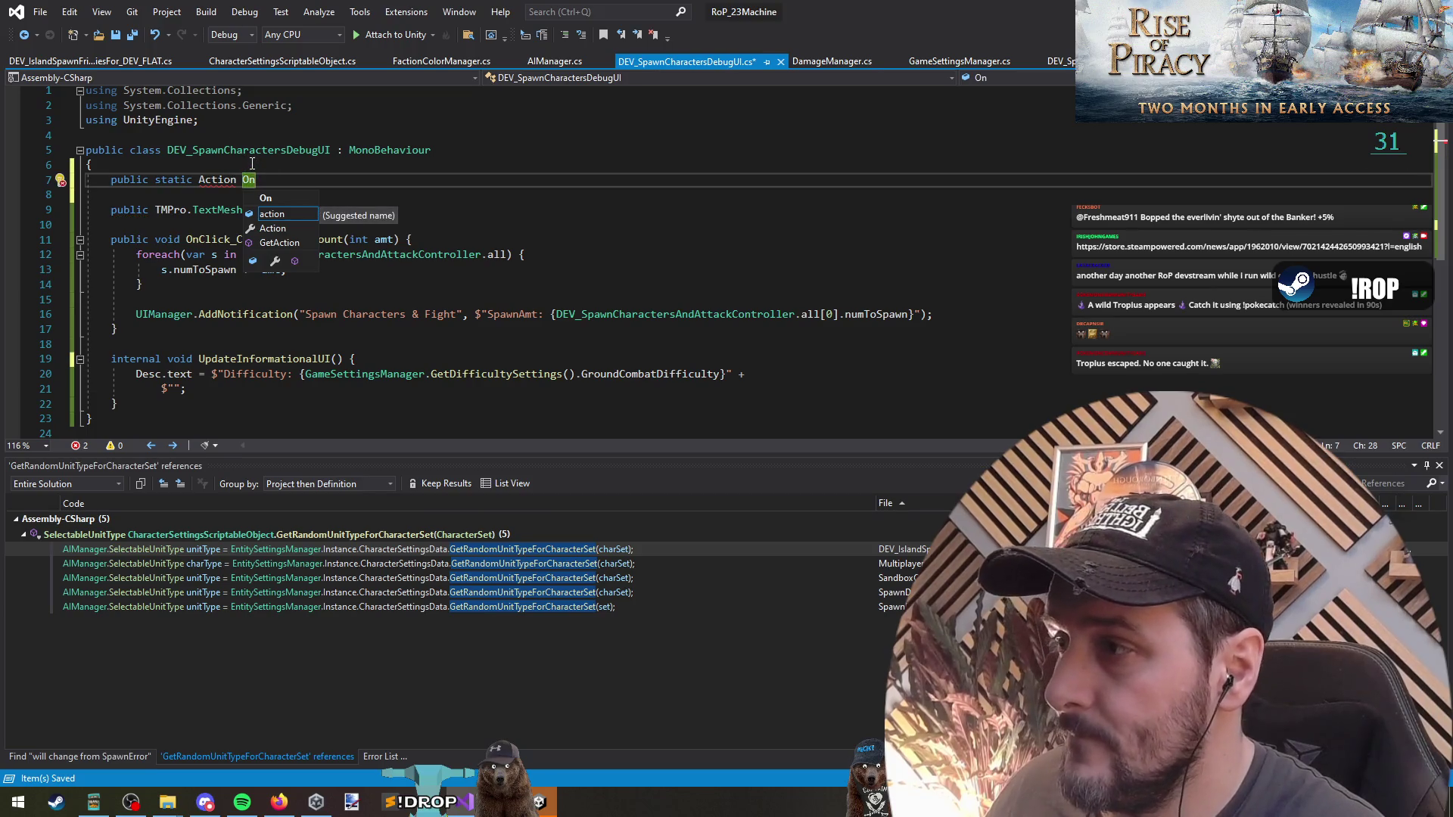
type("SettingsChanged;")
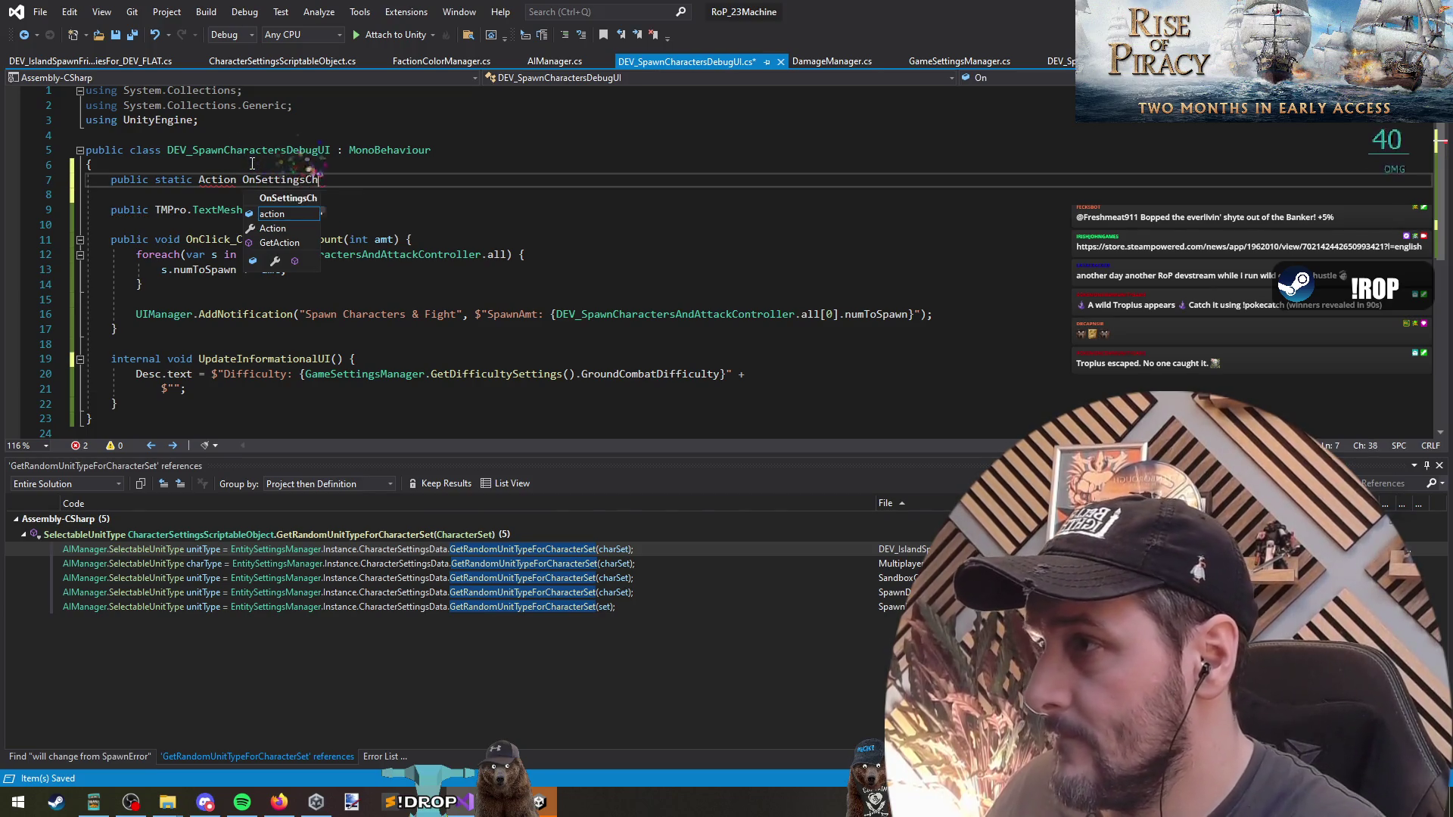
key("Down")
key("Down")
key("Down")
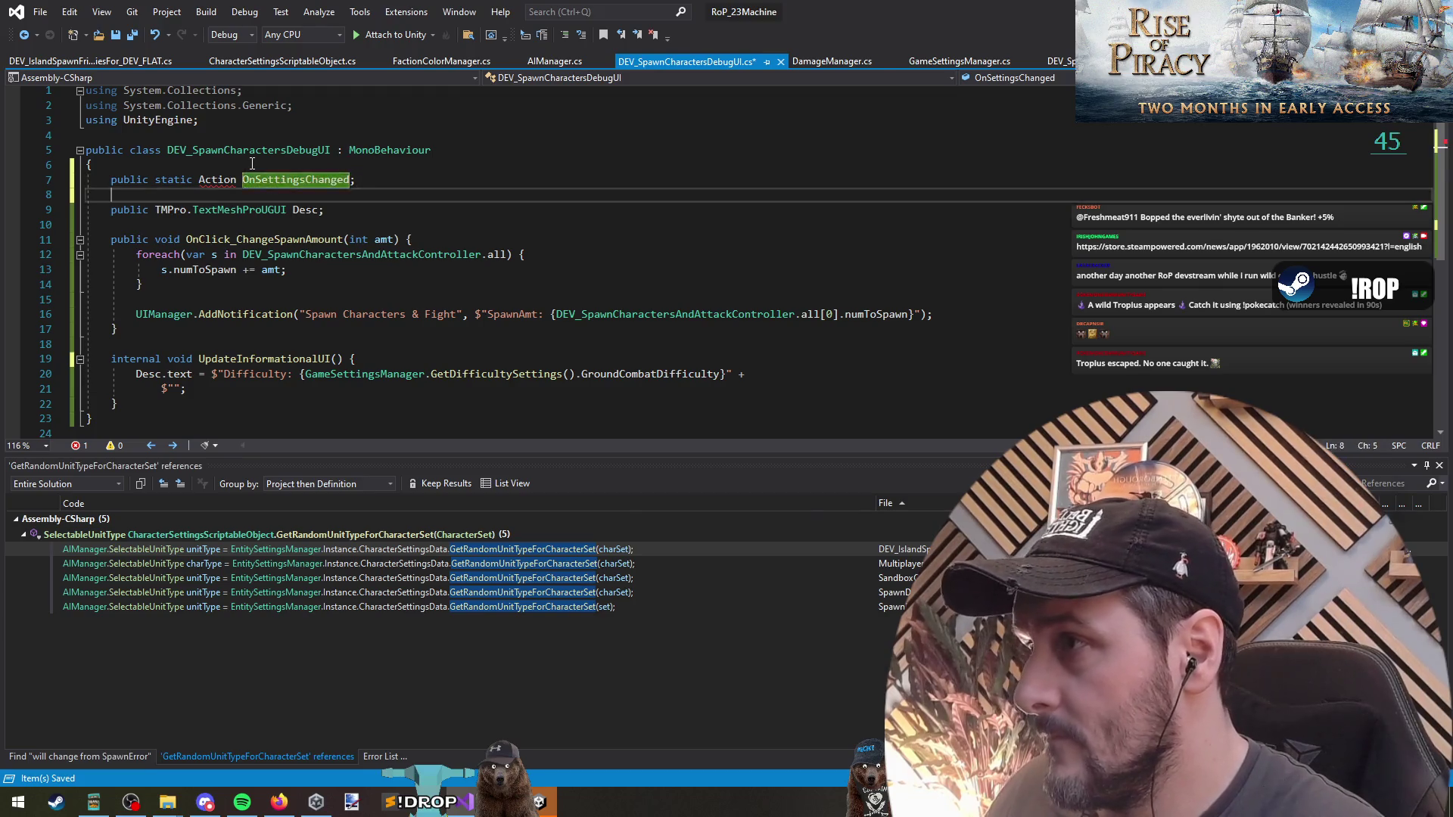
key("End")
key("Return")
key("Return")
key("shift+Home")
key("BackSpace")
key("BackSpace")
key("BackSpace")
Add OnEnable and OnDisable method stubs above OnClick_ChangeSpawnAmount, discarding an accidental Awake stub.
key("Up")
key("Up")
key("Up")
key("Return")
key("Return")
key("Up")
type("awa")
key("Tab")
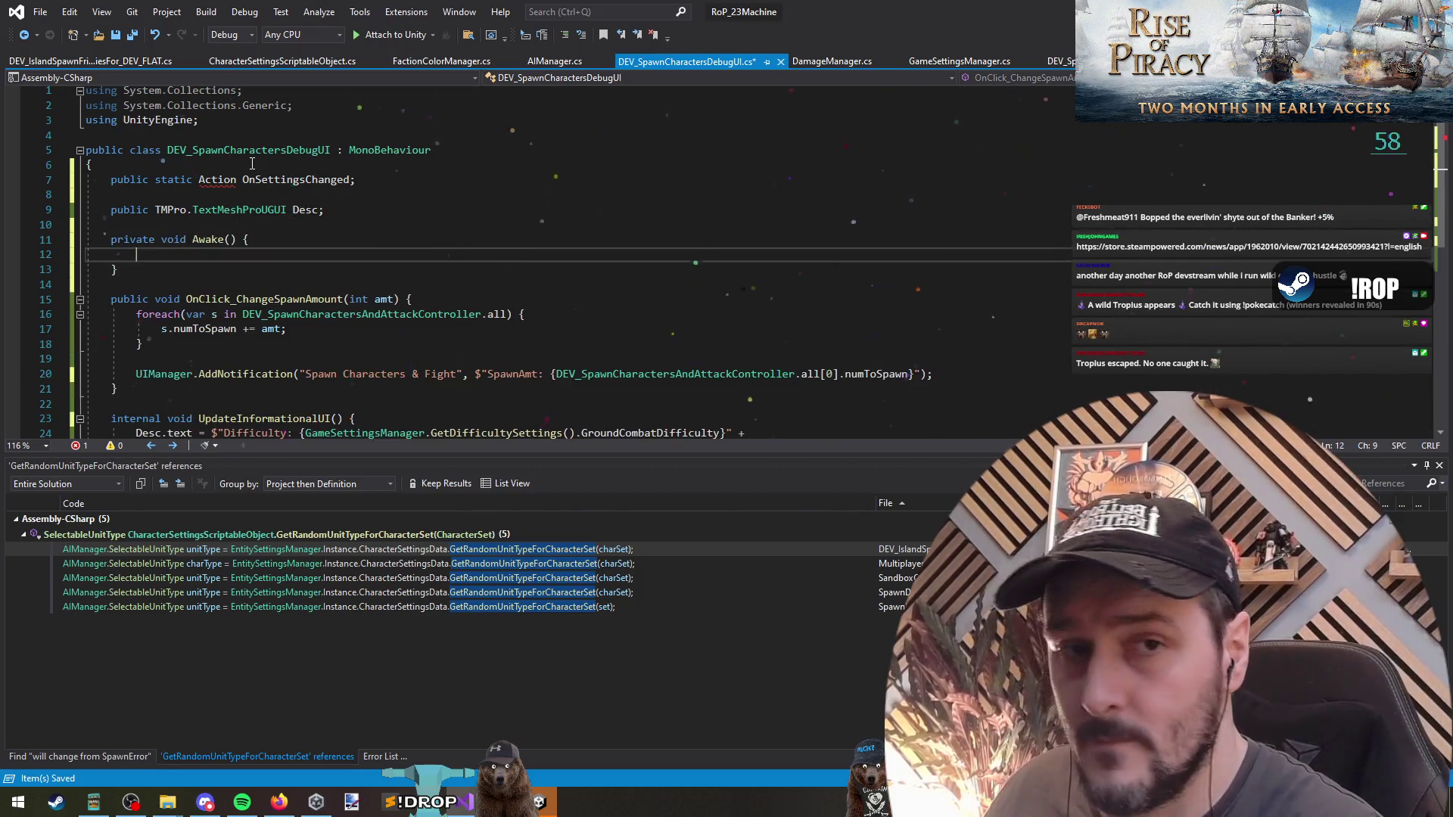
key("Down")
key("shift+Up")
key("shift+Up")
key("shift+Up")
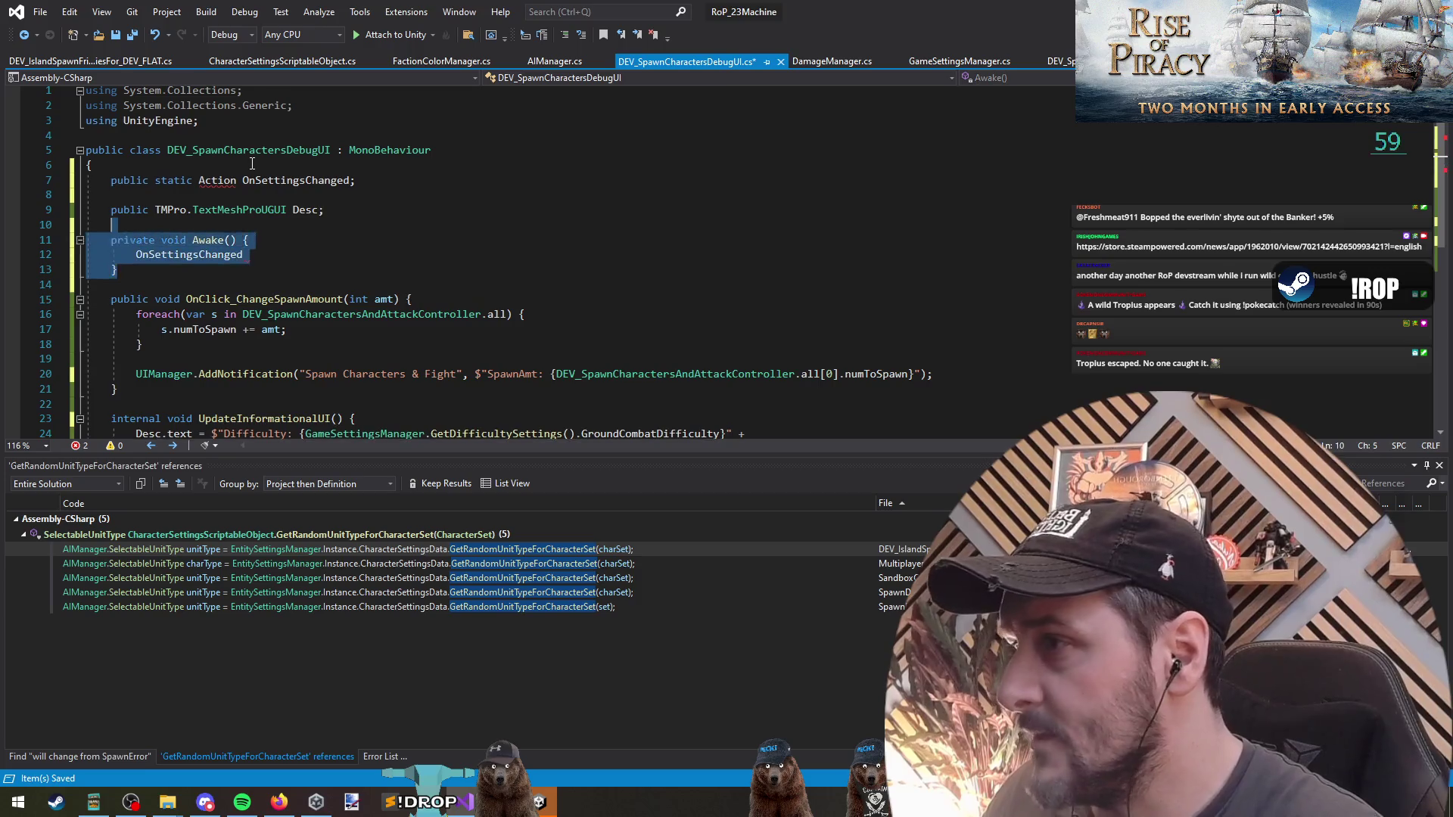
key("Delete")
type("one")
key("Tab")
key("Down")
key("Down")
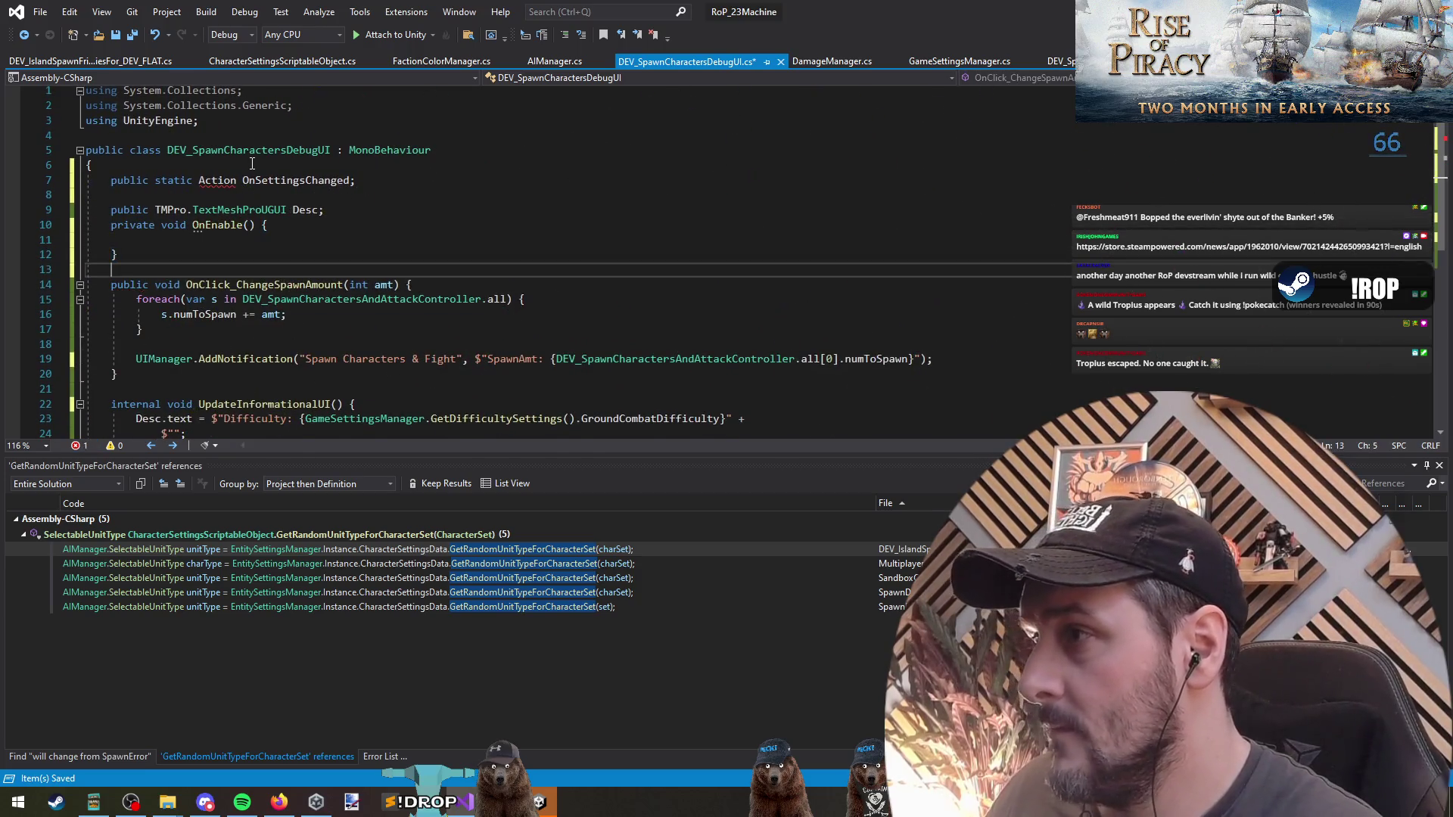
key("Return")
type("oind")
key("Tab")
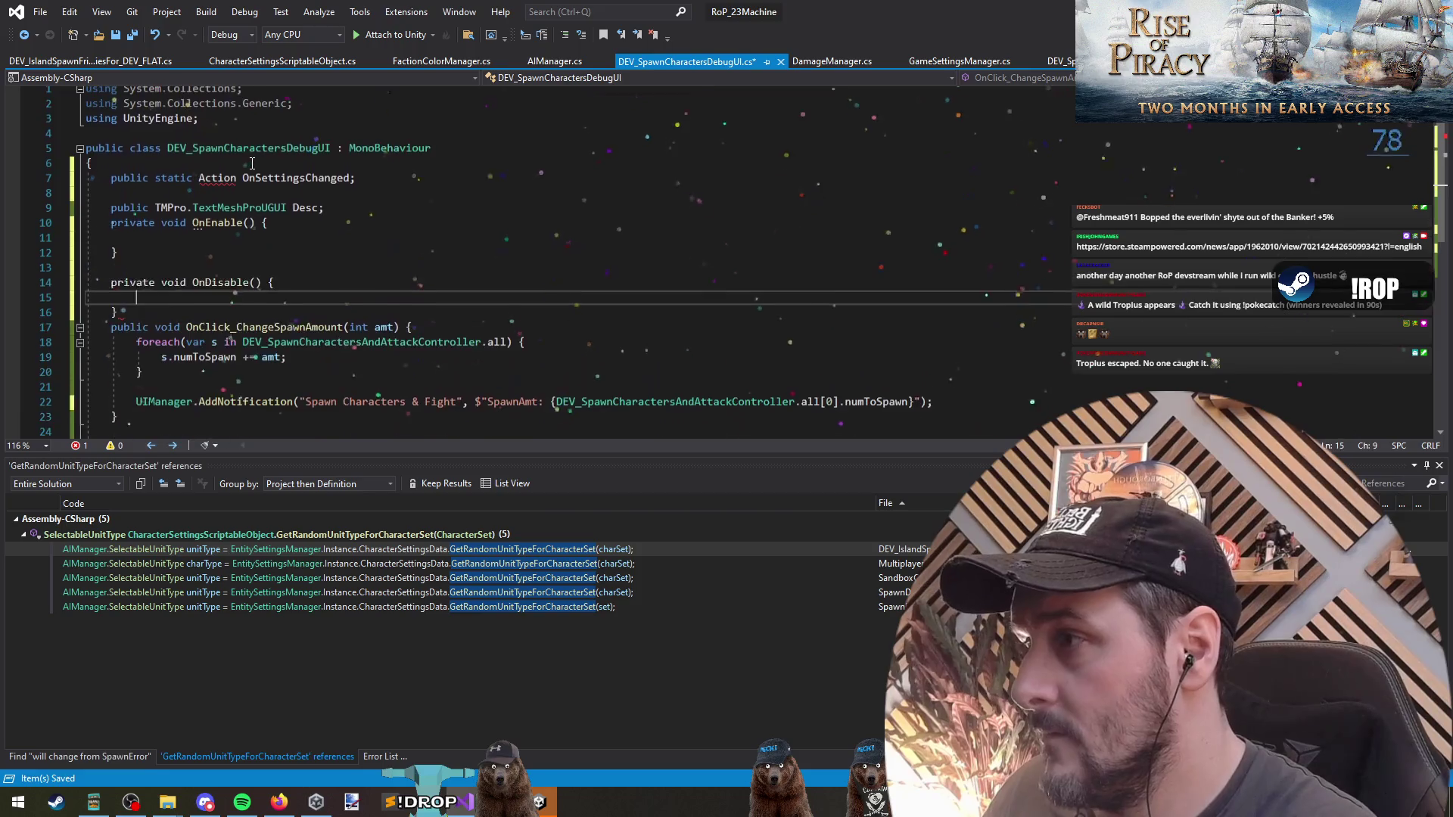
In OnDisable, unsubscribe UpdateInformationalUI from OnSettingsChanged with -=.
type("ons")
key("Tab")
type("-=")
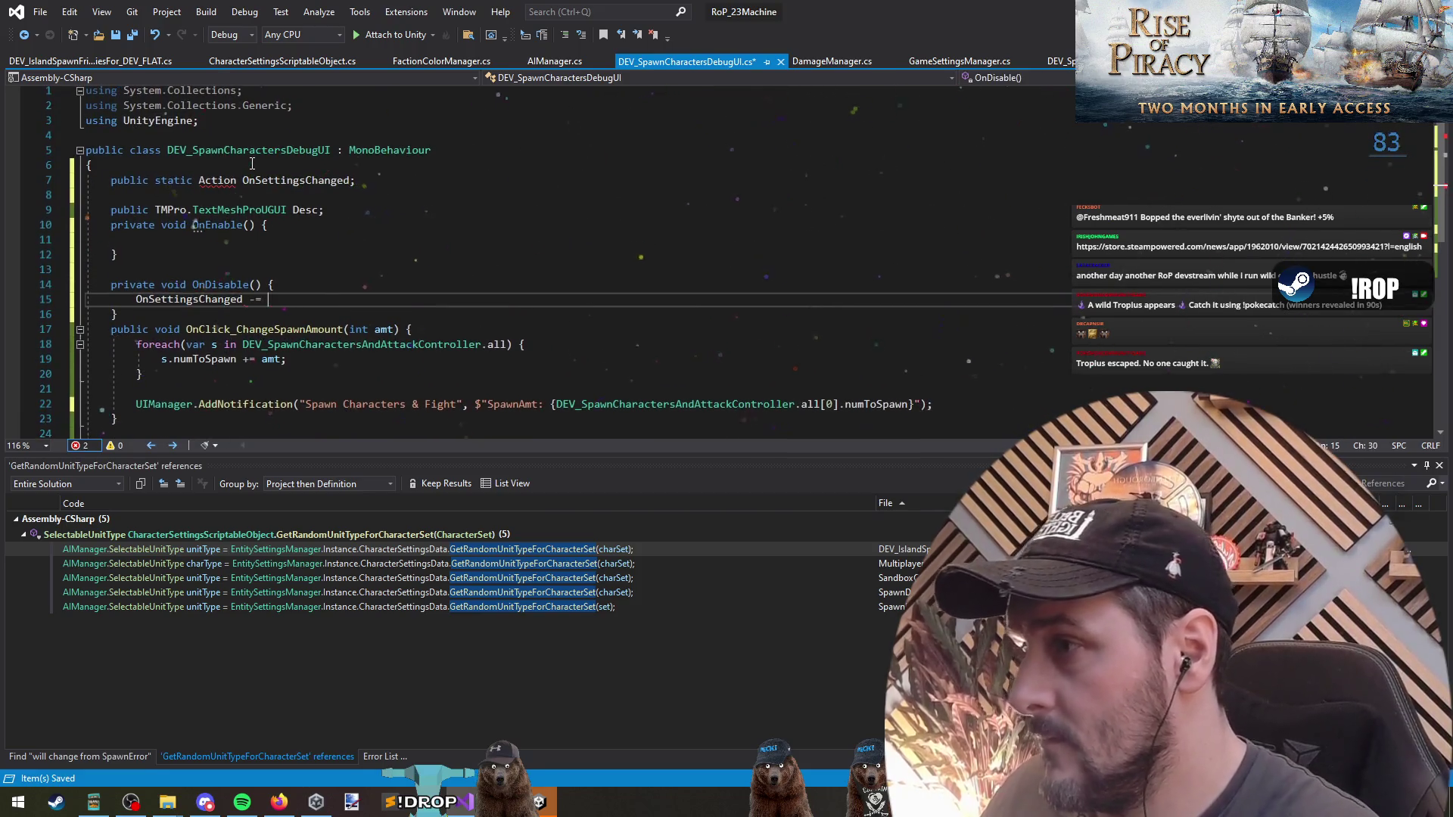
scroll(252, 163, "down", 2)
type("upd")
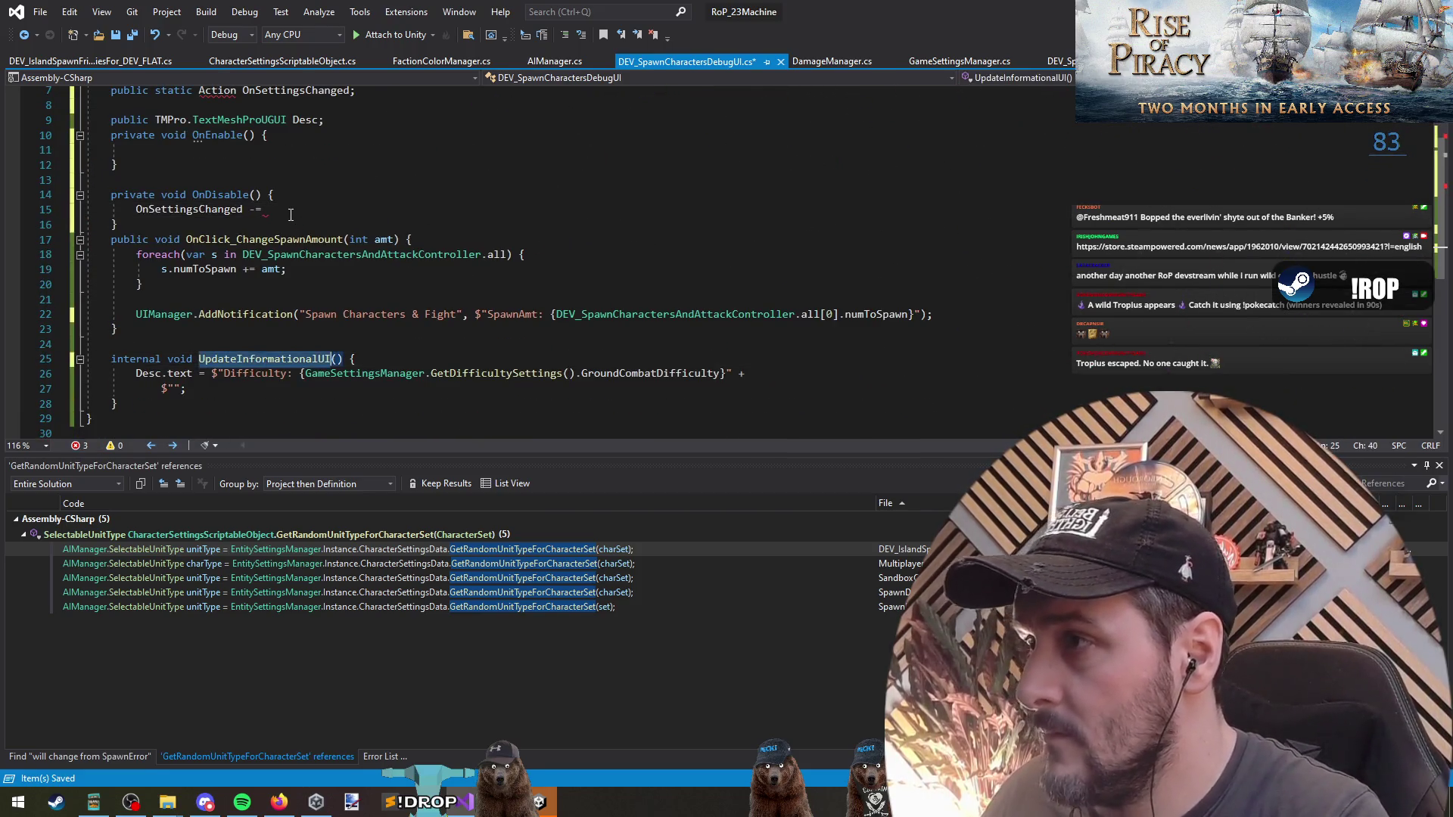
key("Tab")
type(";")
In OnEnable, subscribe UpdateInformationalUI to OnSettingsChanged with +=.
key("Up")
key("Up")
key("Up")
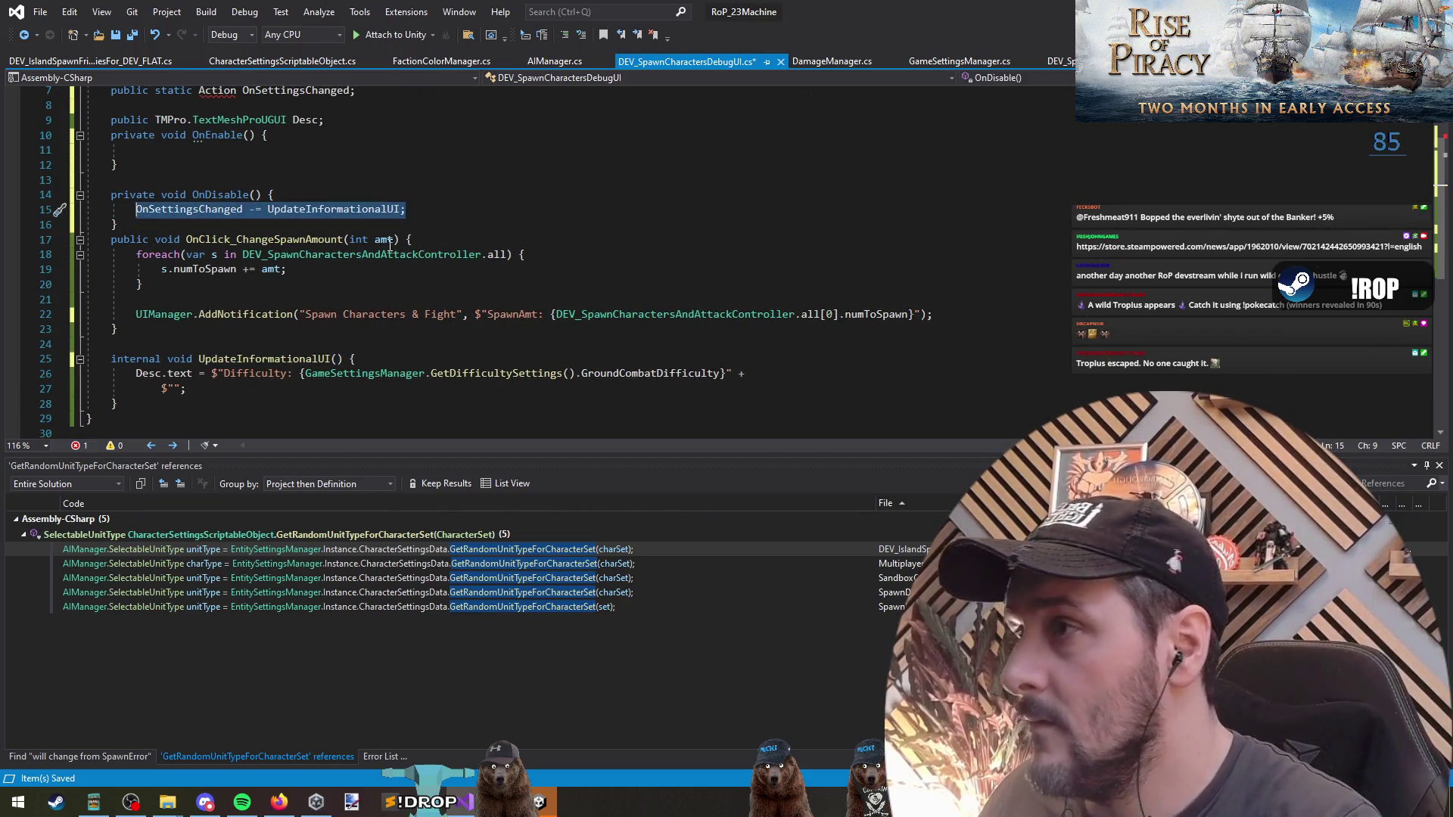
type("OnSettingsChanged -= UpdateInformationalUI;")
key("ctrl+Right")
key("shift+Right")
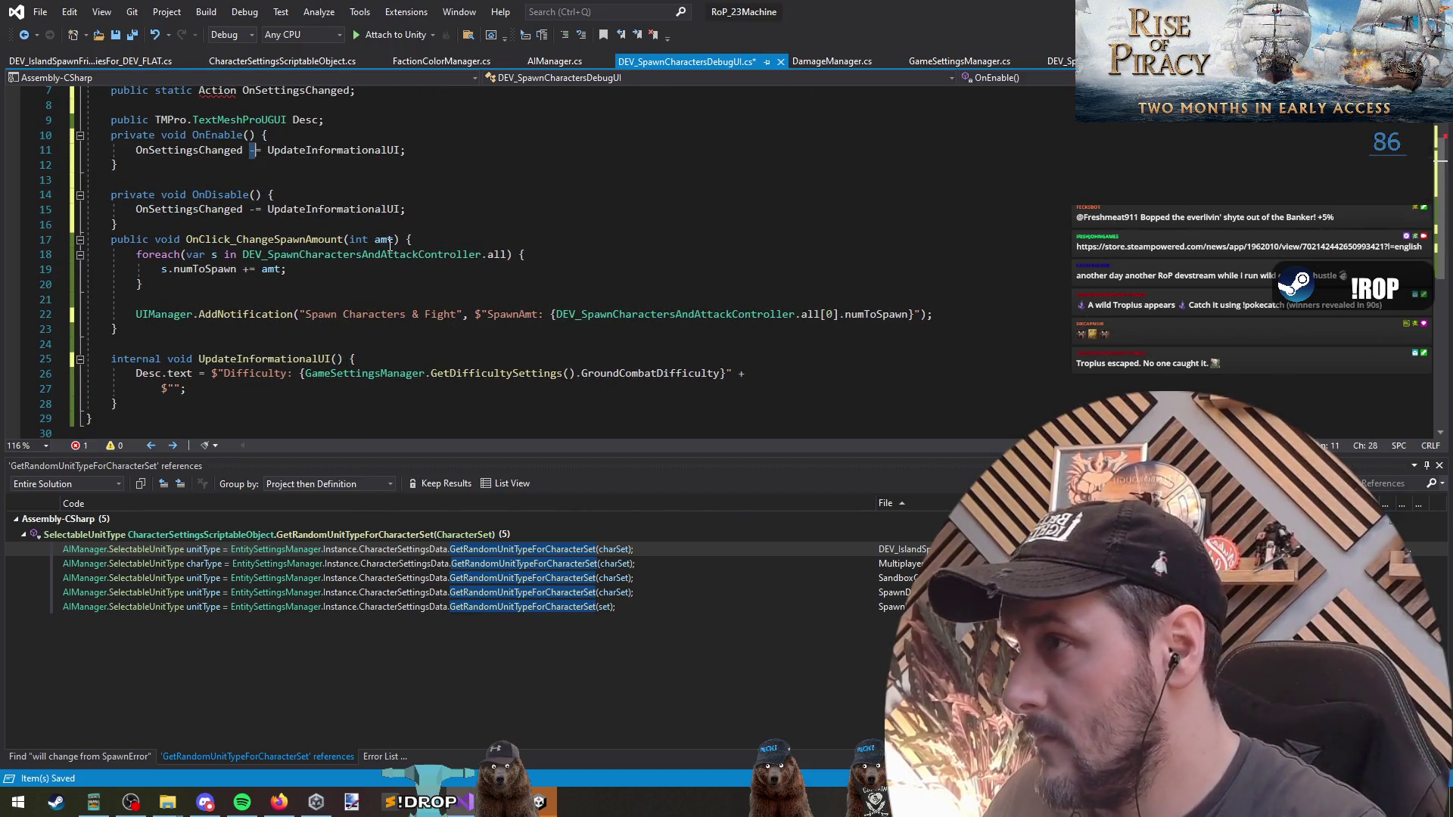
type("+")
key("Down")
key("Down")
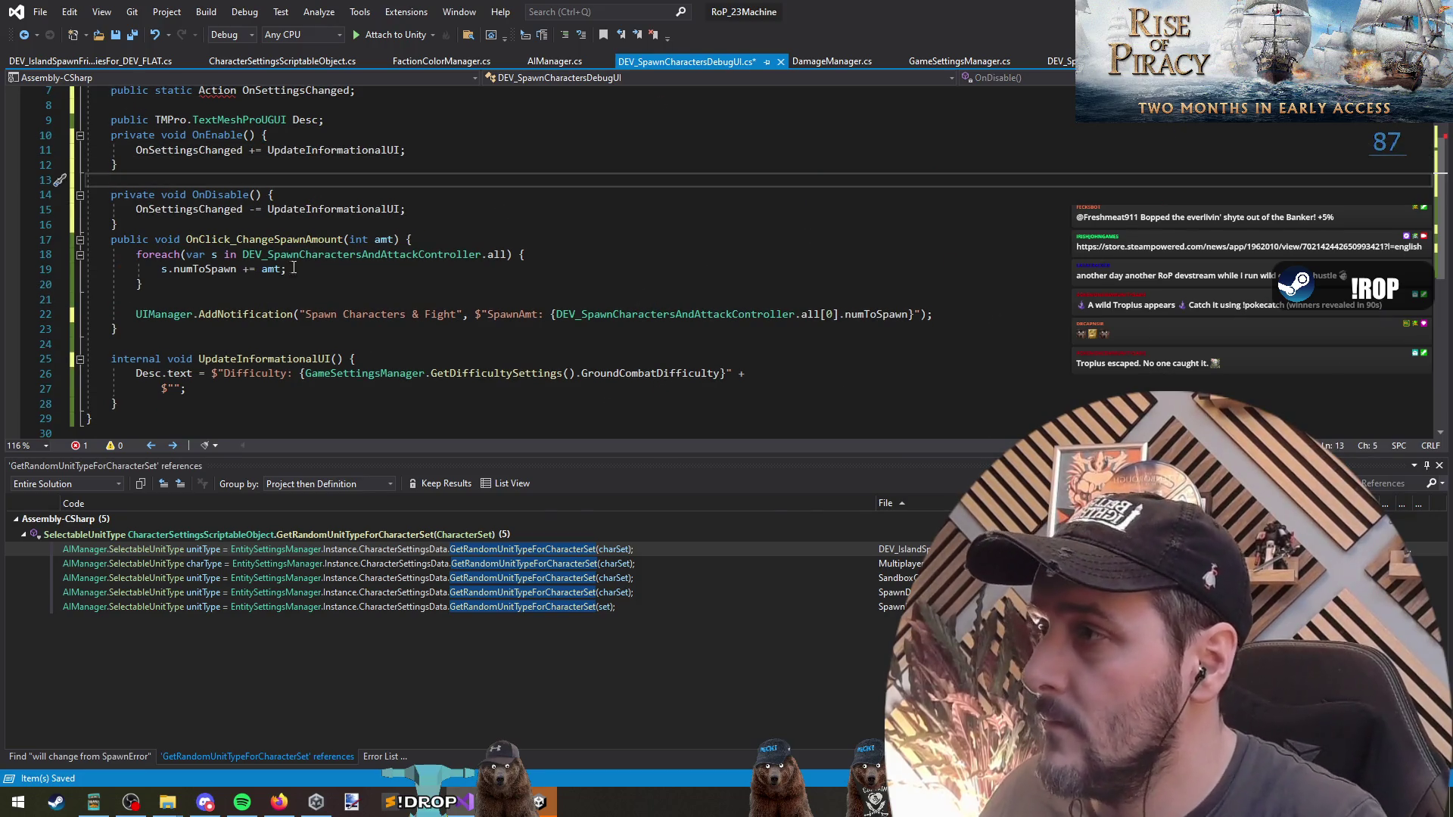
key("Down")
key("Down")
key("Down")
key("End")
key("Return")
Resolve the unknown Action type by qualifying it as System.Action via the quick fix.
scroll(257, 141, "up", 1)
left_click(219, 135)
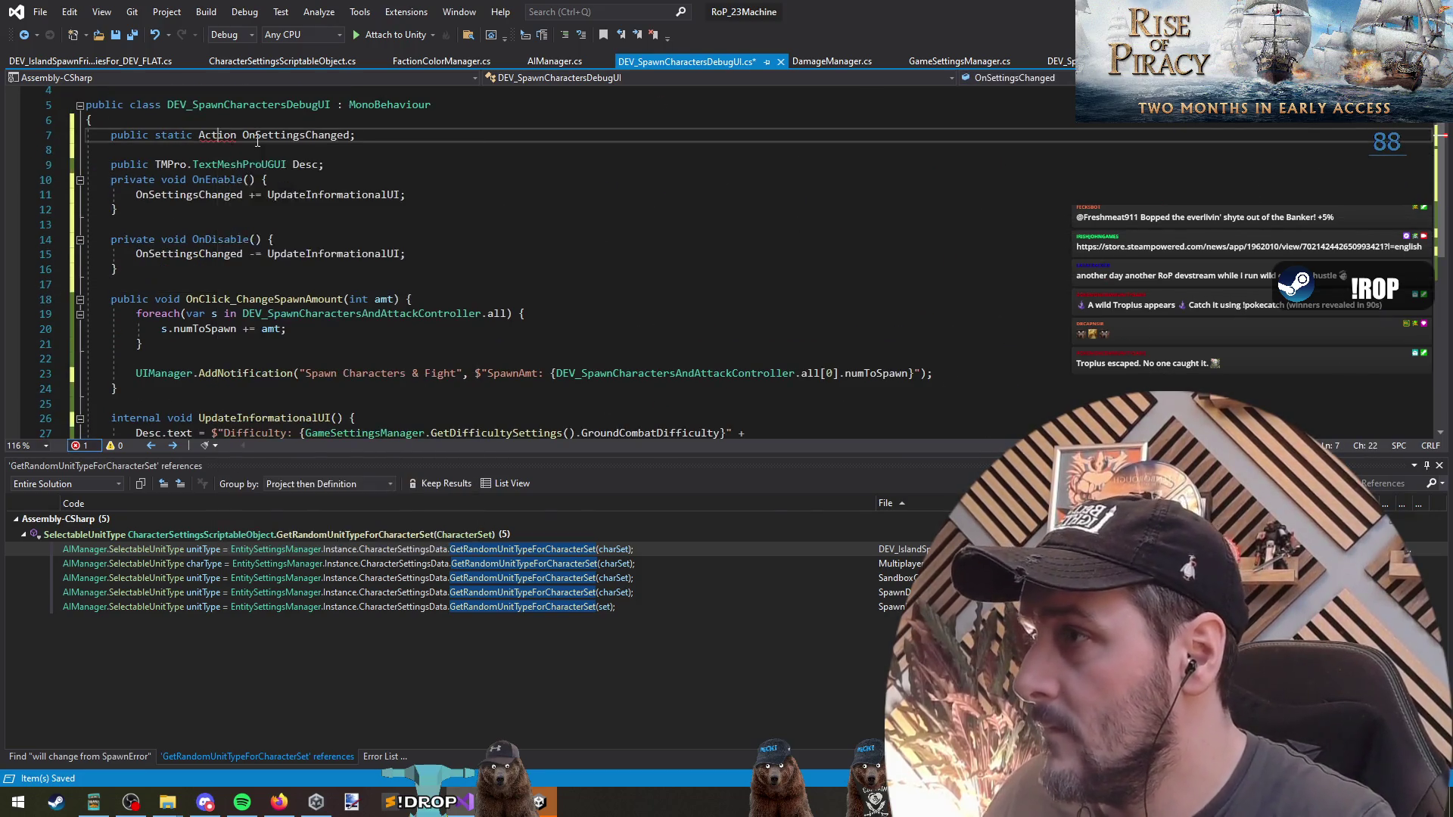
key("ctrl+period")
left_click(83, 174)
key("Down")
Copy the controller's spawn-count expression and start a NumToSpawn label in the second UI string.
scroll(304, 331, "down", 4)
left_click(306, 255)
key("Down")
scroll(603, 308, "up", 1)
scroll(321, 271, "up", 1)
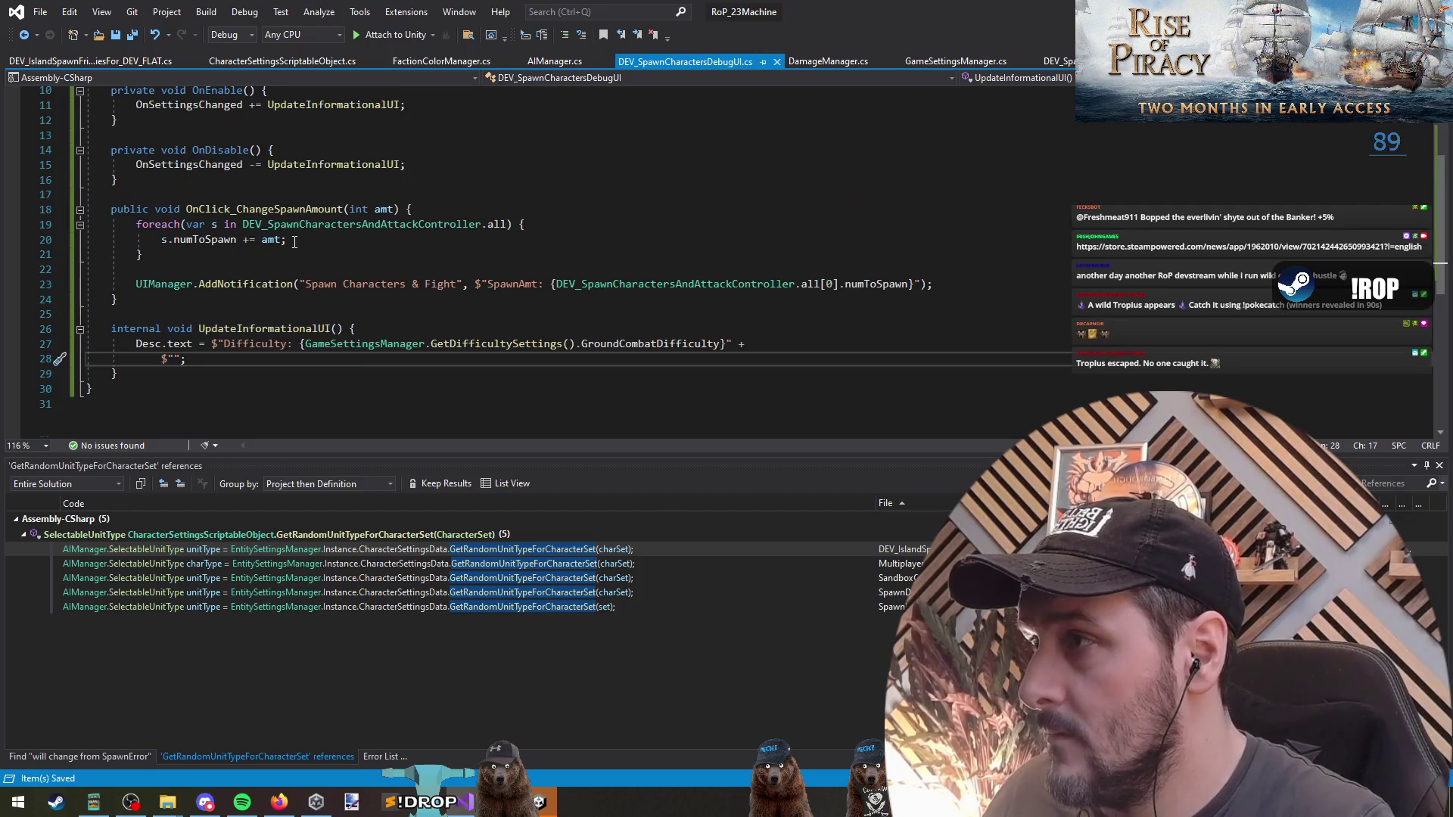
scroll(297, 242, "up", 3)
left_click(506, 359)
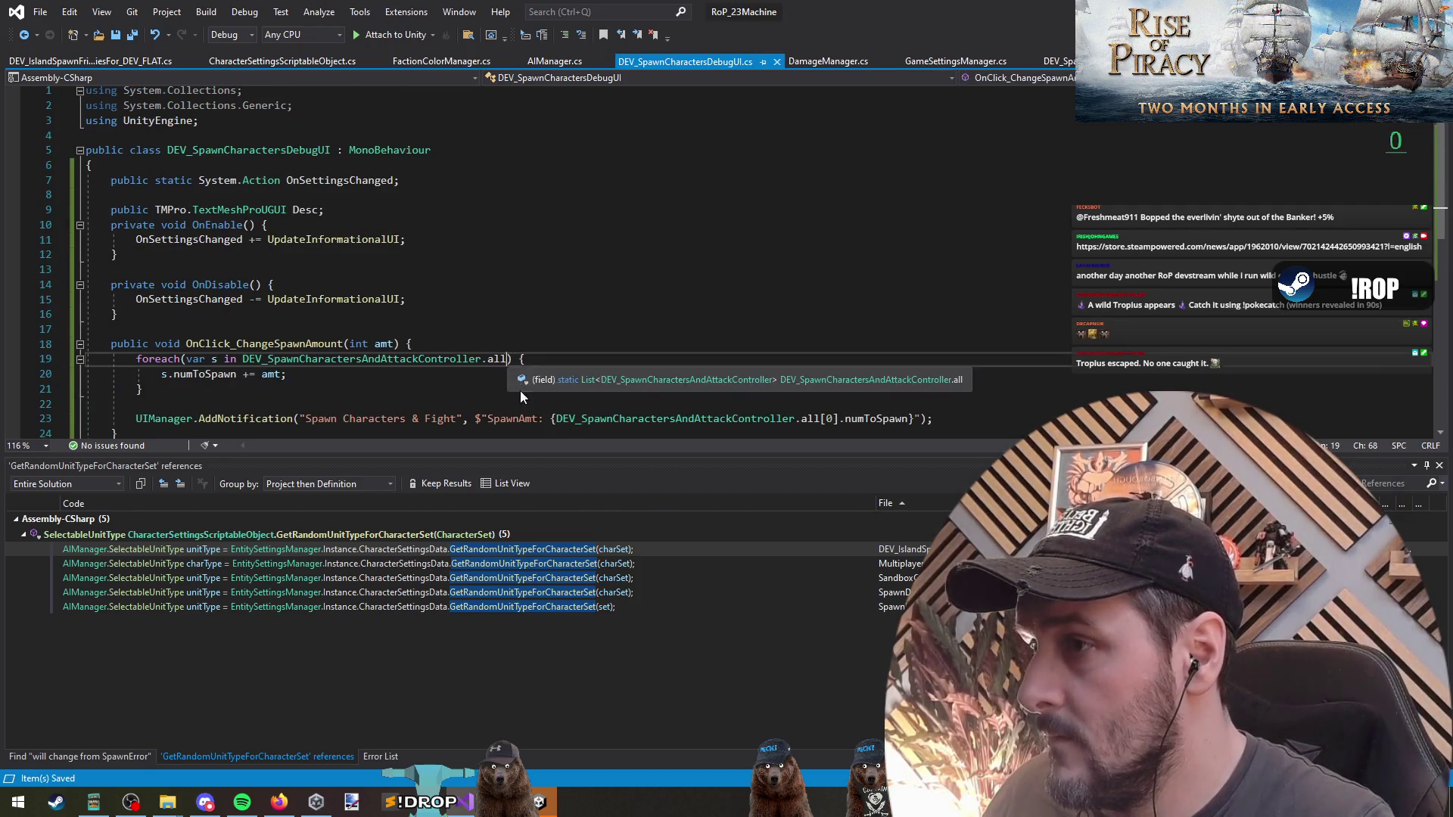
scroll(542, 408, "down", 1)
left_click_drag(557, 376, 901, 374)
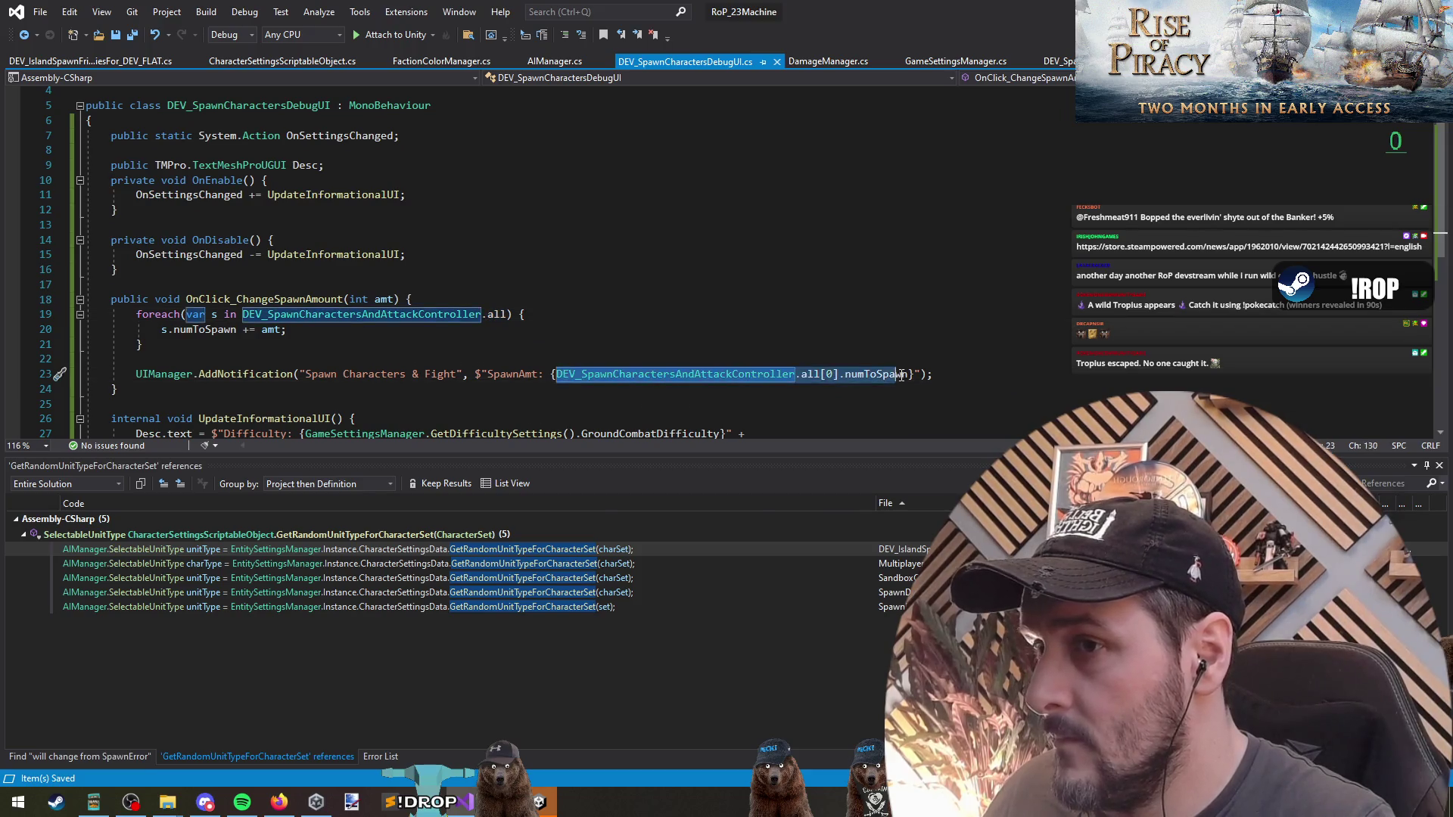
scroll(619, 302, "down", 2)
left_click(553, 359)
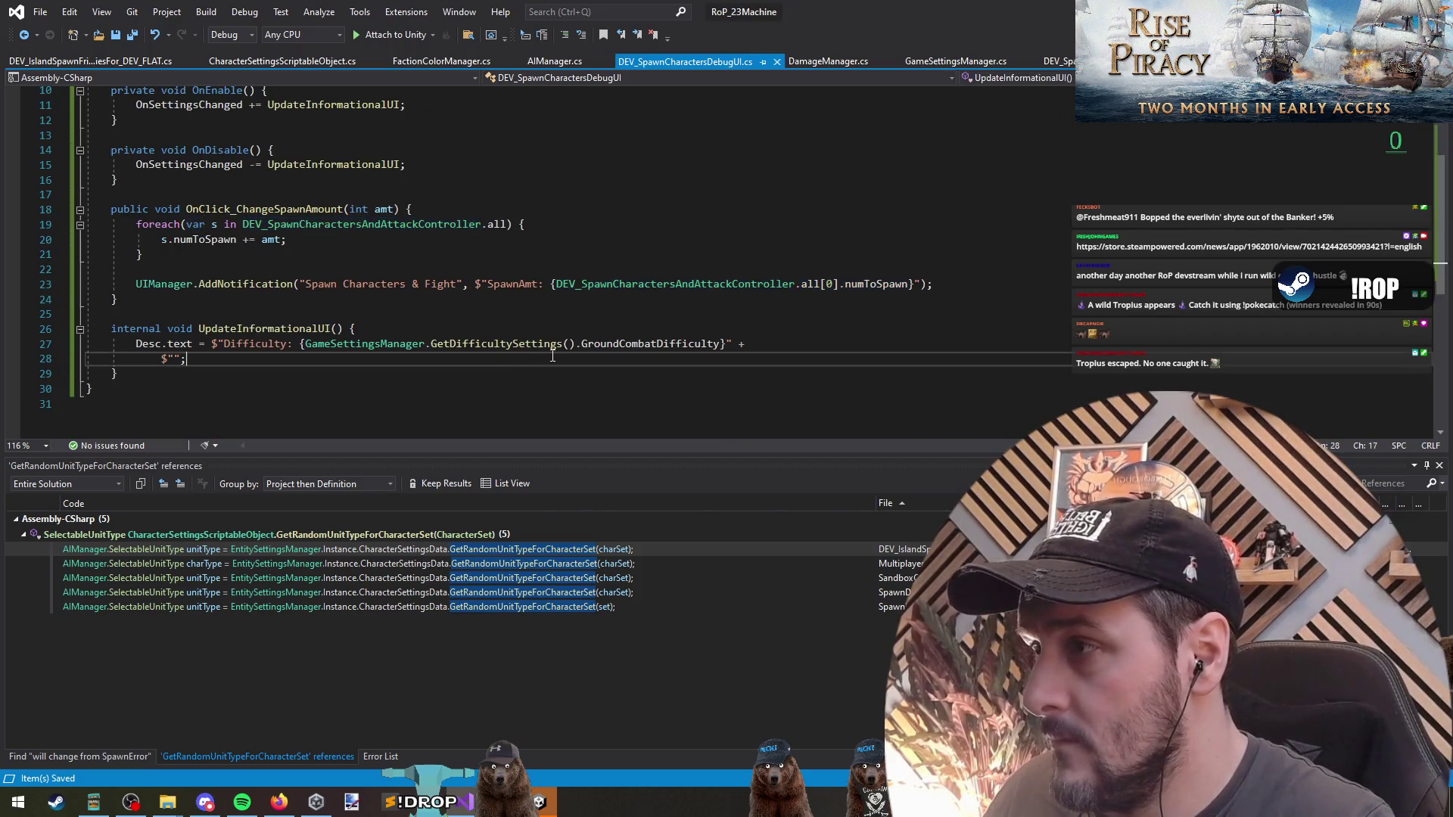
type("NumToSpawn:")
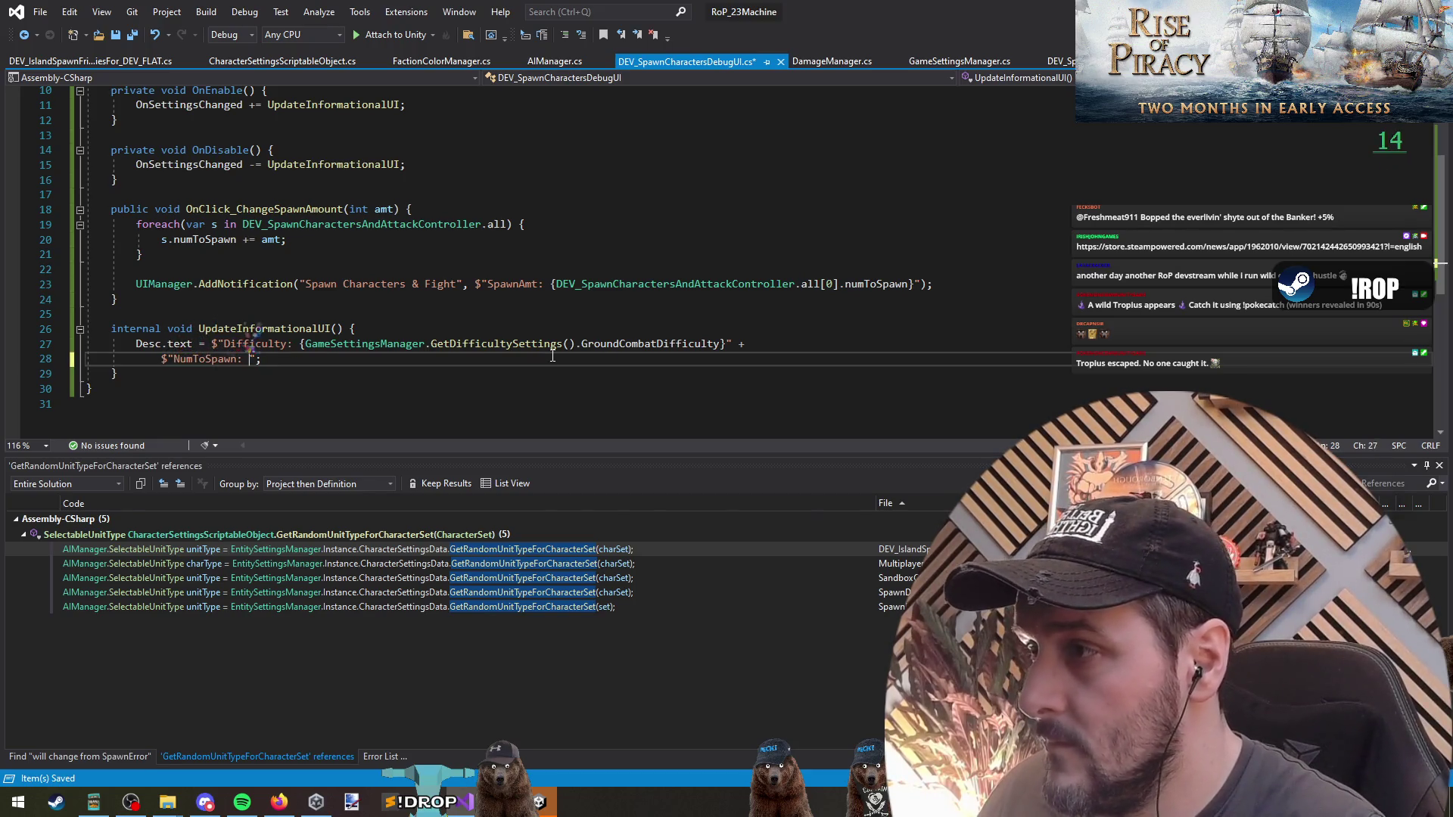
Insert the spawn-count expression into the NumToSpawn string, cutting out the controller's all[0] reference.
type("DEV_SpawnCharactersAndAttackController.all[0].numToSpawn")
key("ctrl+z")
type("{")
type("DEV_SpawnCharactersAndAttackController.all[0].numToSpawn")
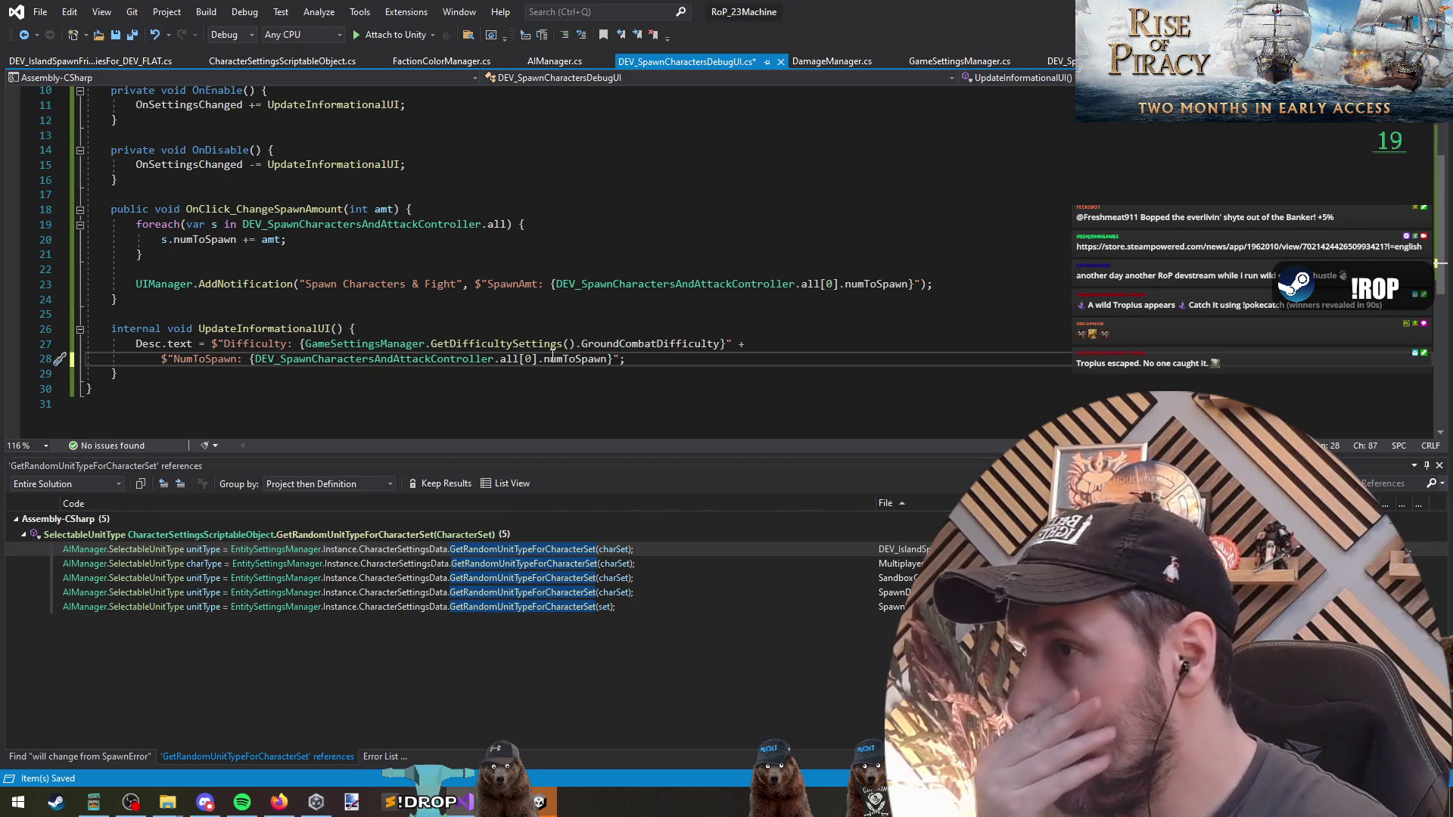
key("Left")
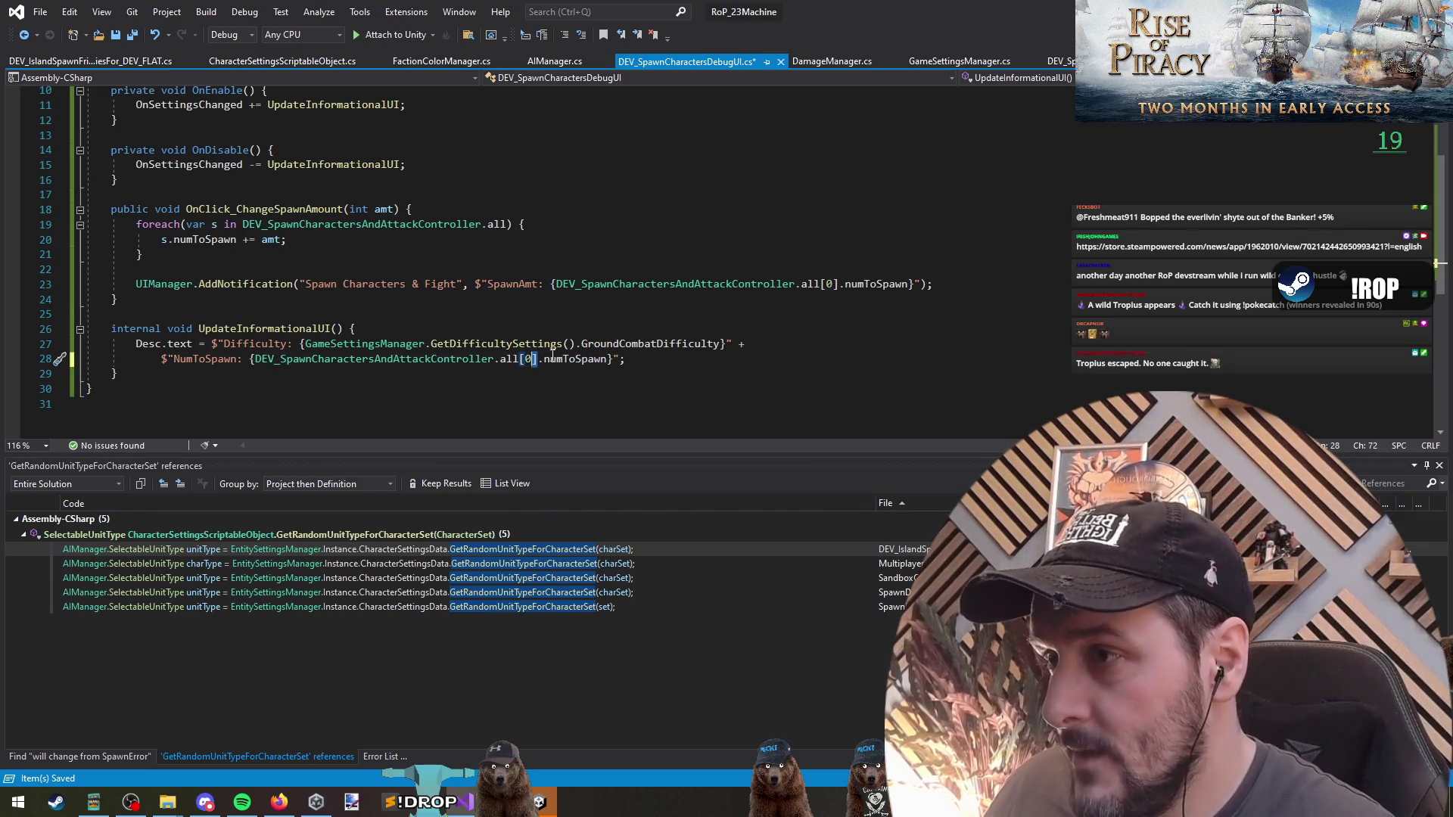
key("ctrl+shift+Left")
key("ctrl+shift+Left")
key("ctrl+shift+Left")
key("ctrl+shift+Right")
key("ctrl+x")
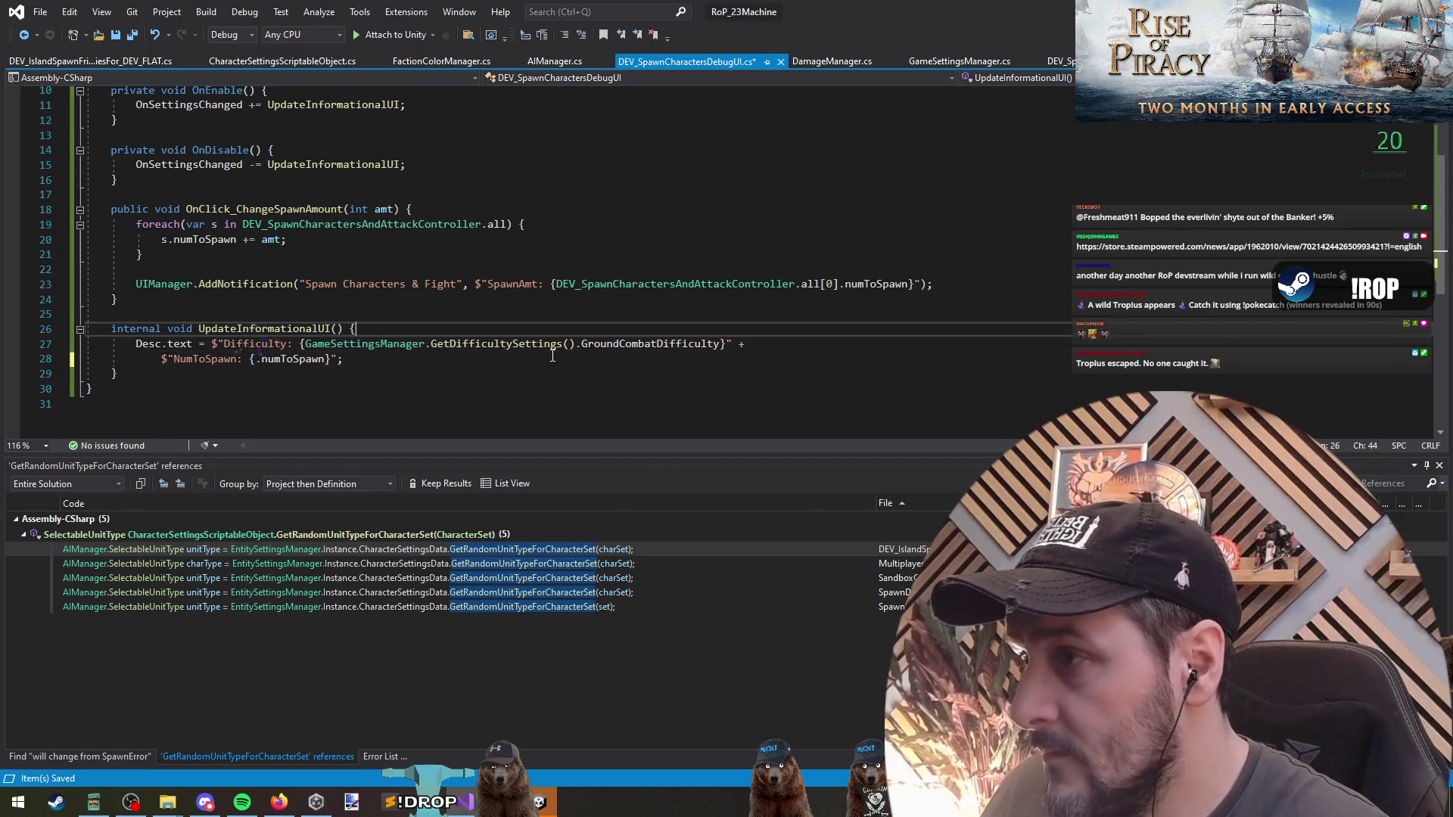
Store DEV_SpawnCharactersAndAttackController.all[0] in a variable fod, use it in the string, and save.
key("Up")
key("ctrl+Return")
type("var fo")
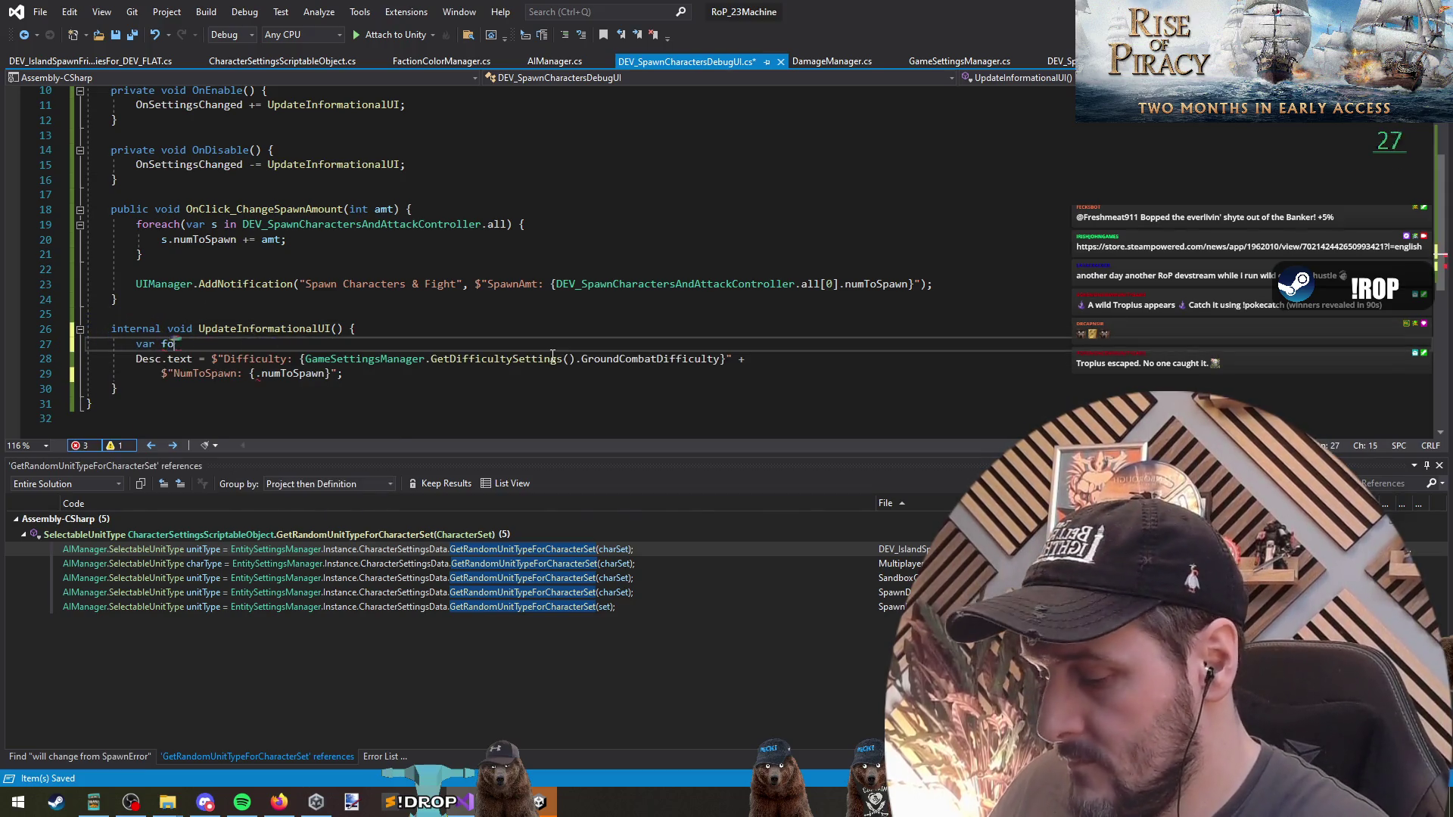
type("d =")
key("ctrl+v")
key("Return")
key("Down")
key("Down")
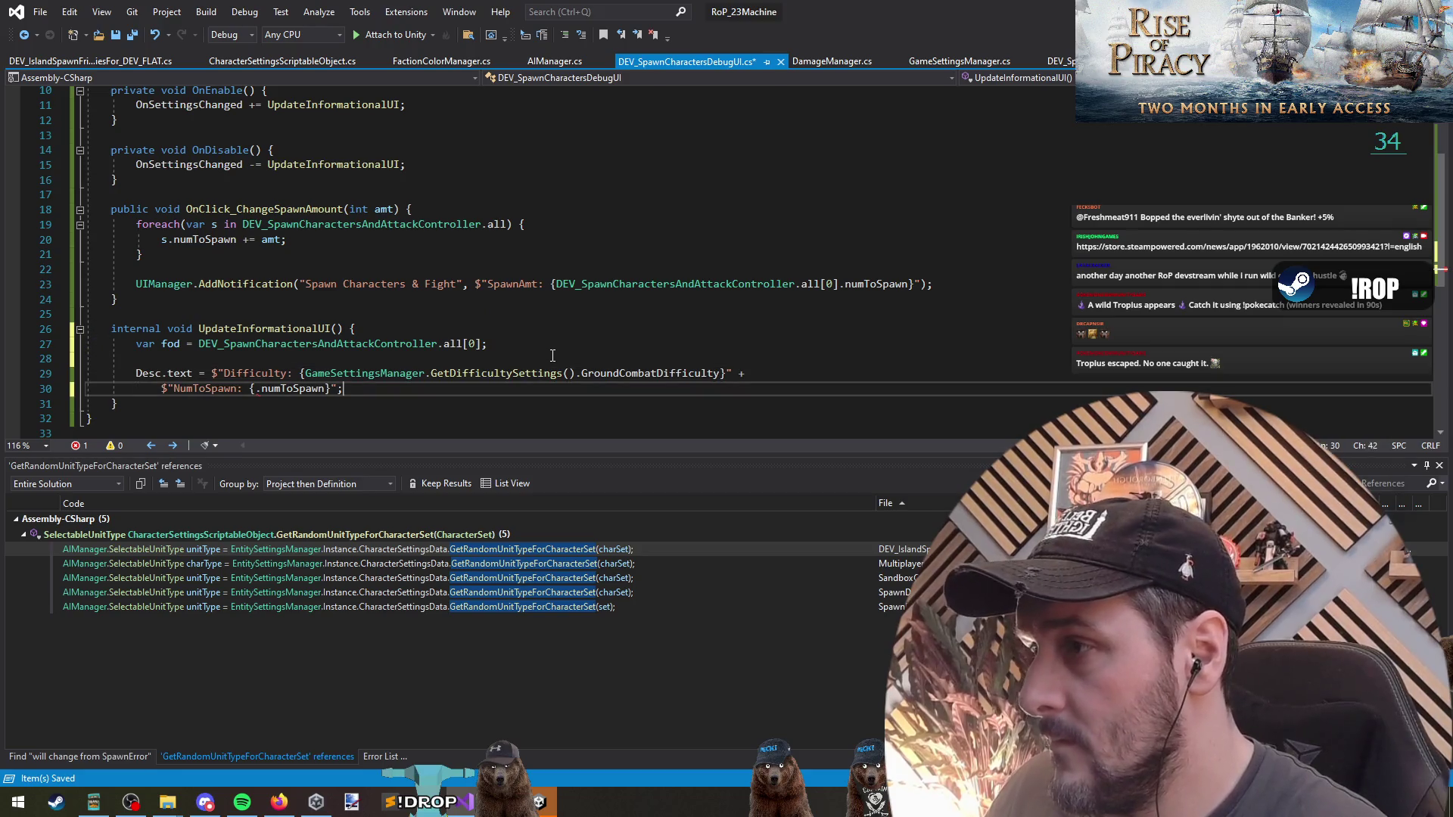
type("fod")
key("End")
key("ctrl+s")
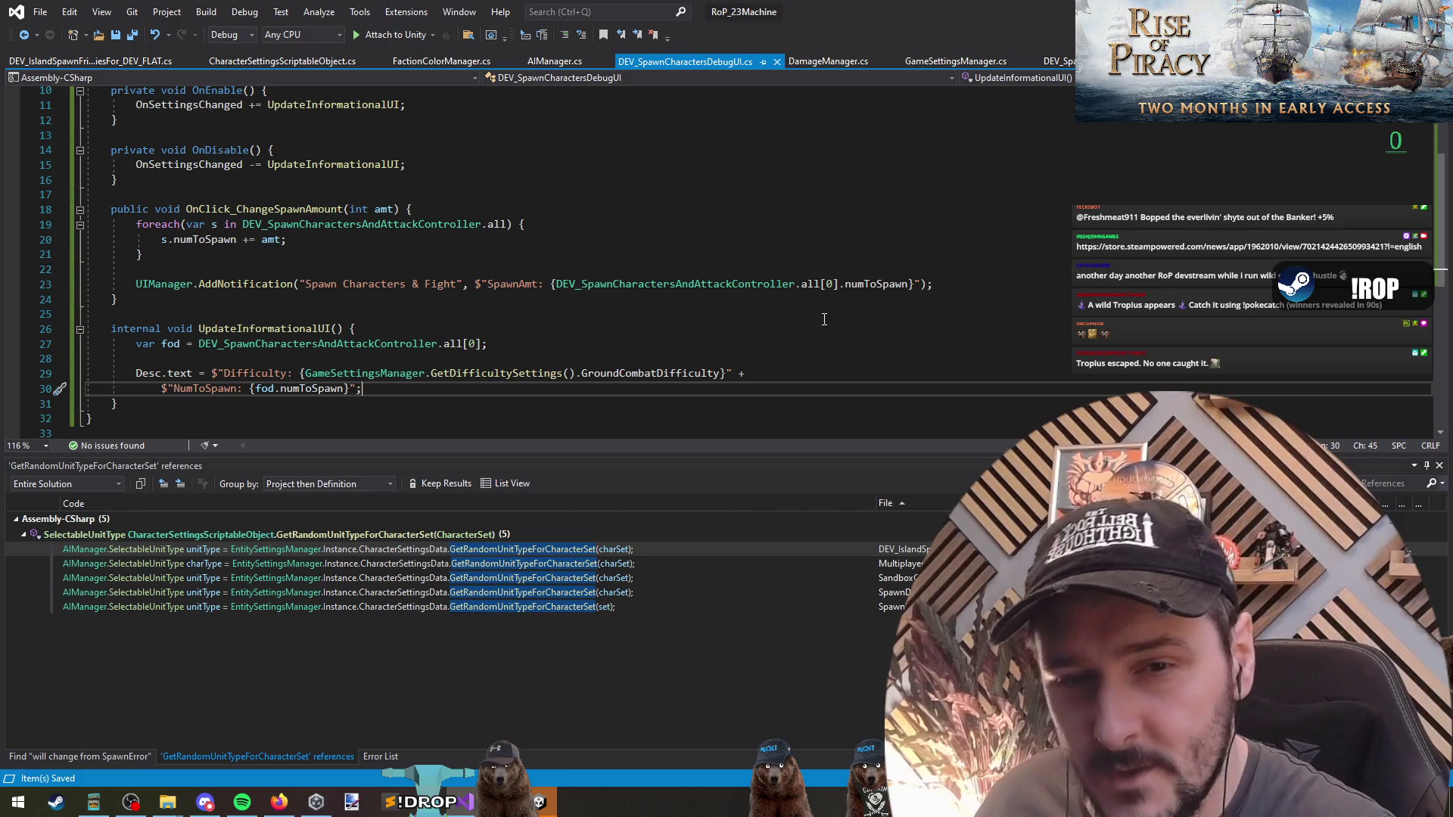
Review the Difficulty line and jump to the OnSettingsChanged declaration.
left_click(376, 343)
left_click(376, 326)
left_click(394, 359)
left_click(249, 374)
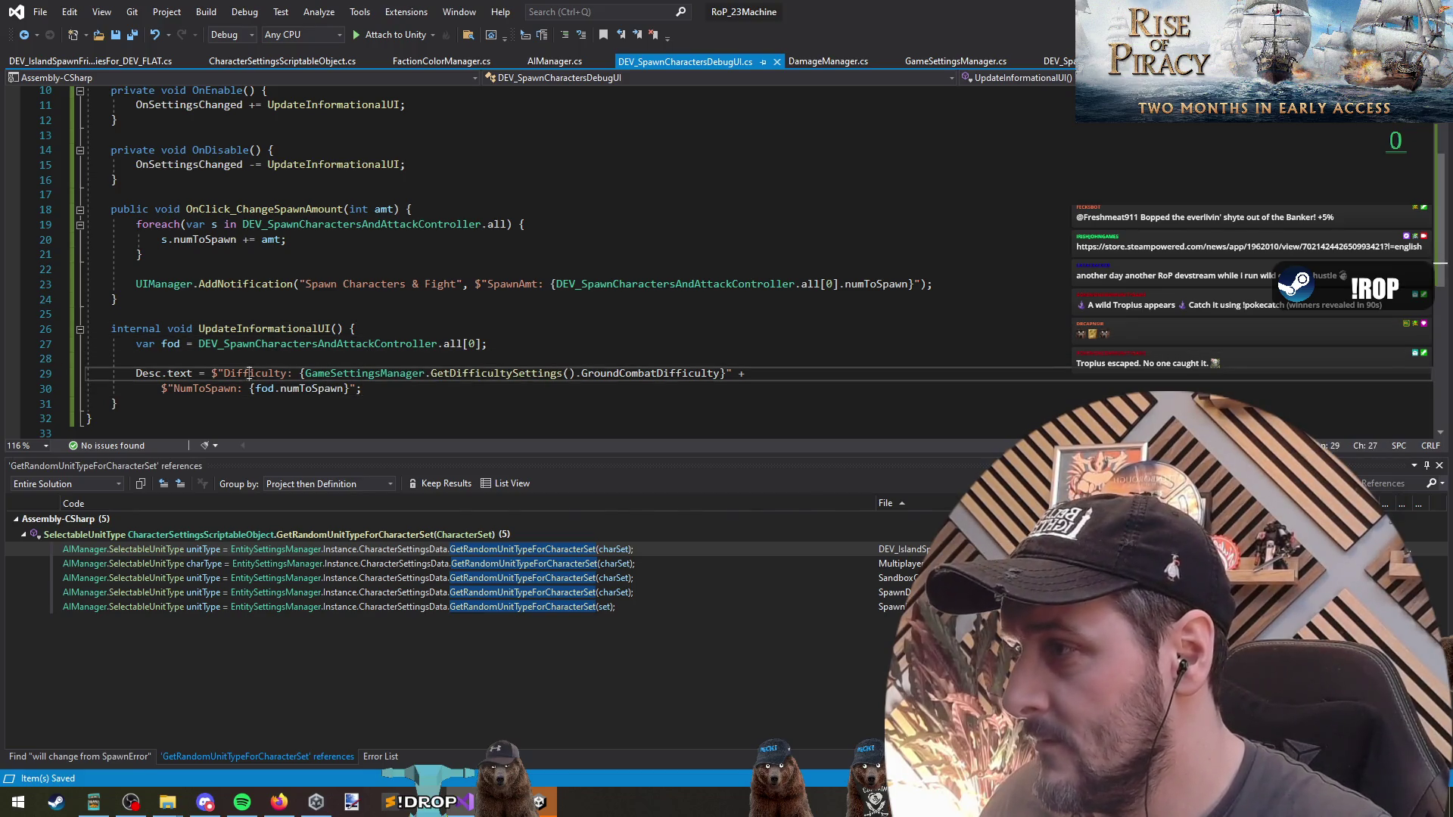
left_click(248, 345)
scroll(303, 265, "up", 3)
left_click(393, 180)
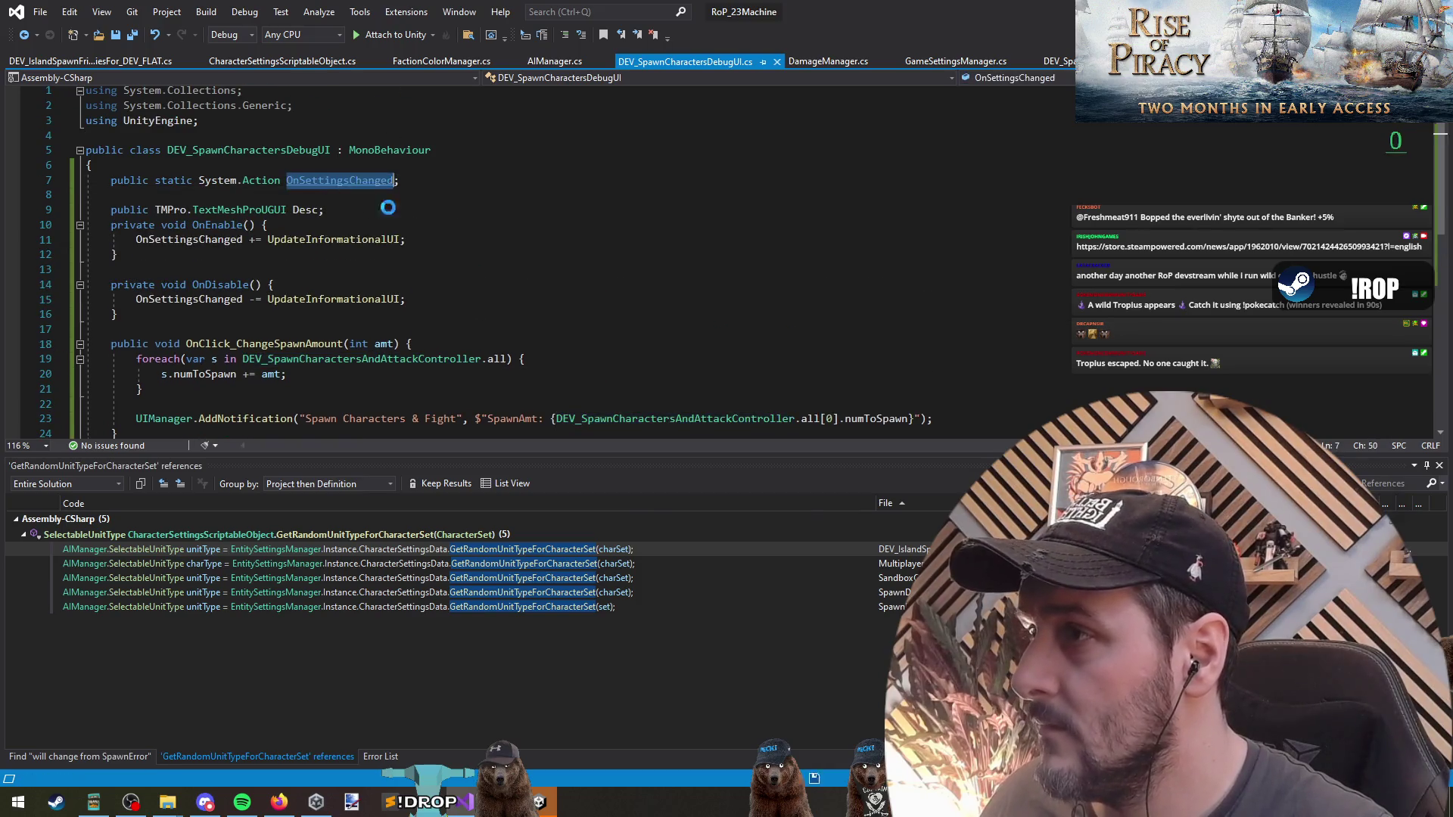
left_click(331, 149)
Switch among open scripts to reach DEV_SpawnCharactersAndAttackController.cs.
key("ctrl+Tab")
key("ctrl+Tab")
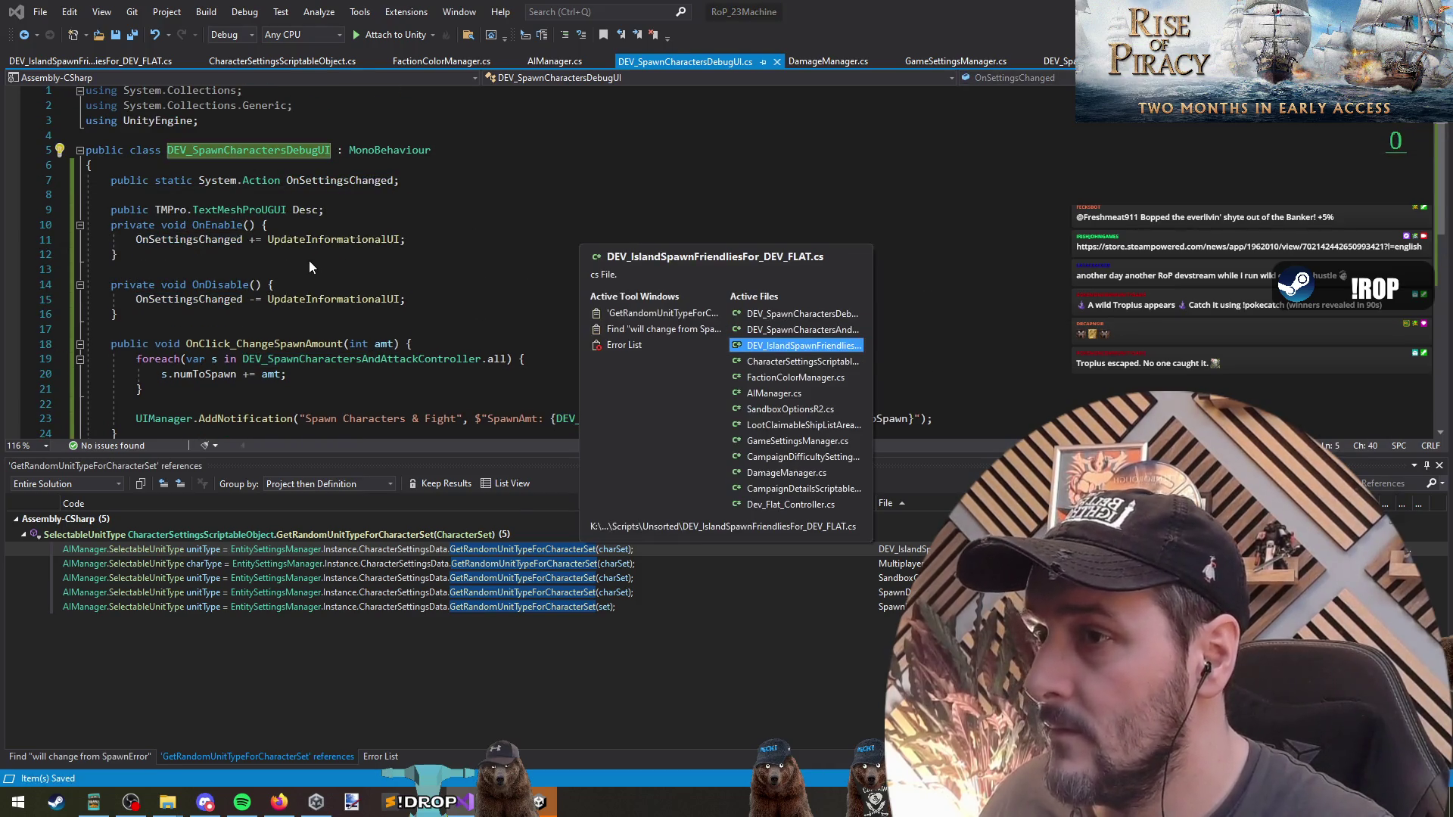
scroll(383, 347, "down", 10)
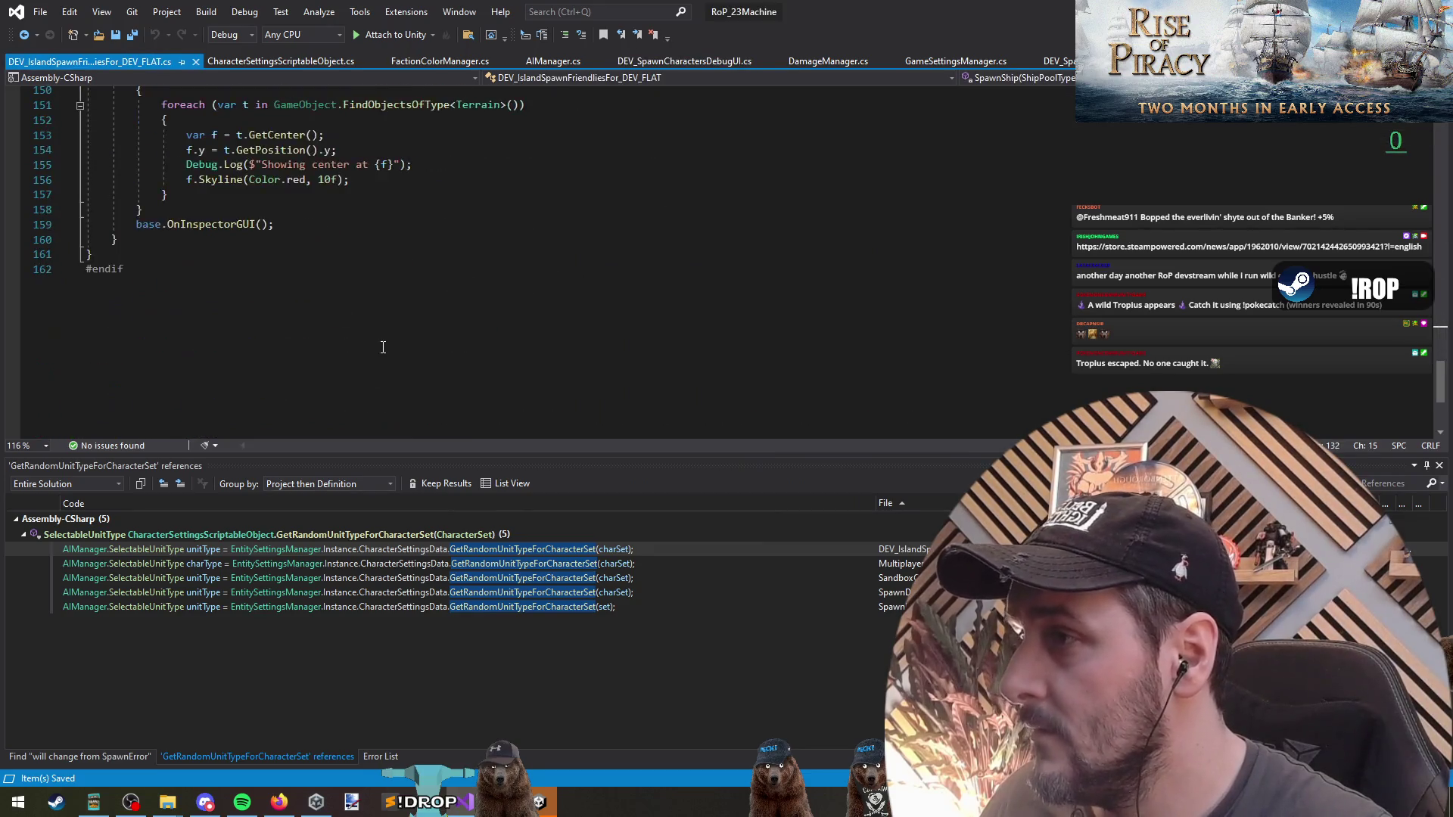
scroll(371, 350, "up", 20)
key("ctrl+Tab")
key("ctrl+Tab")
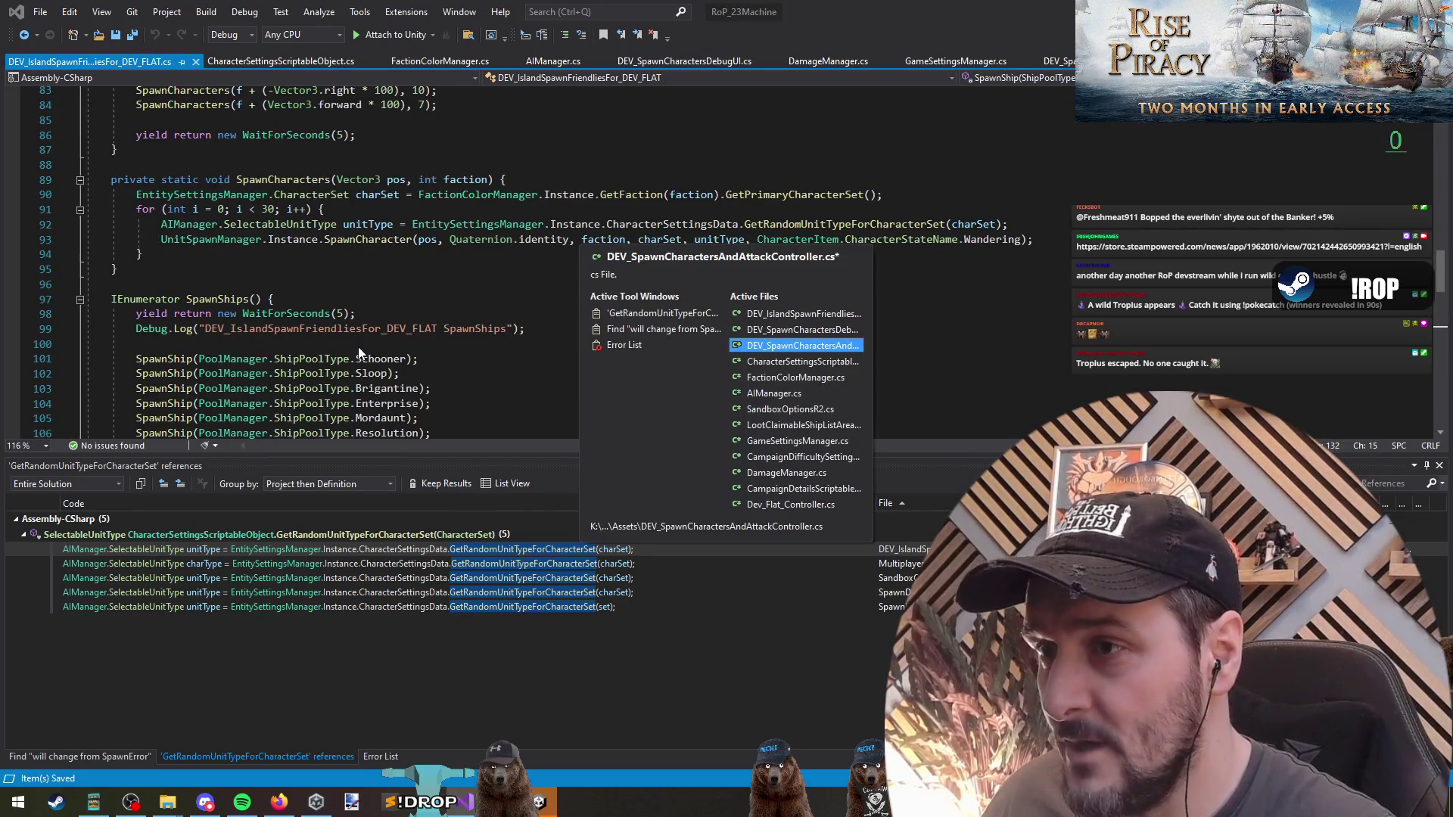
scroll(314, 216, "up", 3)
key("ctrl+Tab")
key("ctrl+Tab")
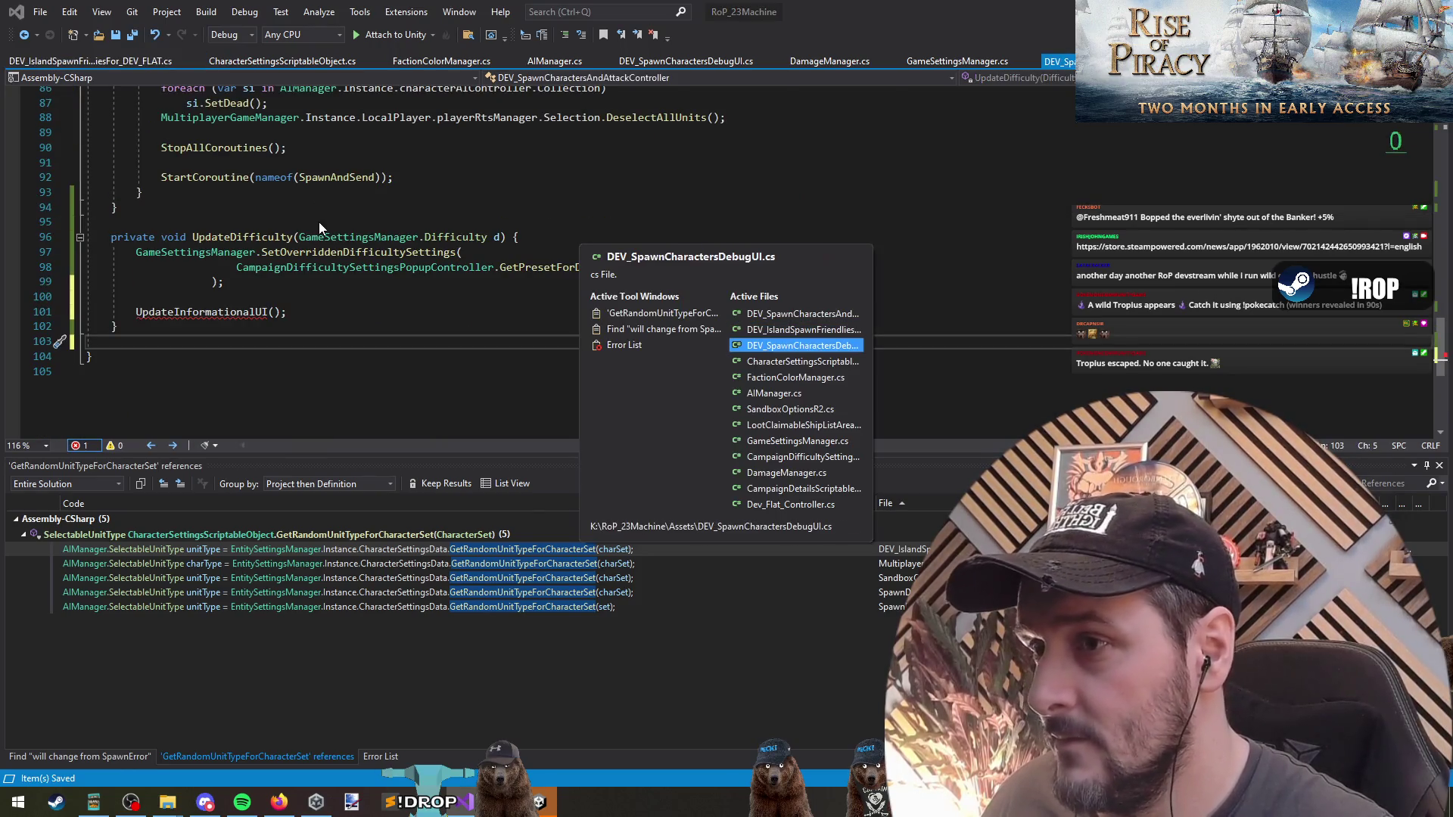
key("ctrl+shift+Tab")
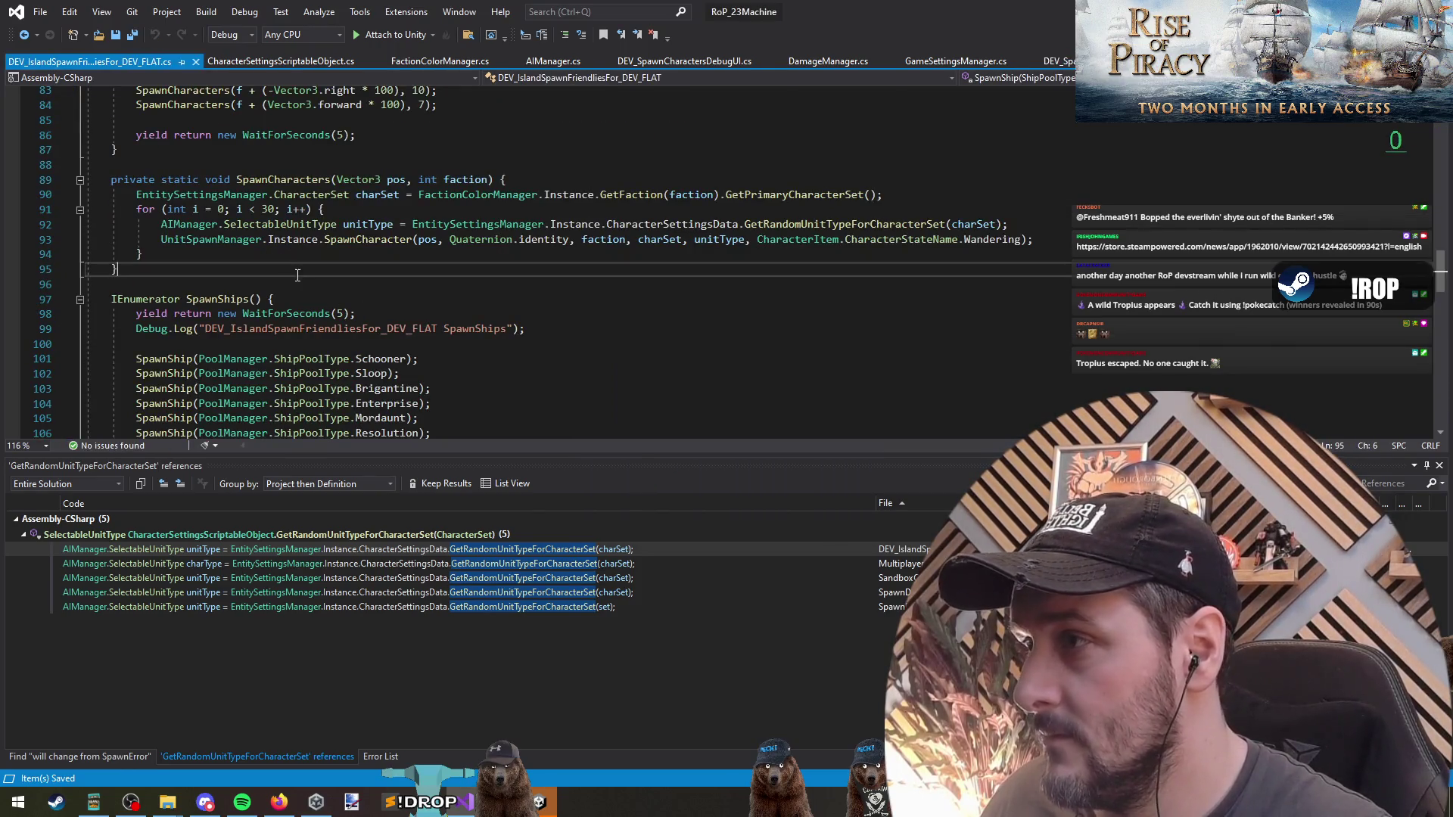
scroll(347, 301, "down", 1)
scroll(346, 300, "down", 1)
key("ctrl+Tab")
key("ctrl+Tab")
key("ctrl+Tab")
key("ctrl+Tab")
key("ctrl+Tab")
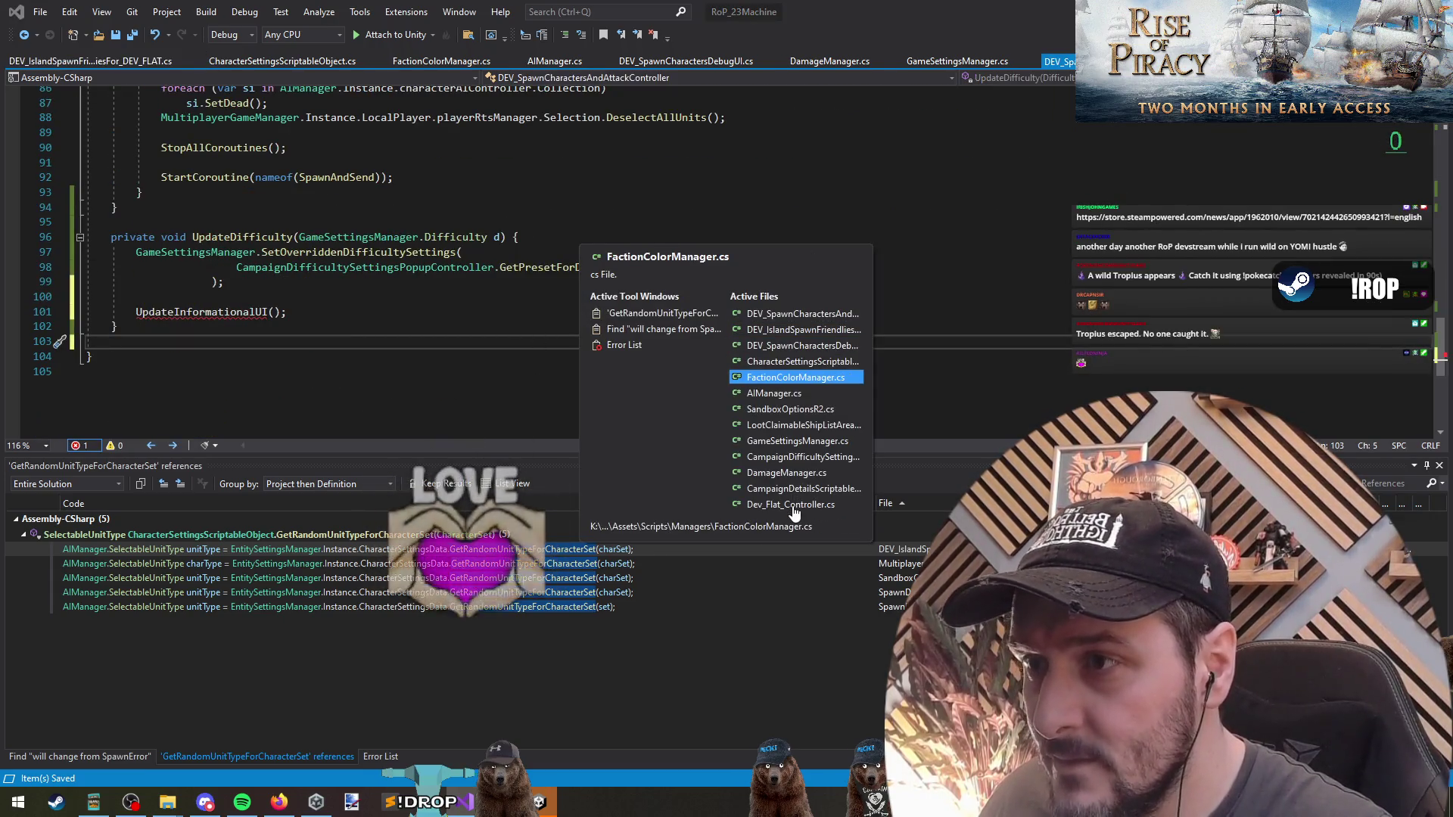
left_click(792, 347)
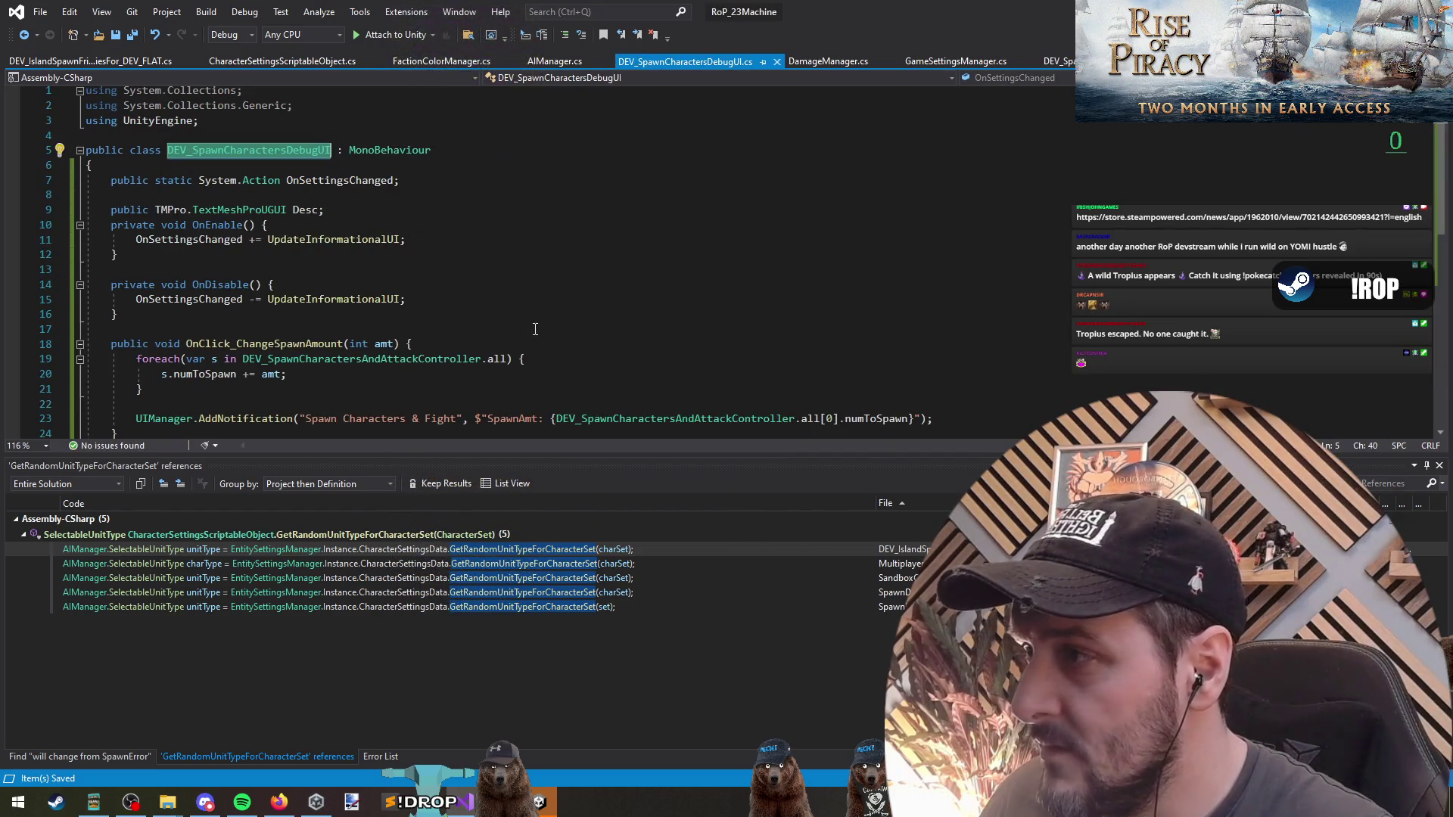
scroll(329, 315, "down", 7)
scroll(329, 315, "up", 6)
key("ctrl+Tab")
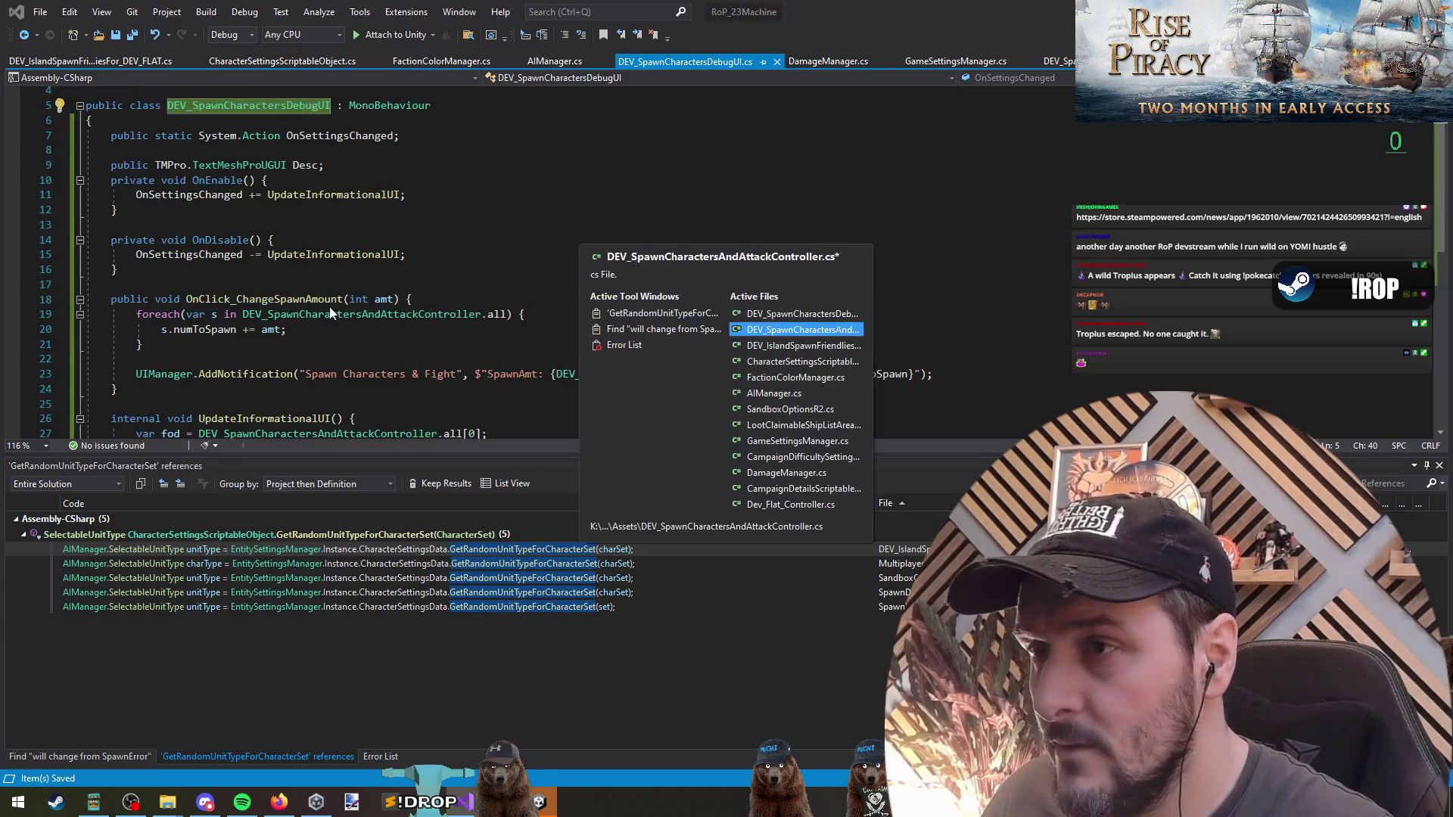
left_click(846, 335)
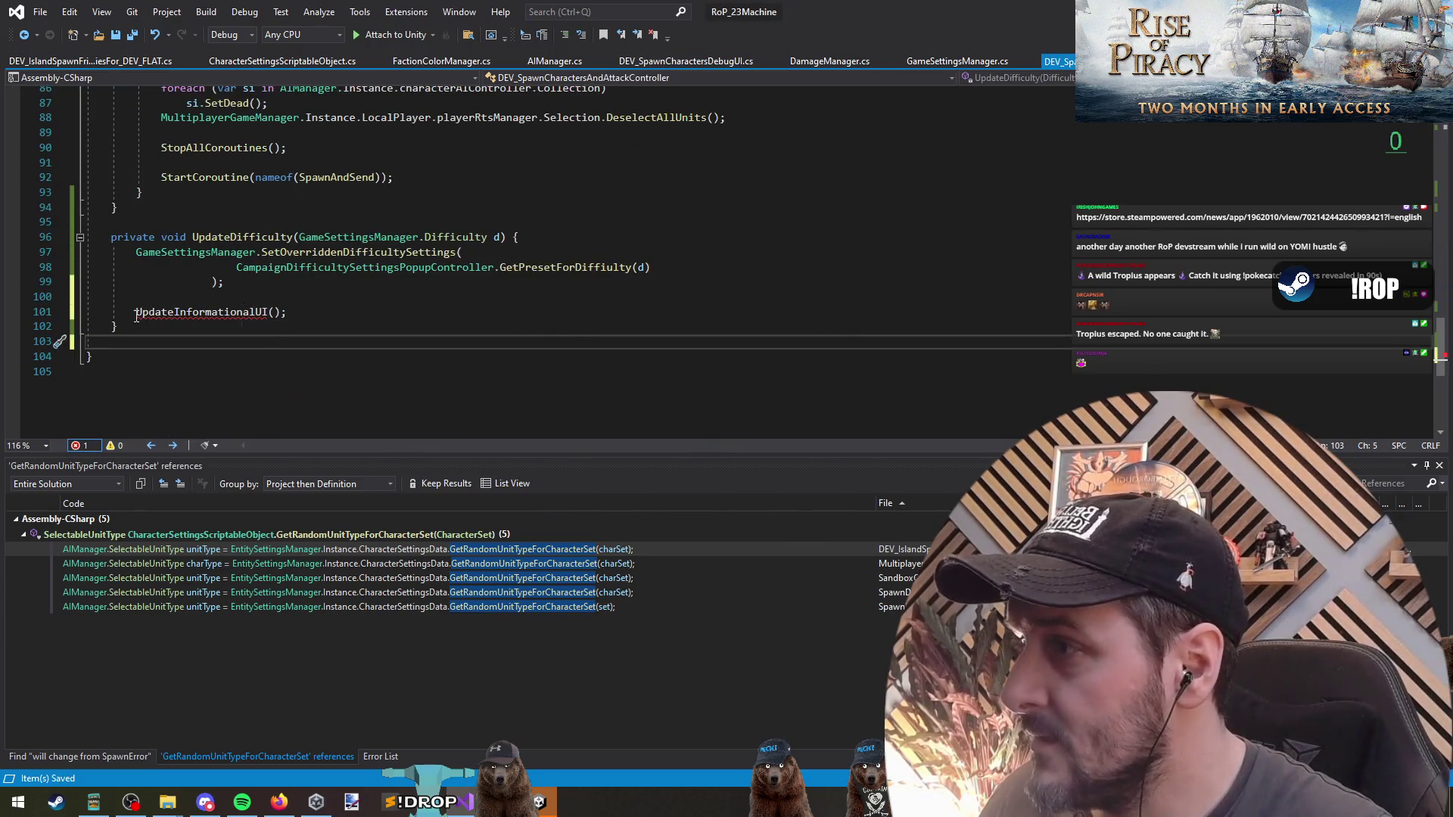
Replace the UpdateInformationalUI() call with DEV_SpawnCharactersDebugUI.OnSettingsChanged?.Invoke(); and remove the extra blank line.
key("Up")
key("Up")
key("Up")
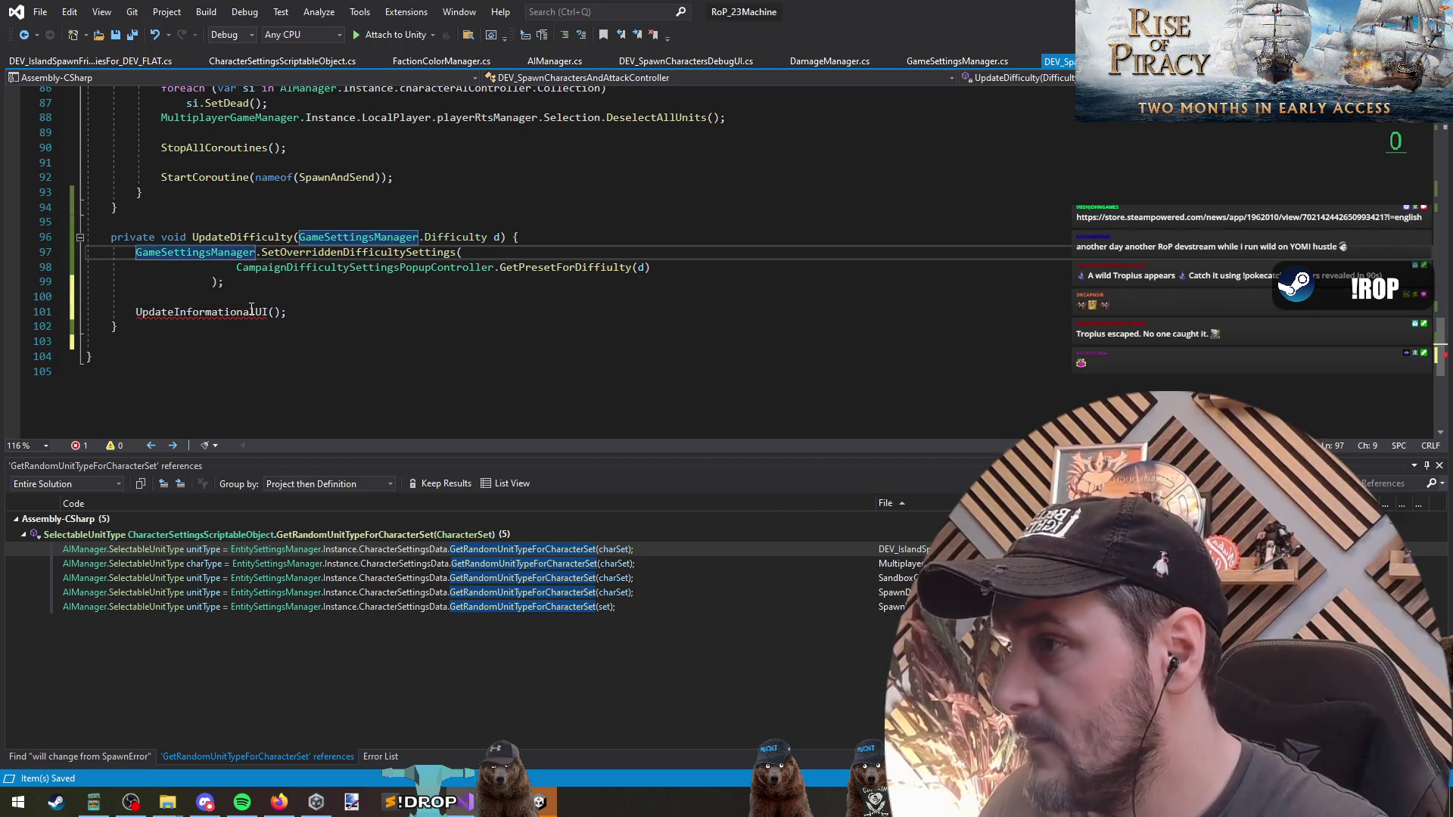
key("Down")
key("Down")
key("Down")
key("shift+End")
type("DEV_SpawnCharactersDebugUI")
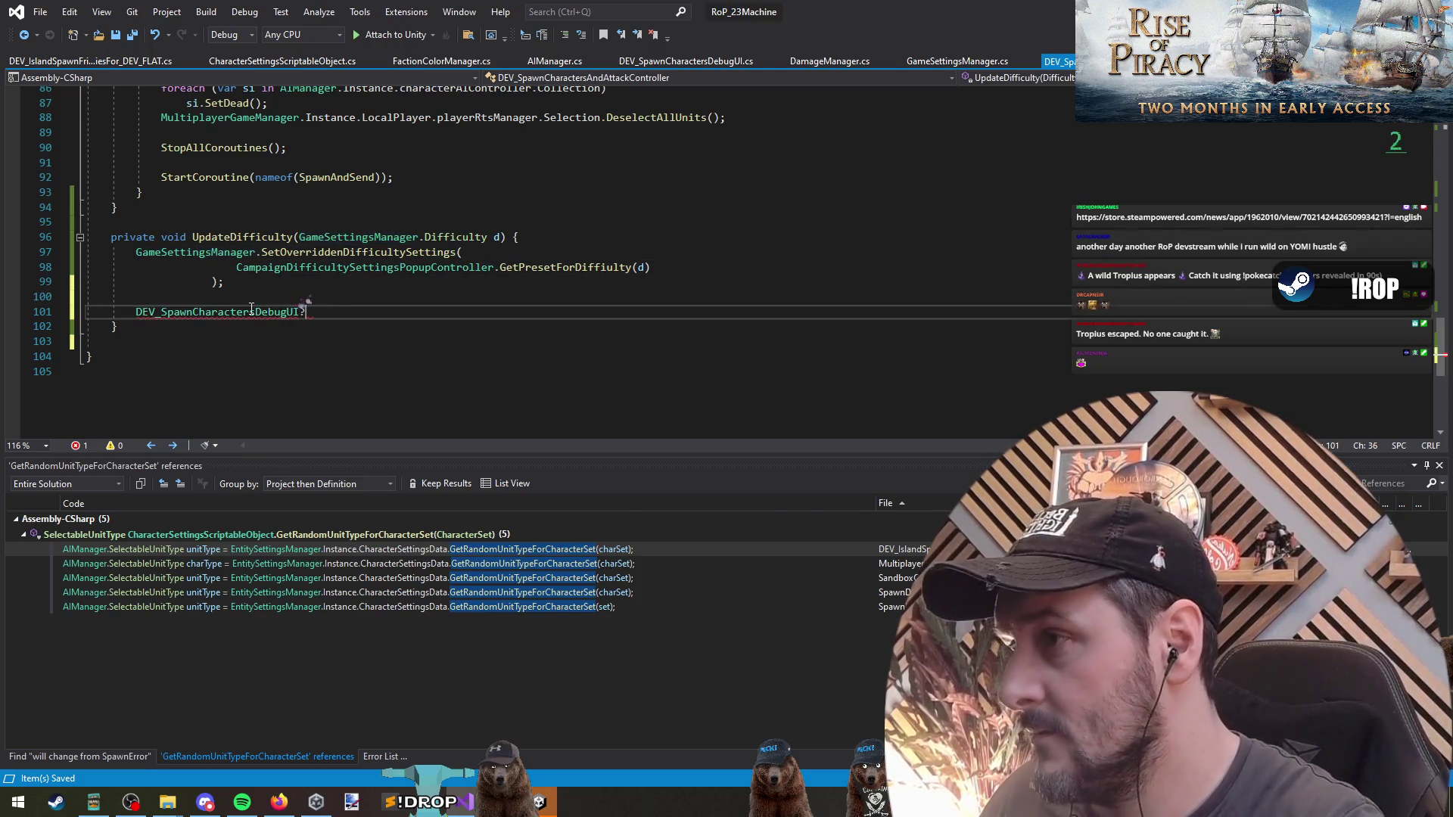
type("voke")
key("Left")
key("Left")
key("Left")
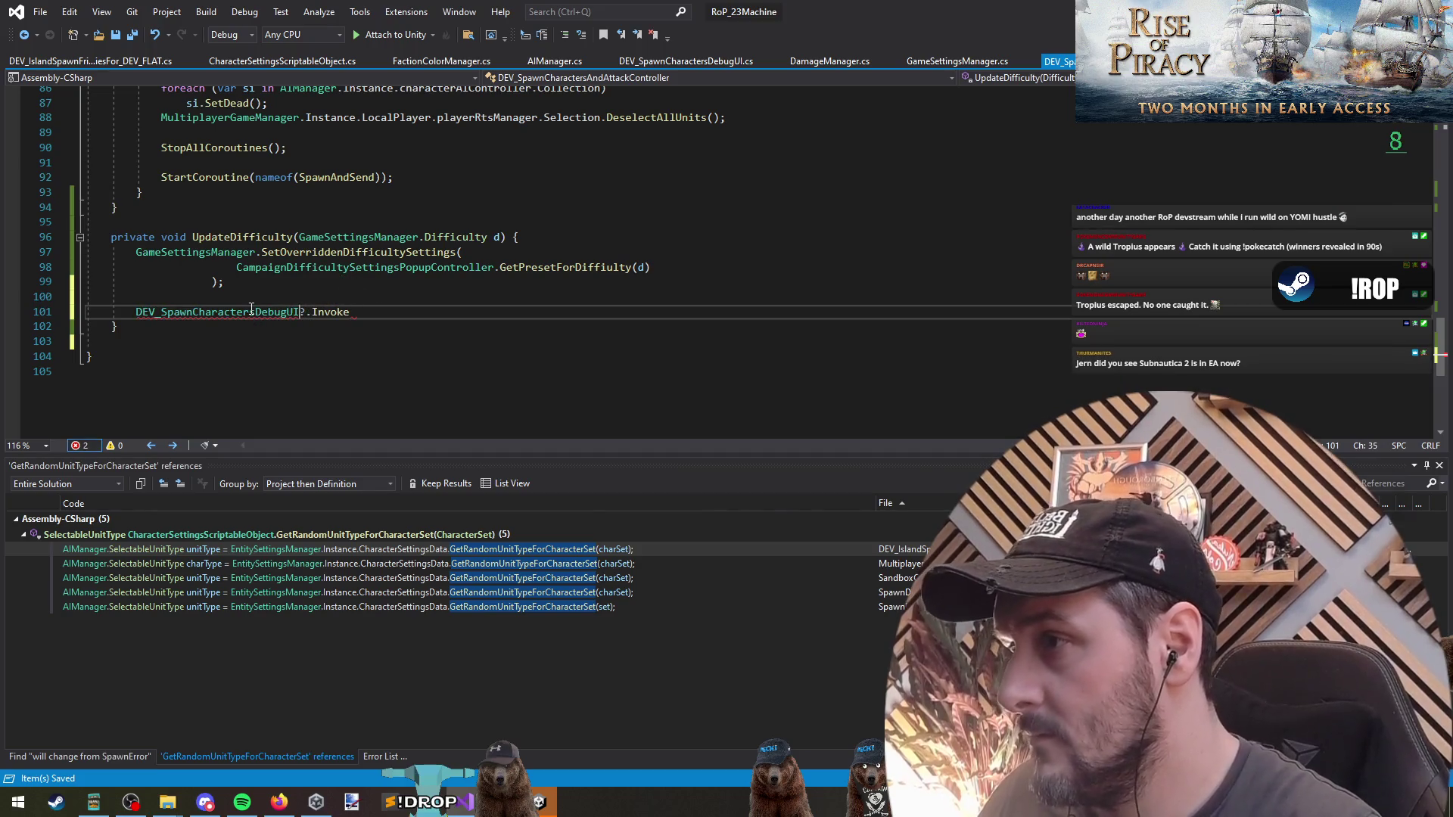
type(".")
type("OnSet")
key("Tab")
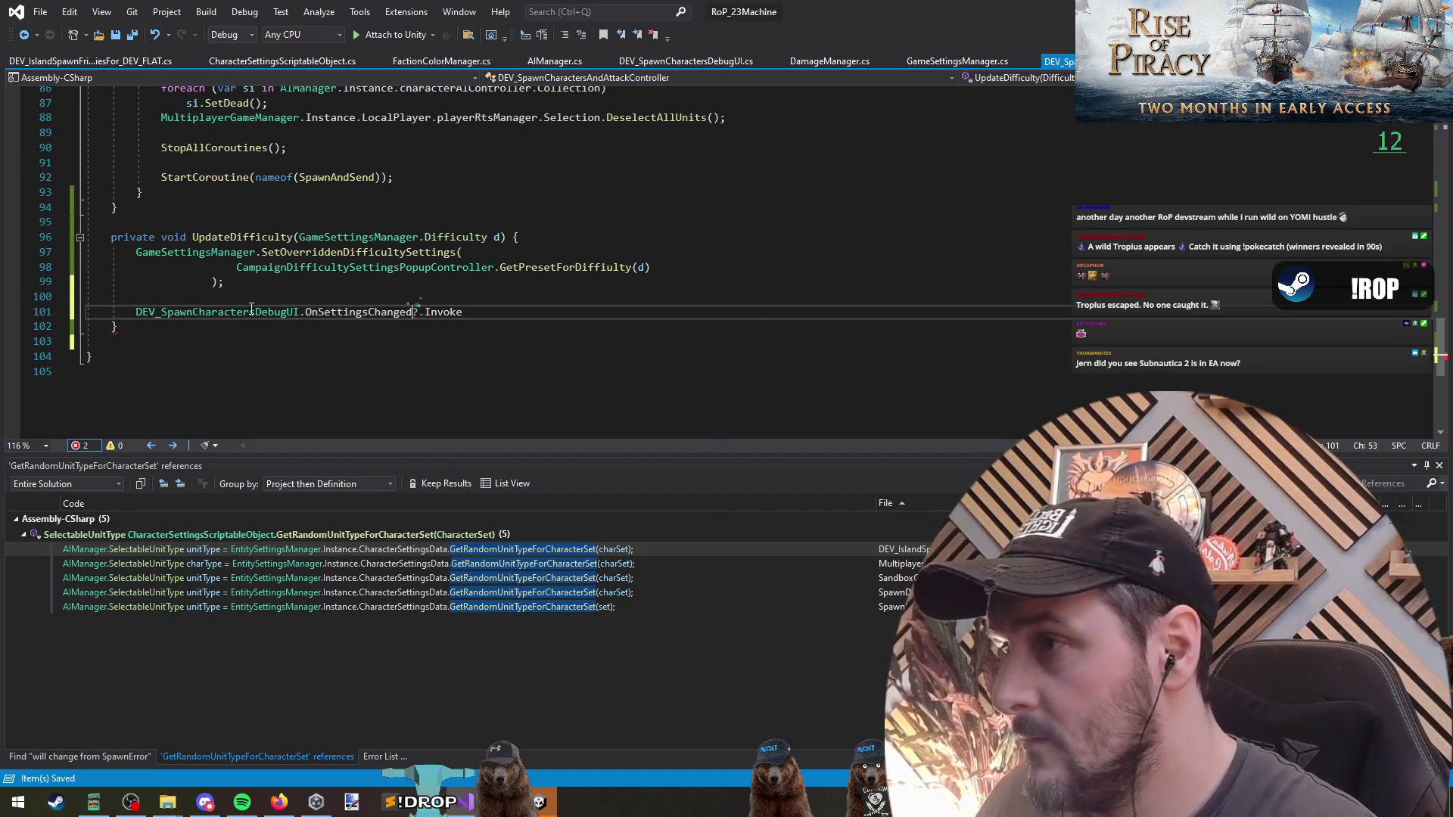
type(";")
key("Down")
key("Down")
key("ctrl+shift+l")
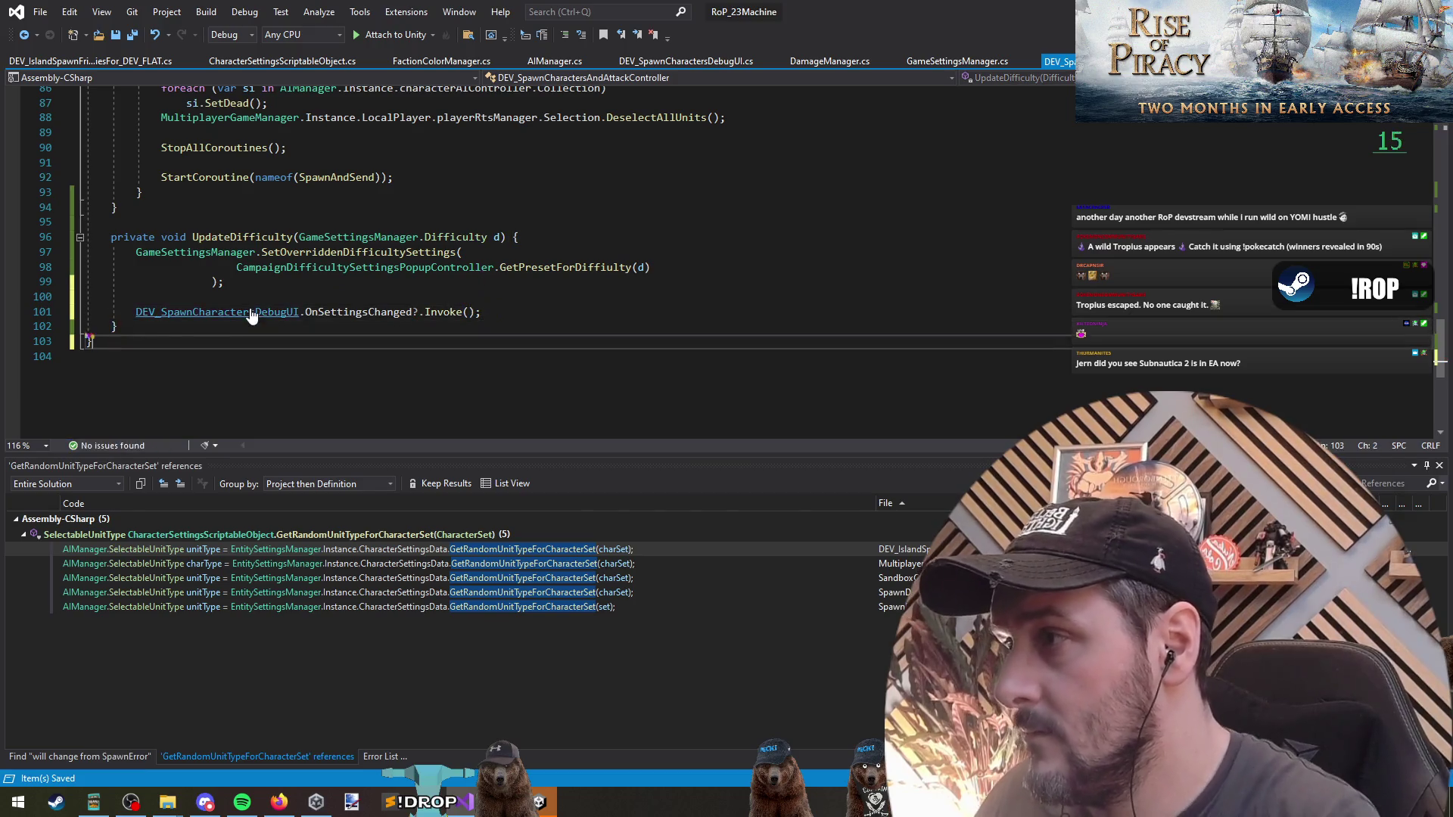
scroll(251, 310, "up", 5)
left_click(437, 402)
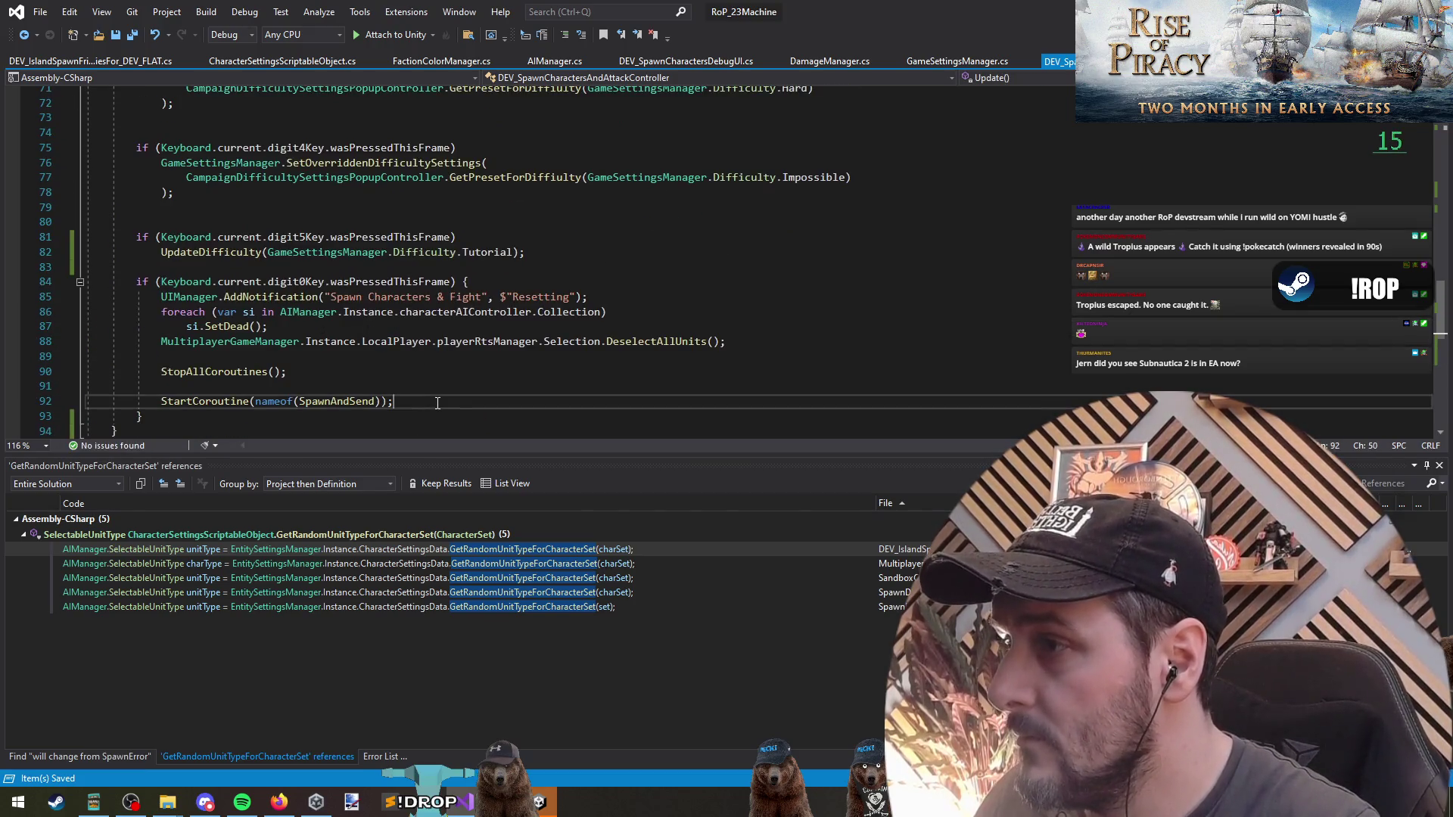
Replace the Impossible branch's preset settings call with an UpdateDifficulty call.
left_click(409, 282)
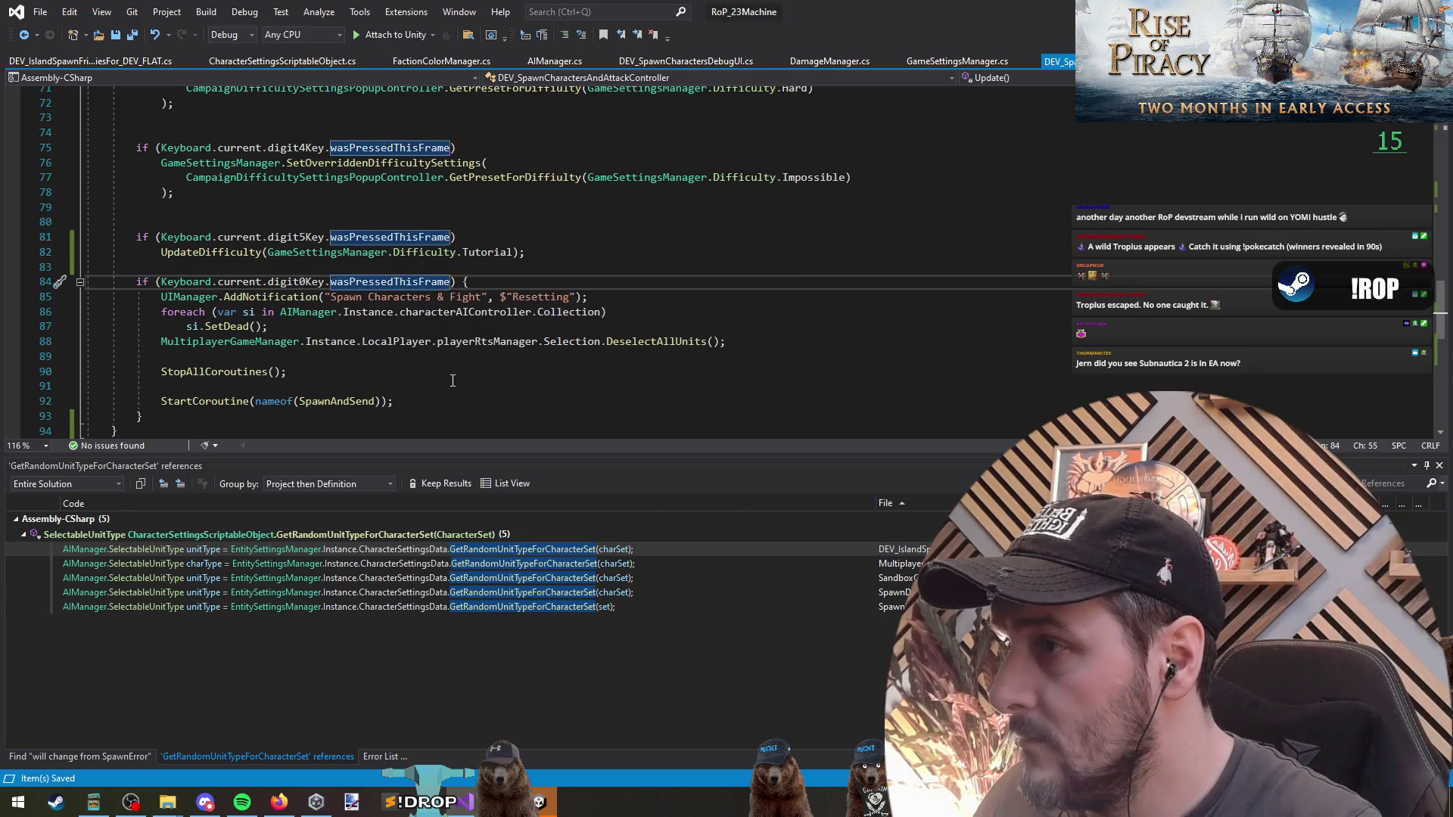
left_click_drag(613, 312, 85, 312)
triple_click(383, 301)
scroll(279, 310, "up", 2)
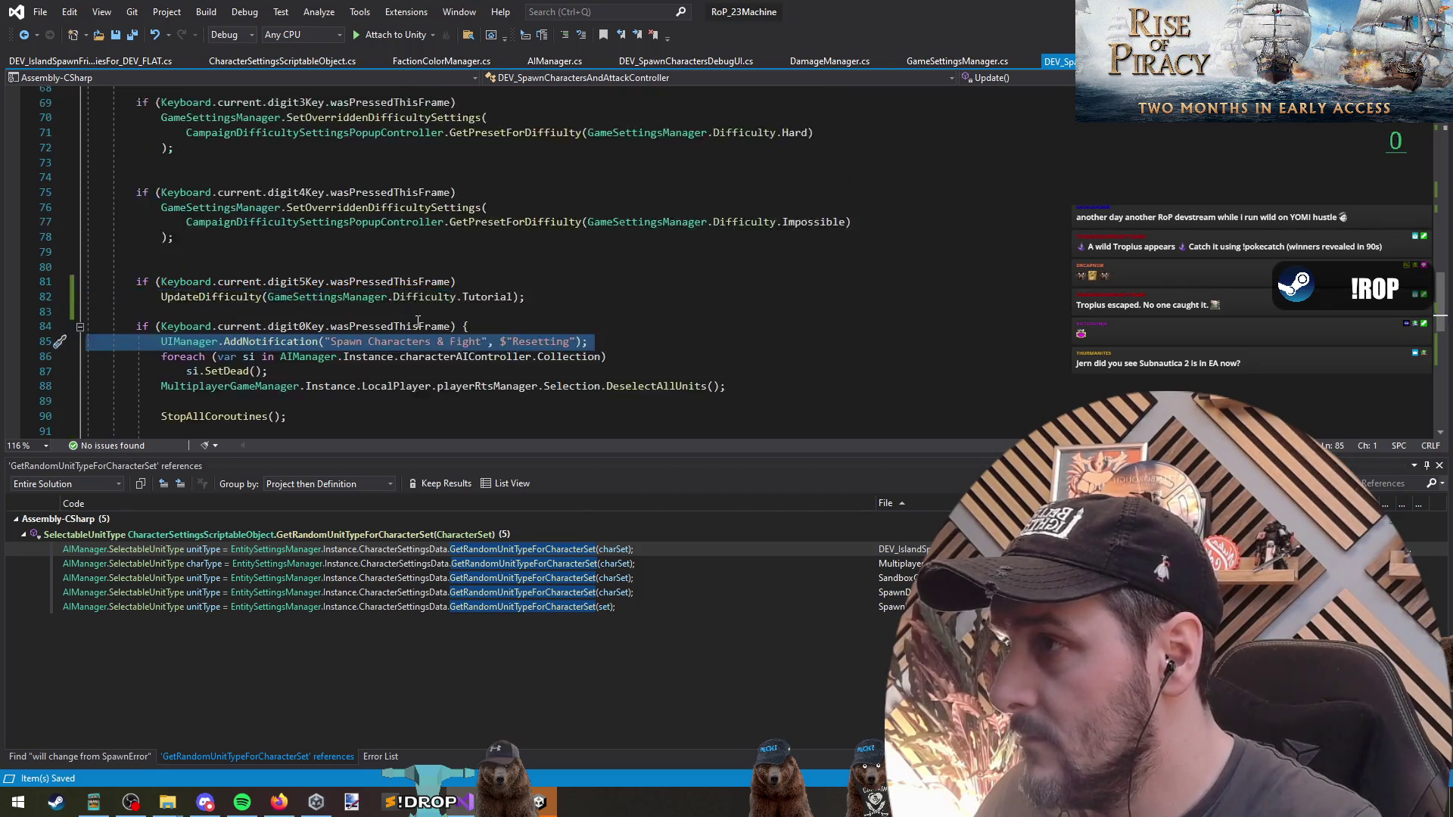
left_click(252, 326)
left_click(286, 266)
left_click(264, 342)
left_click(159, 255)
left_click(581, 268, "shift")
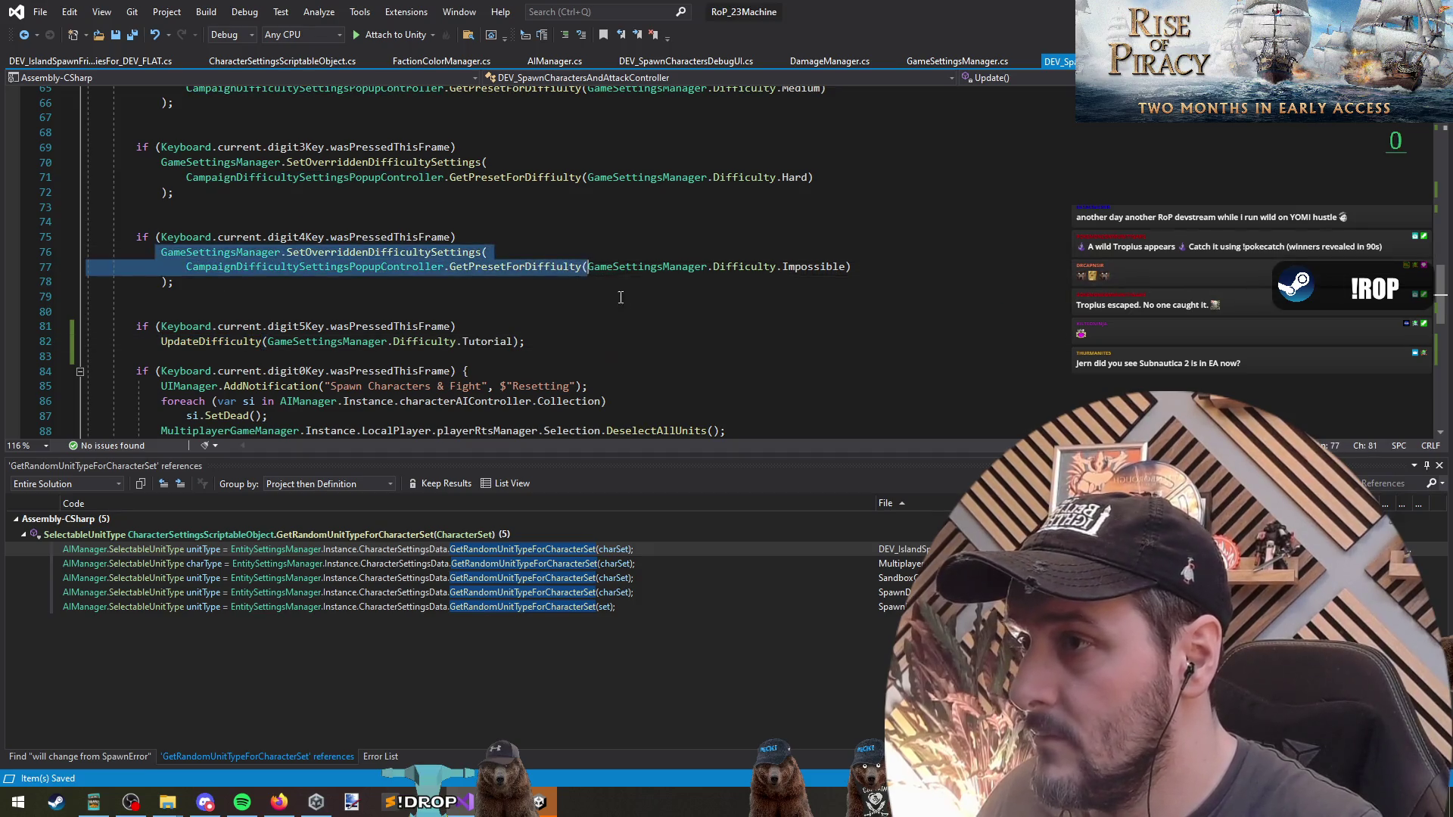
type("UpdateDifficulty")
type("(")
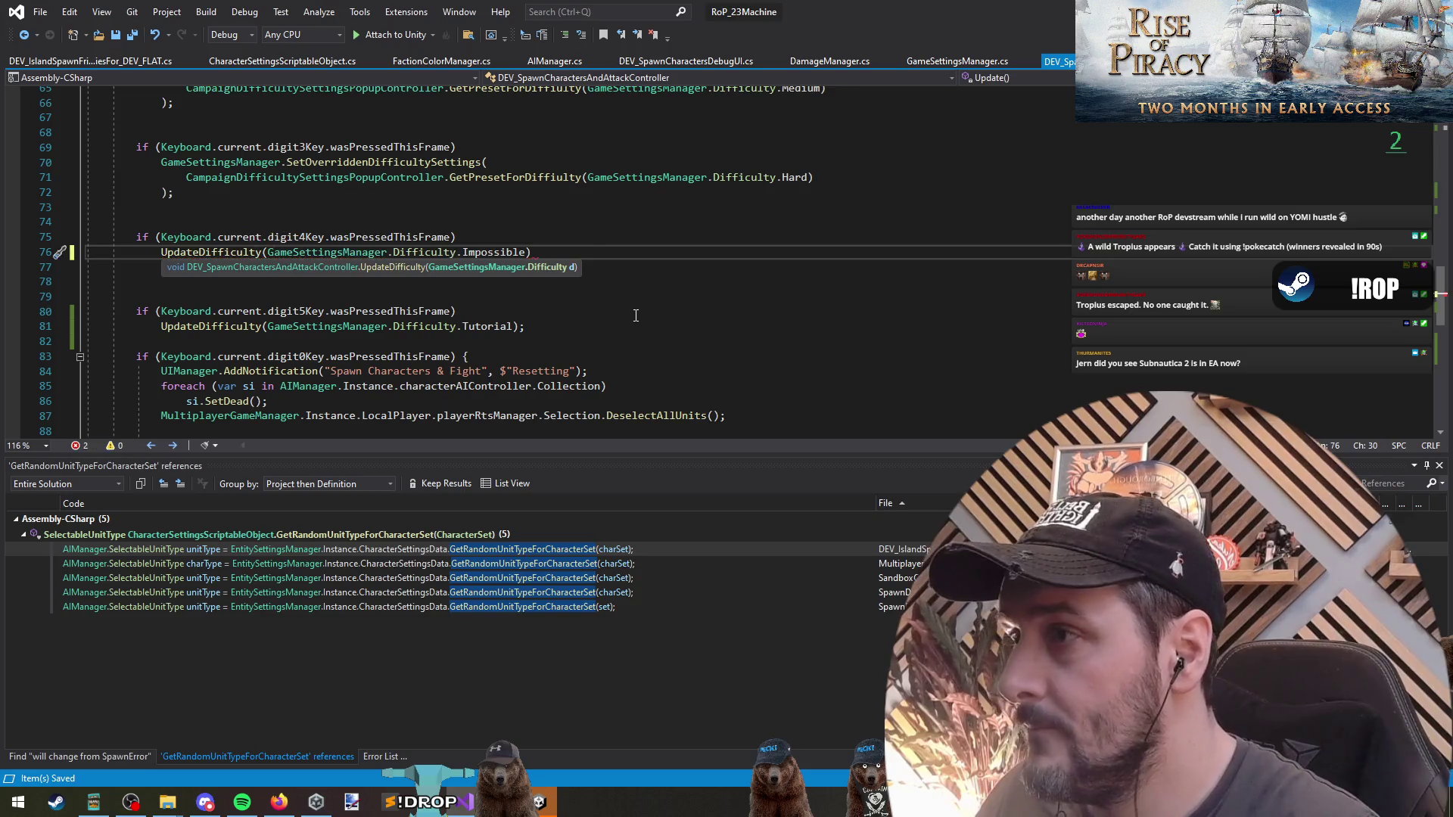
key("End")
type(";")
key("Down")
Delete the leftover closing lines and join the digit key checks onto single lines.
key("ctrl+shift+l")
key("ctrl+shift+l")
key("ctrl+shift+l")
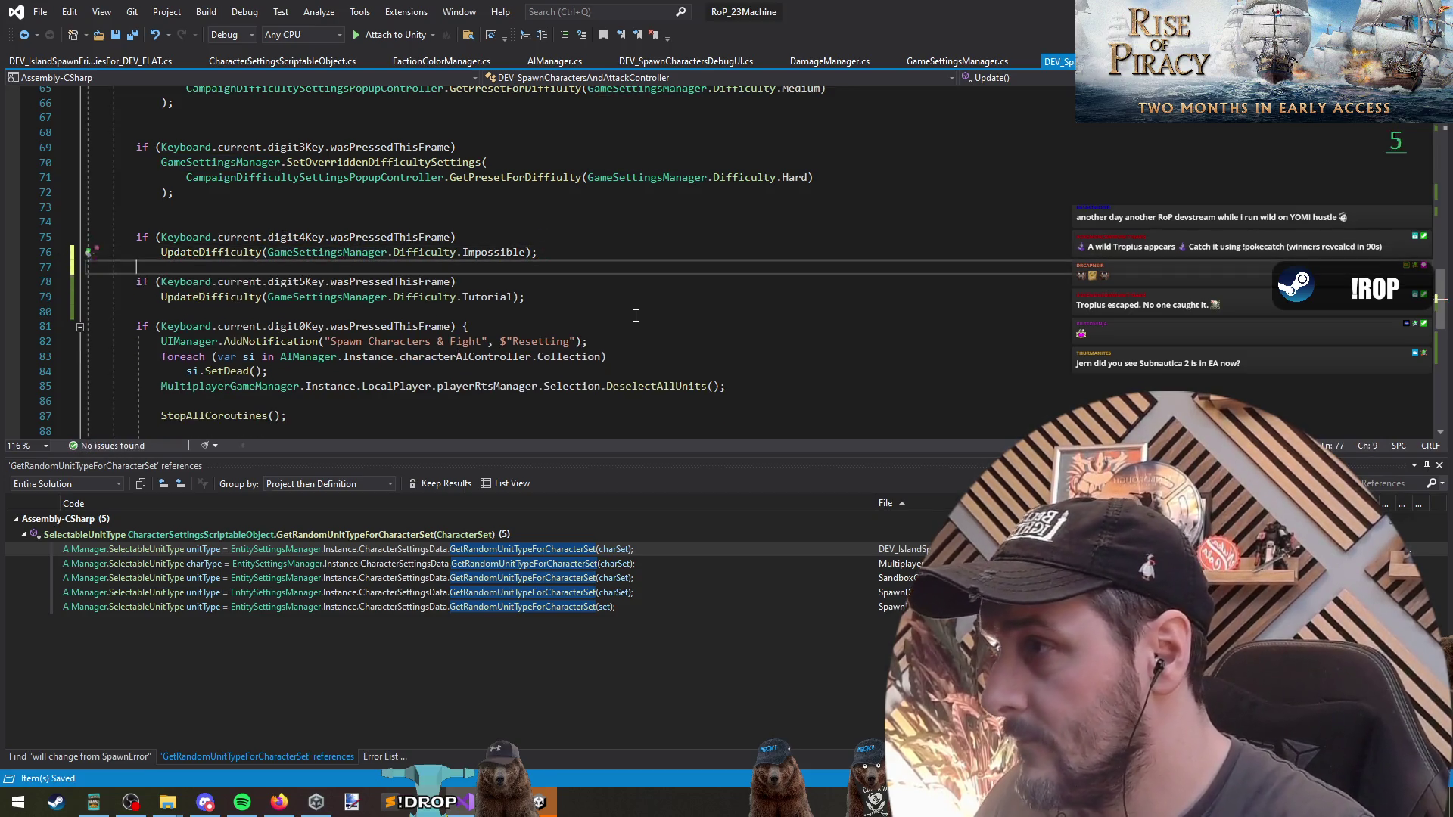
key("Up")
key("Up")
key("End")
key("ctrl+Delete")
key("Down")
key("ctrl+Delete")
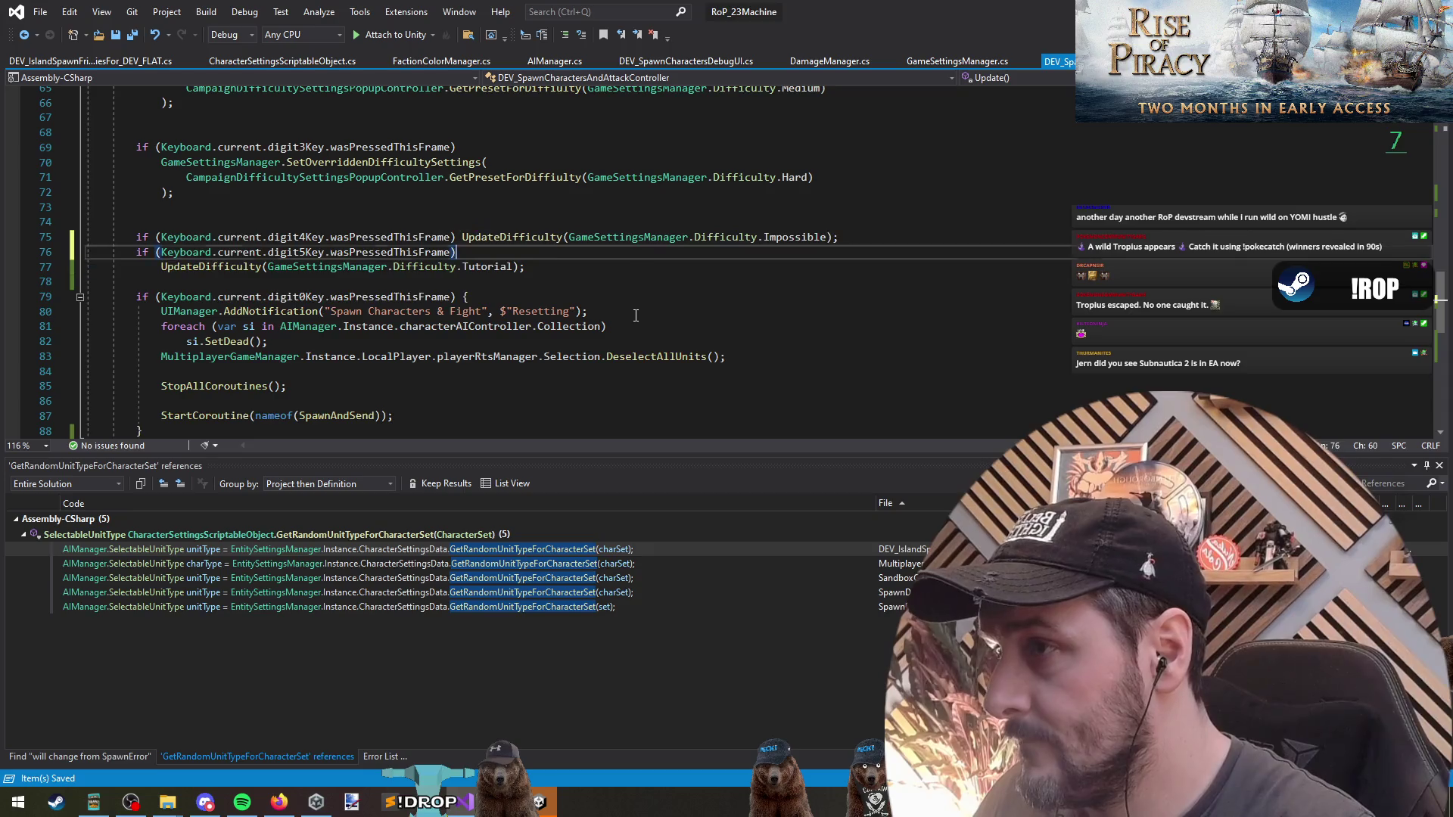
key("shift+Home")
key("Left")
Remove the blank lines above the digit4 and digit3 key checks.
scroll(626, 314, "up", 2)
left_click(288, 355)
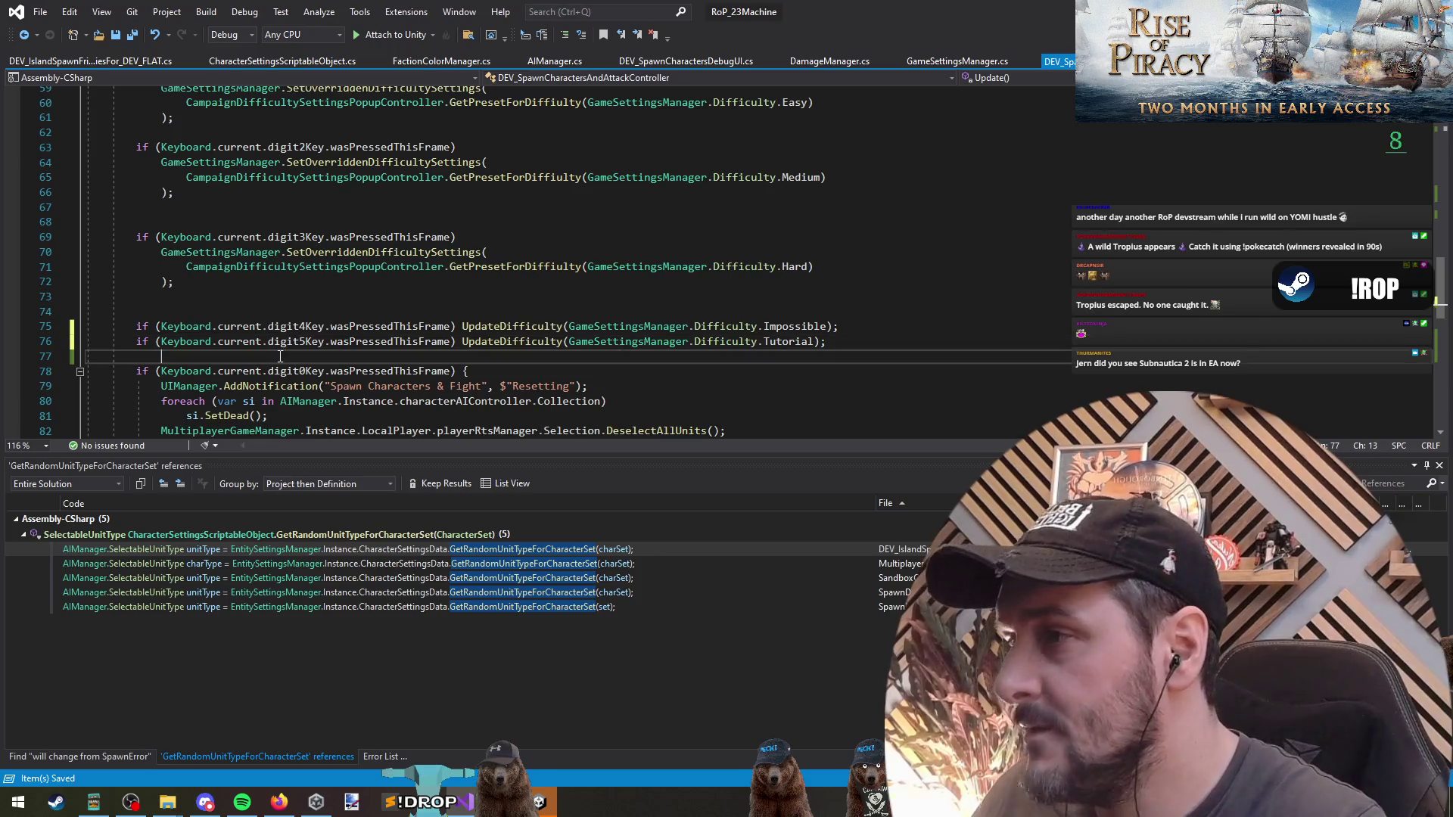
double_click(787, 342)
left_click(570, 357)
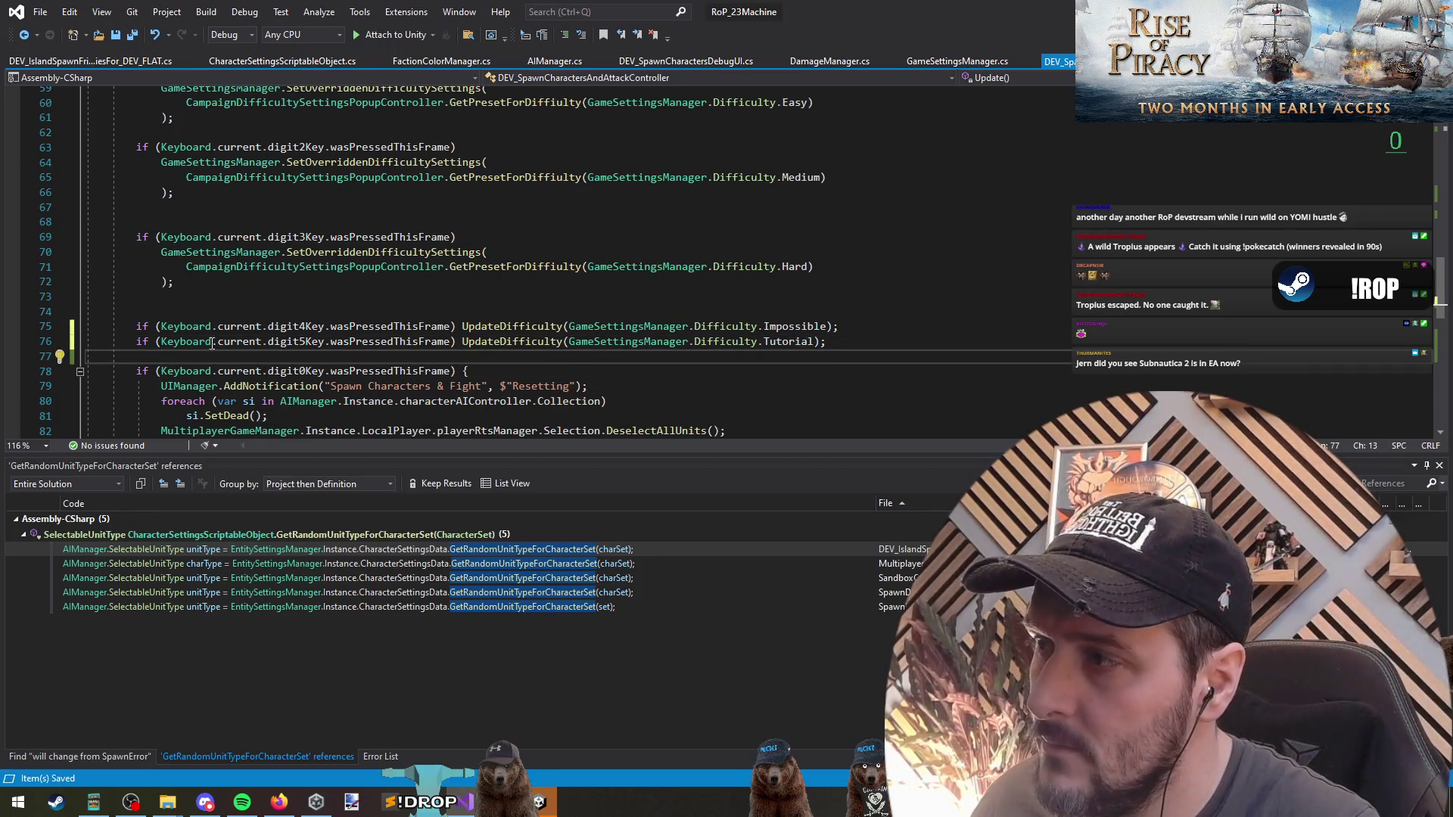
left_click(174, 314, "shift")
scroll(707, 309, "up", 2)
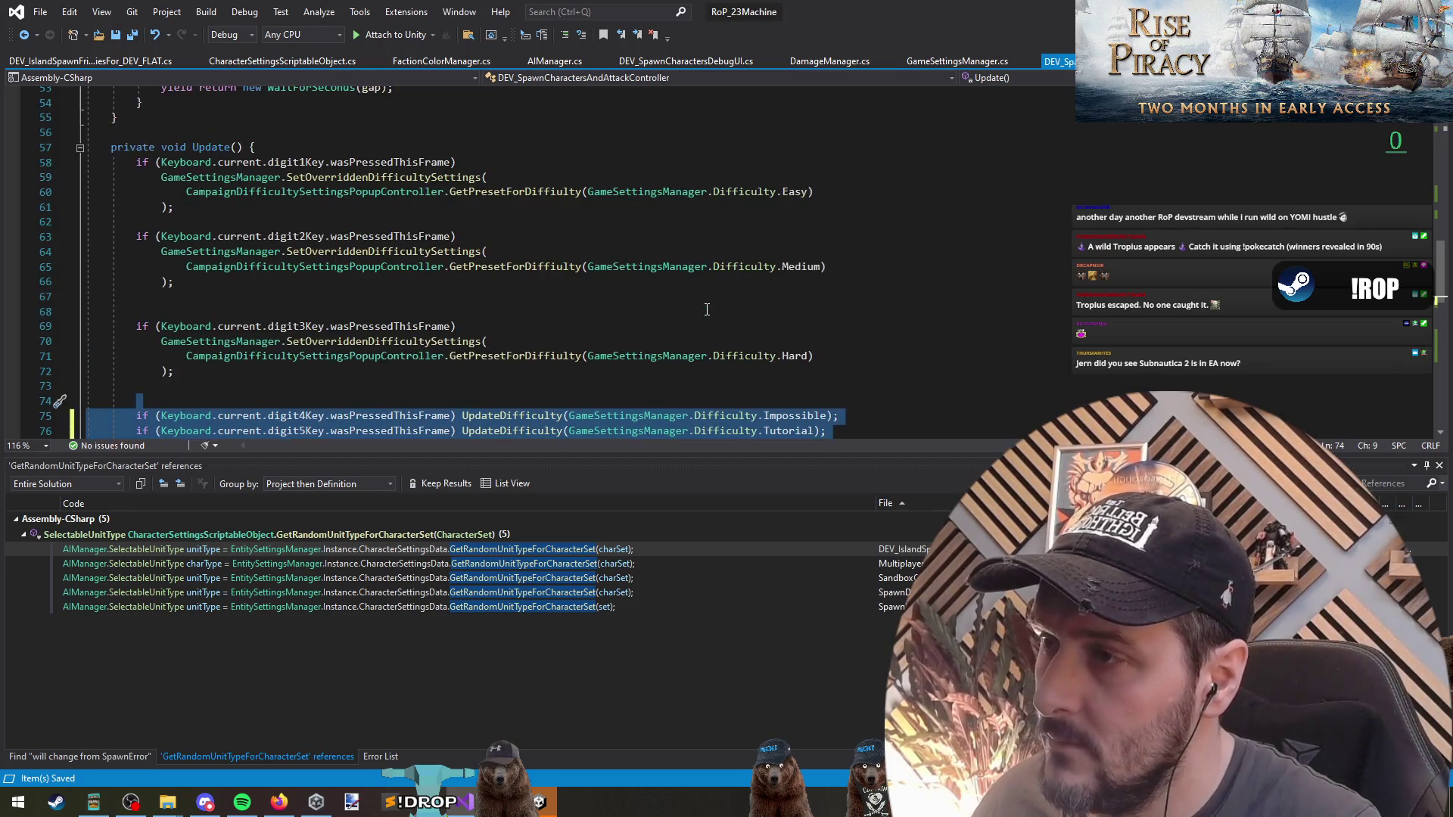
scroll(480, 345, "down", 2)
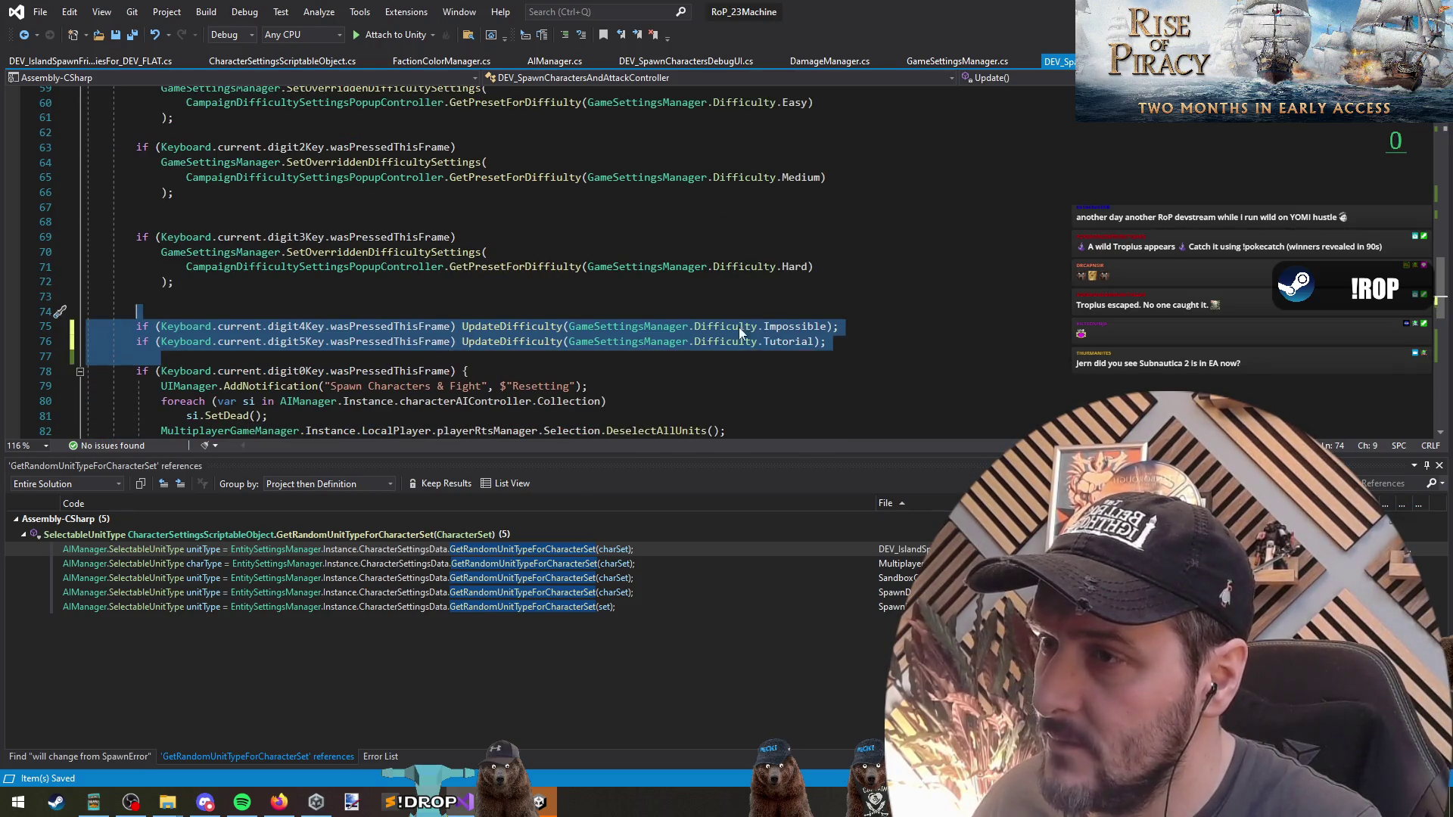
mouse_move(790, 349)
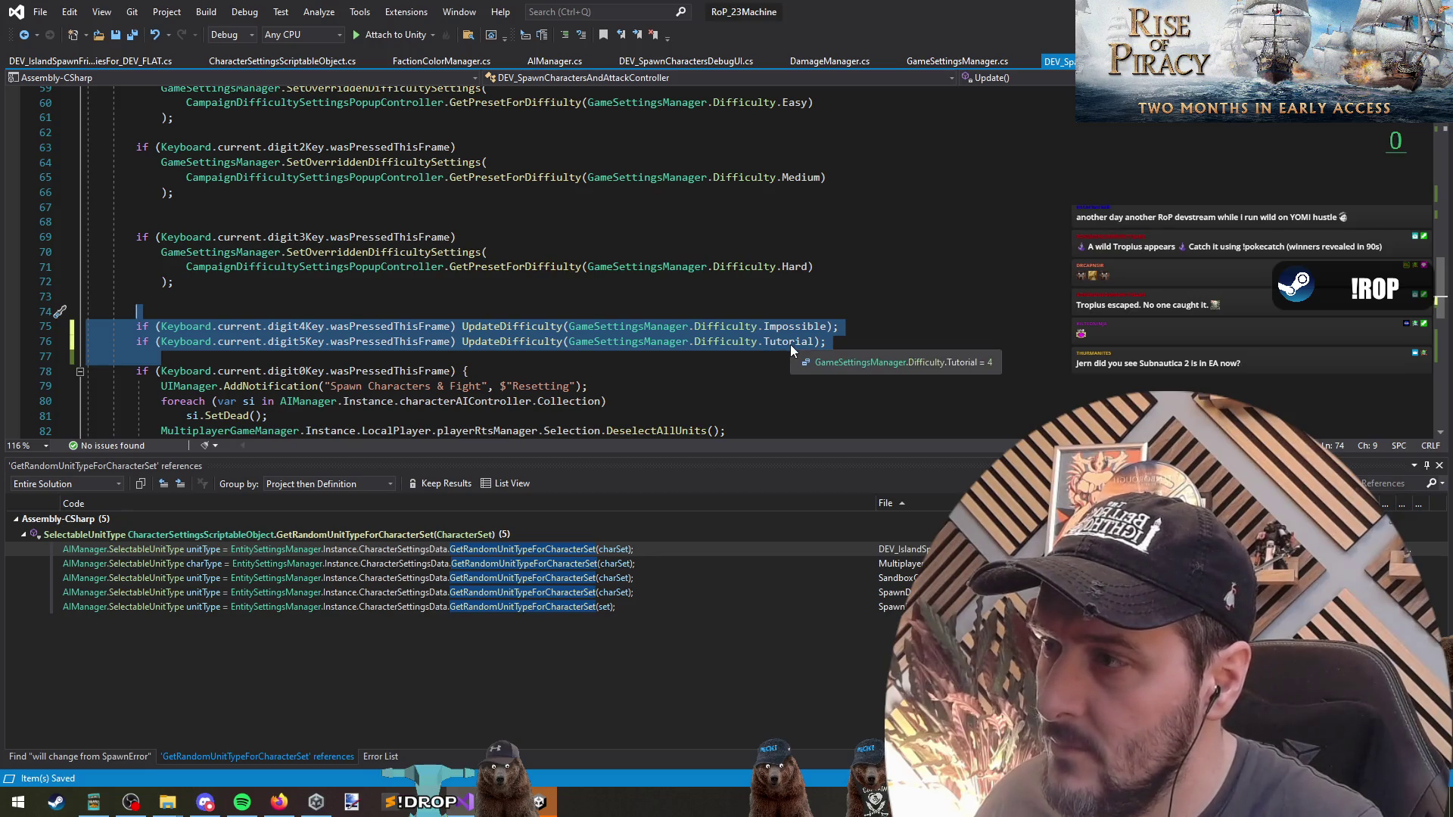
left_click(243, 355)
key("Up")
key("Up")
key("Up")
key("BackSpace")
left_click(230, 222)
key("ctrl+shift+l")
key("Down")
key("End")
Replace the Hard, Medium and Easy preset settings calls with UpdateDifficulty.
left_click(515, 297)
left_click(570, 254)
left_click_drag(571, 254, 167, 239)
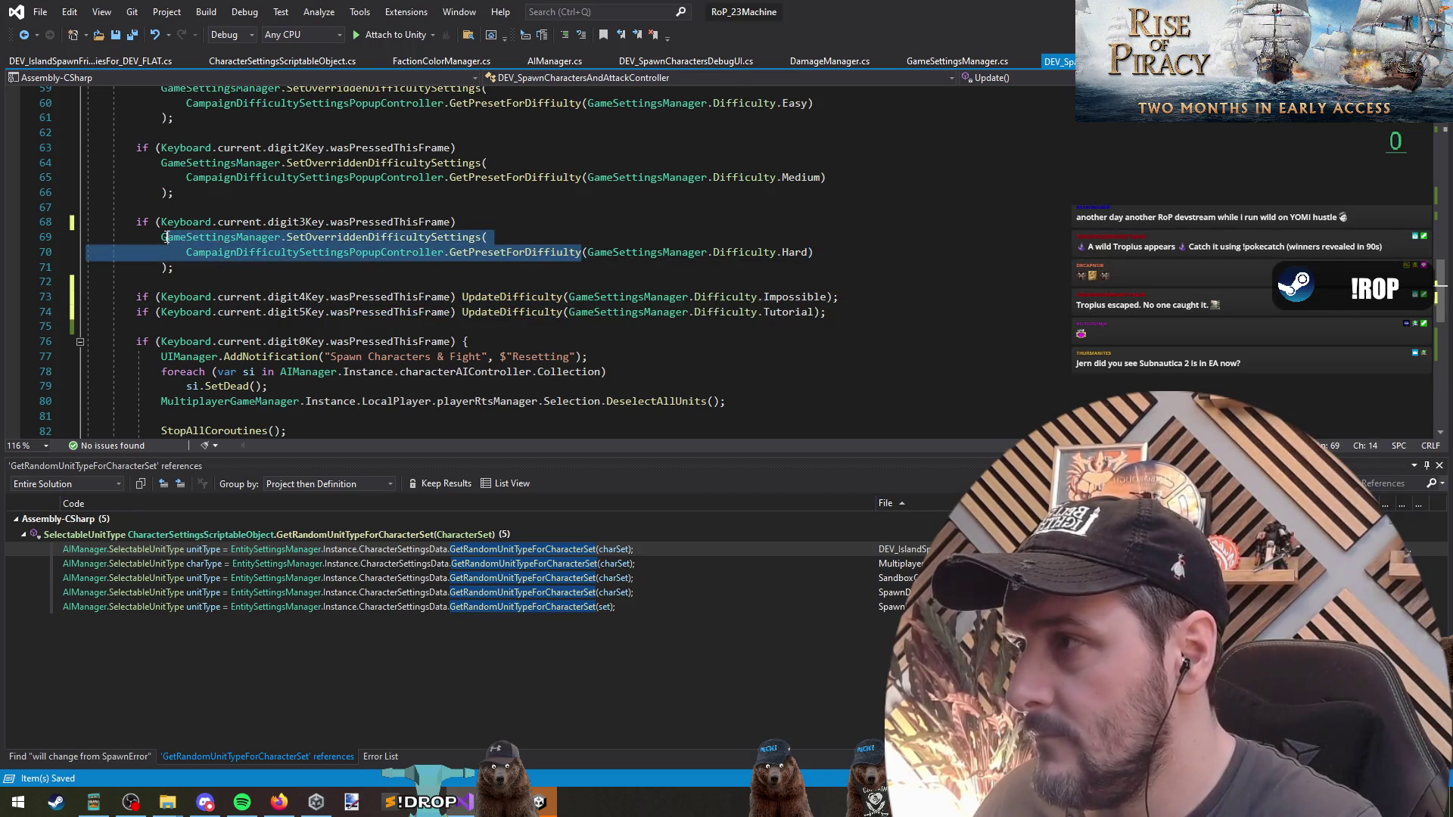
type("UpdateDifficulty(")
scroll(452, 325, "up", 3)
left_click(161, 297)
left_click(586, 311, "shift")
type("UpdateDifficulty")
left_click(161, 221)
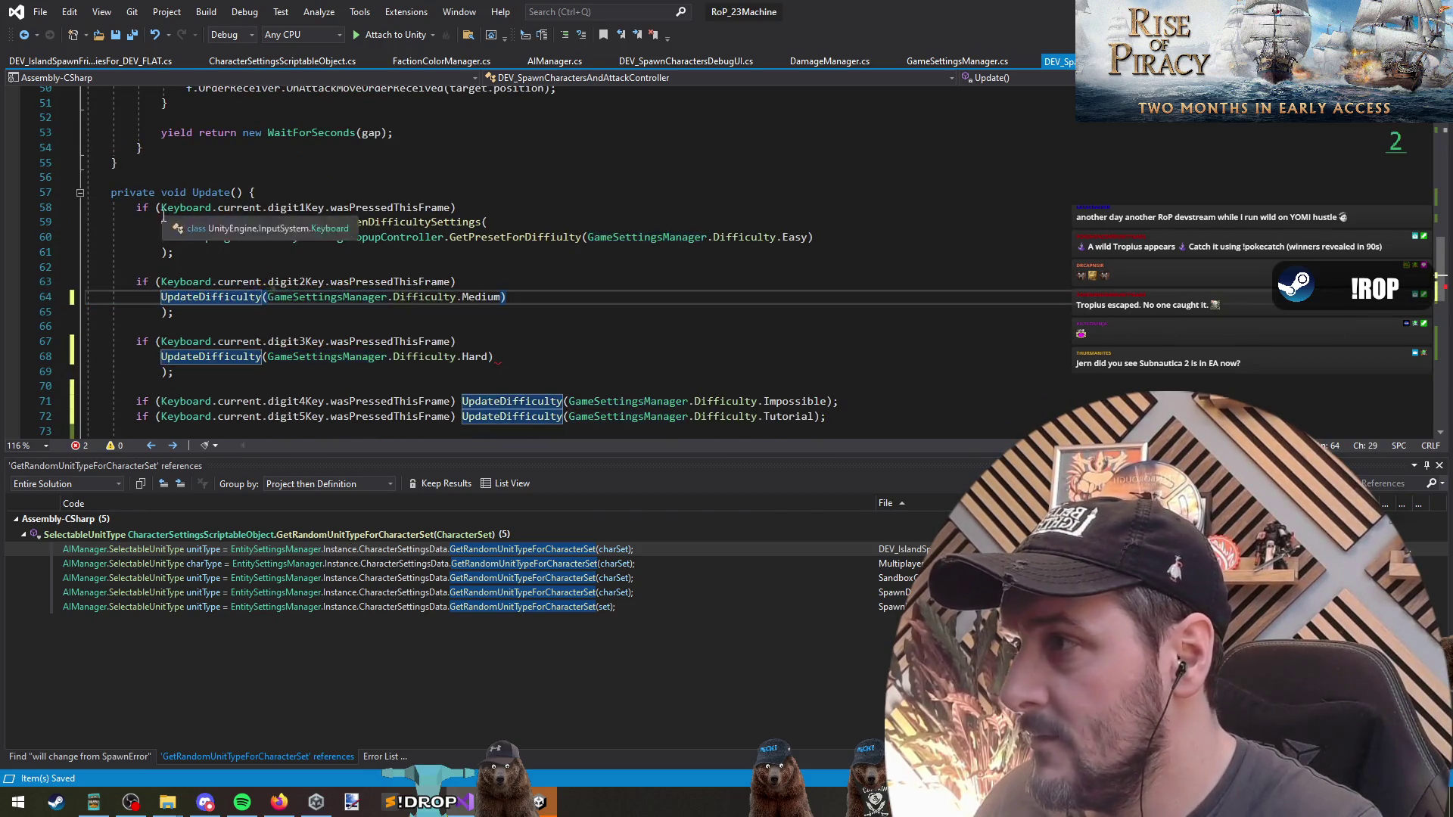
left_click(587, 236, "shift")
type("UpdateDifficulty")
Join the Hard, Medium and Easy UpdateDifficulty calls onto their key-check lines, removing leftover lines.
left_click(489, 244)
key("Left")
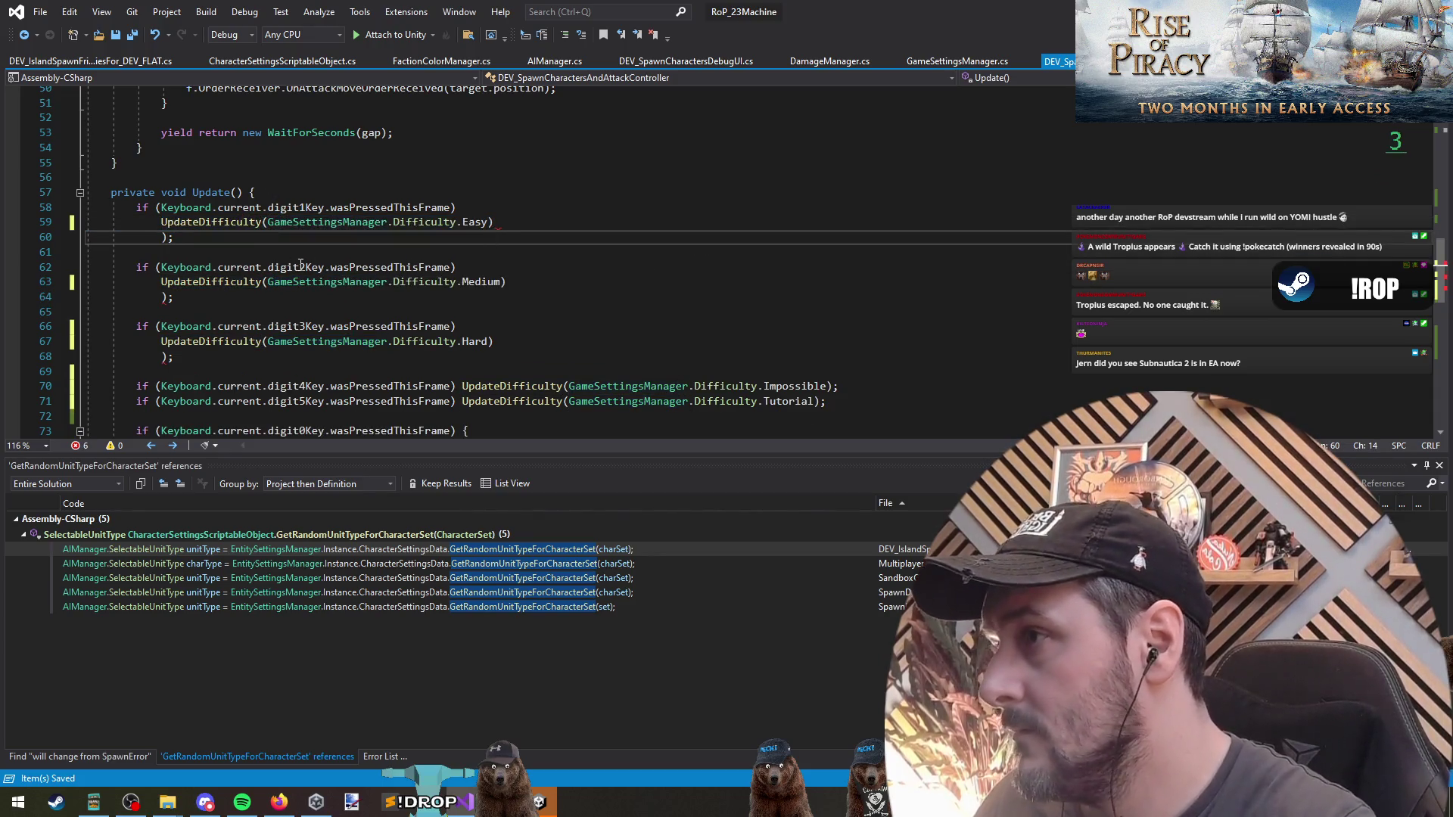
key("ctrl+shift+l")
key("Down")
key("Down")
key("Down")
key("ctrl+shift+l")
key("Down")
key("Down")
key("Down")
key("ctrl+shift+l")
key("Up")
key("Up")
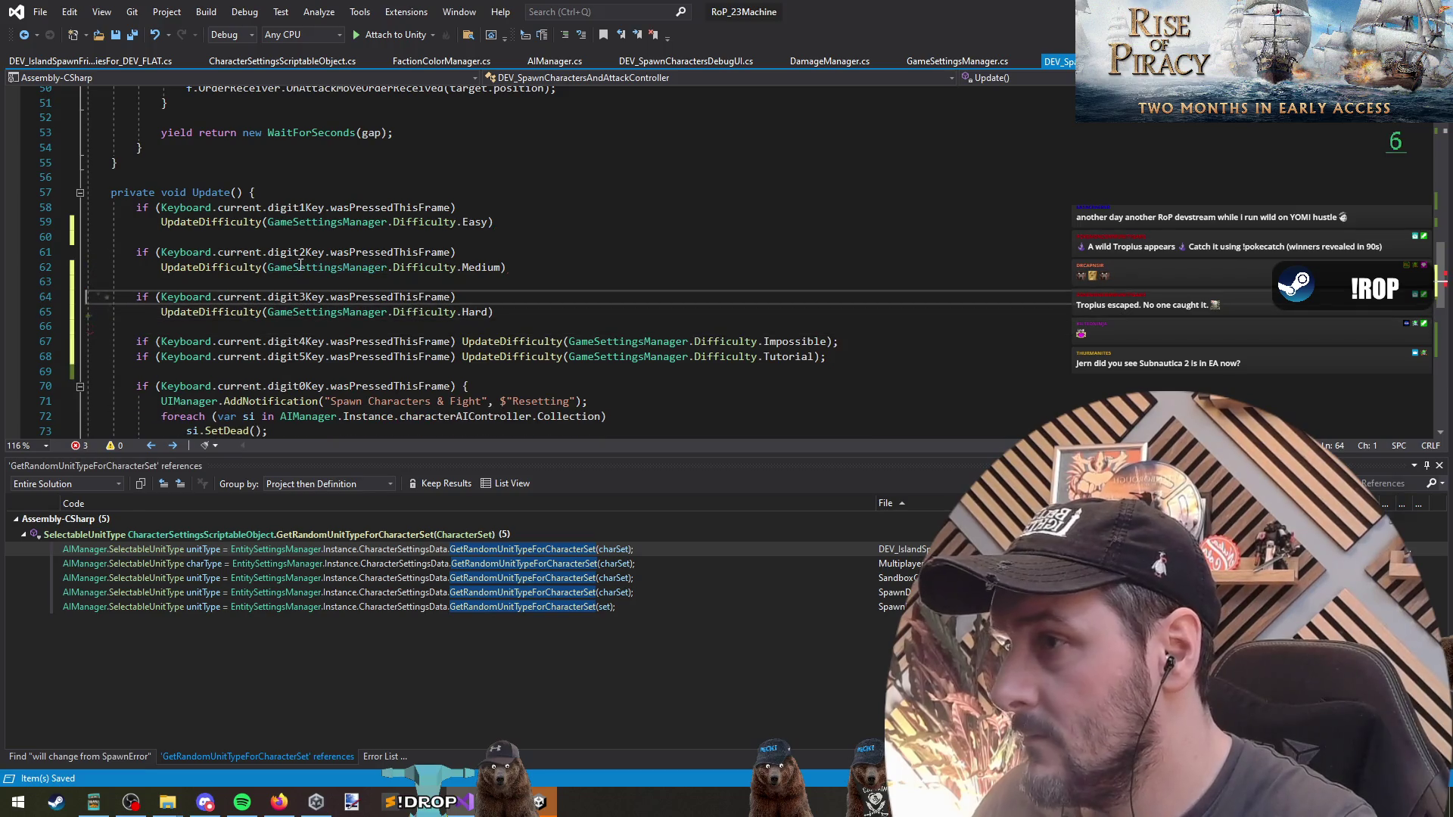
key("ctrl+Delete")
type(";")
key("Delete")
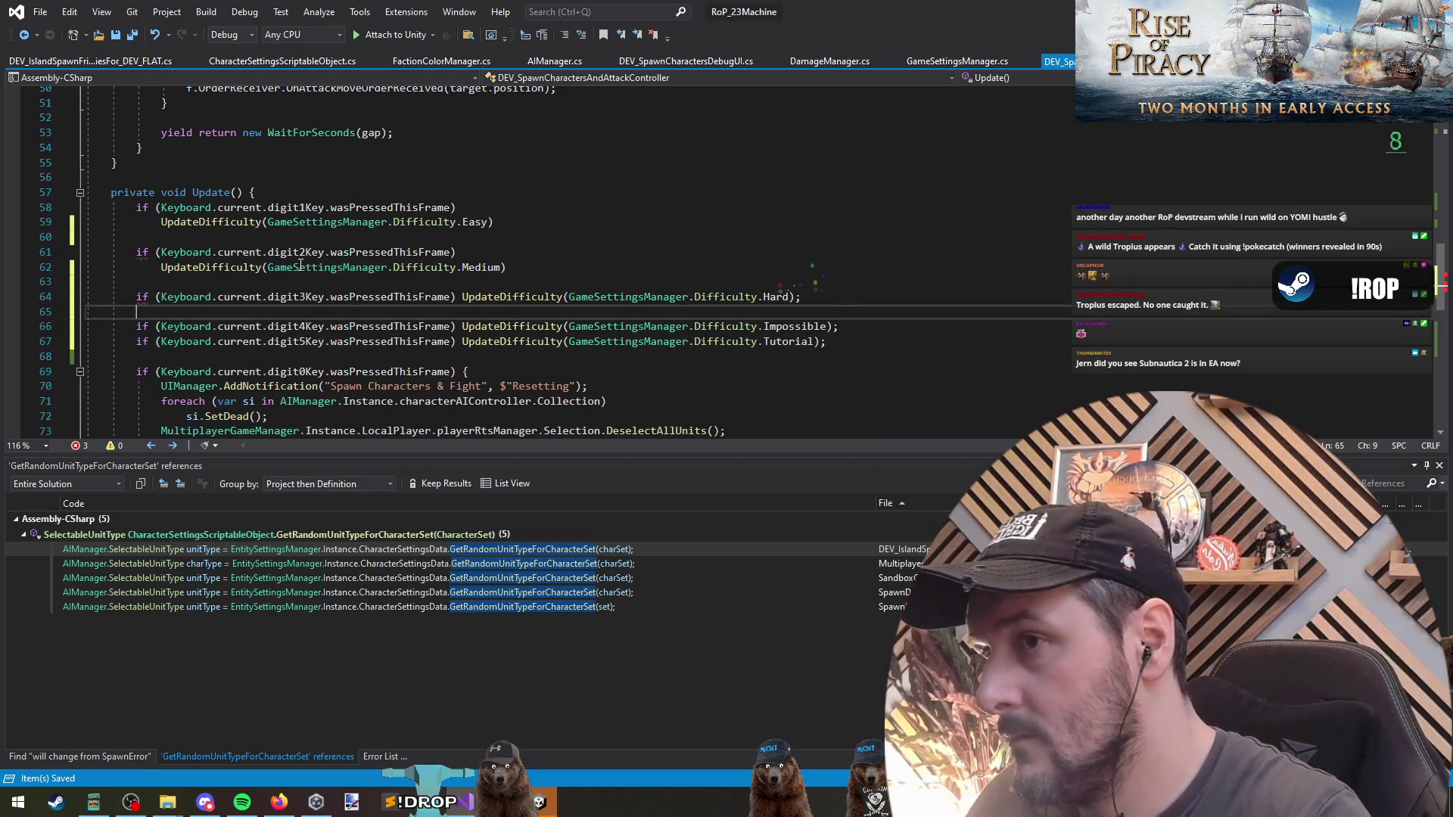
key("Up")
key("Up")
key("Up")
key("ctrl+Delete")
key("Delete")
key("Up")
key("Up")
key("Up")
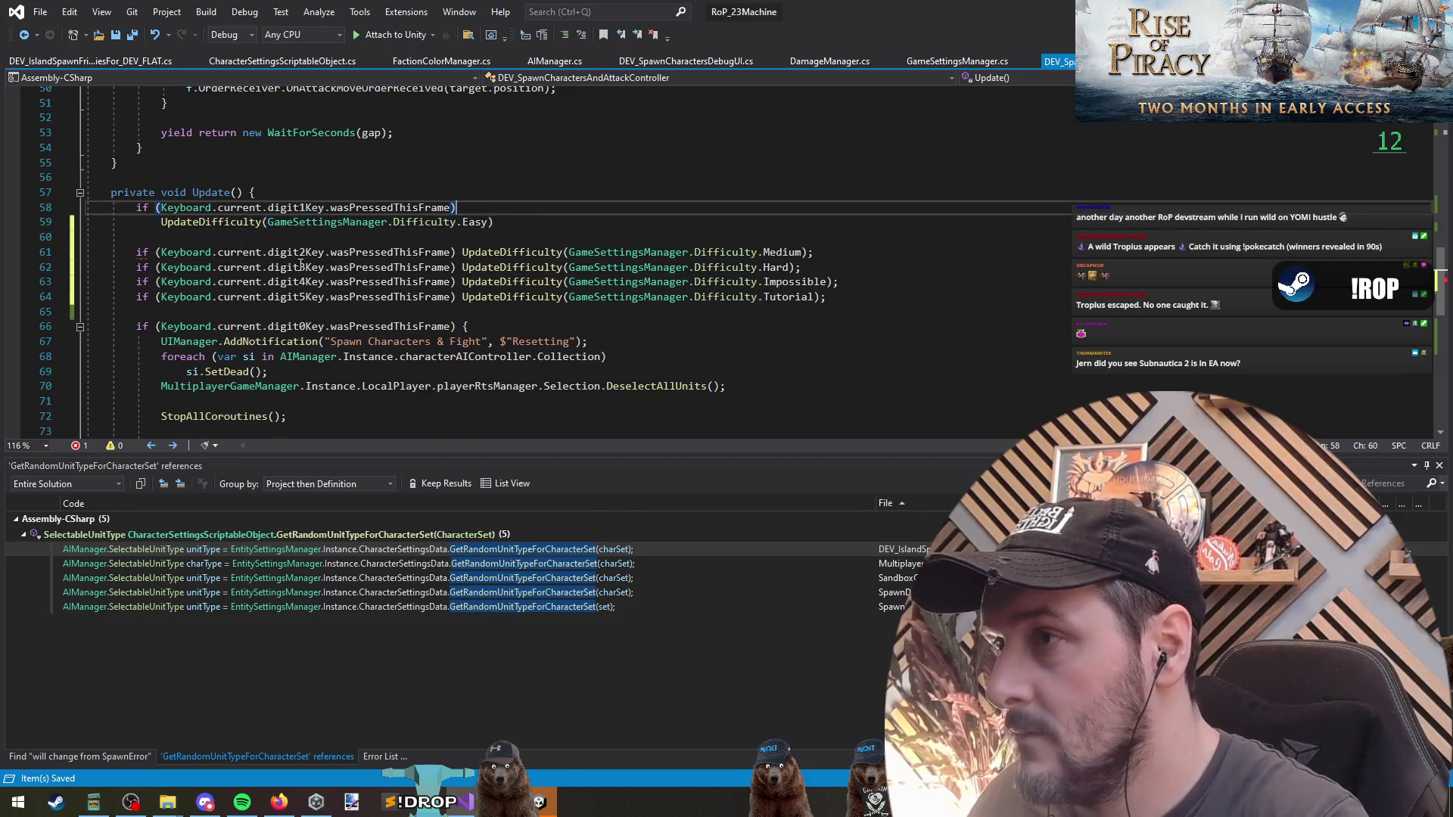
key("ctrl+Delete")
key("BackSpace")
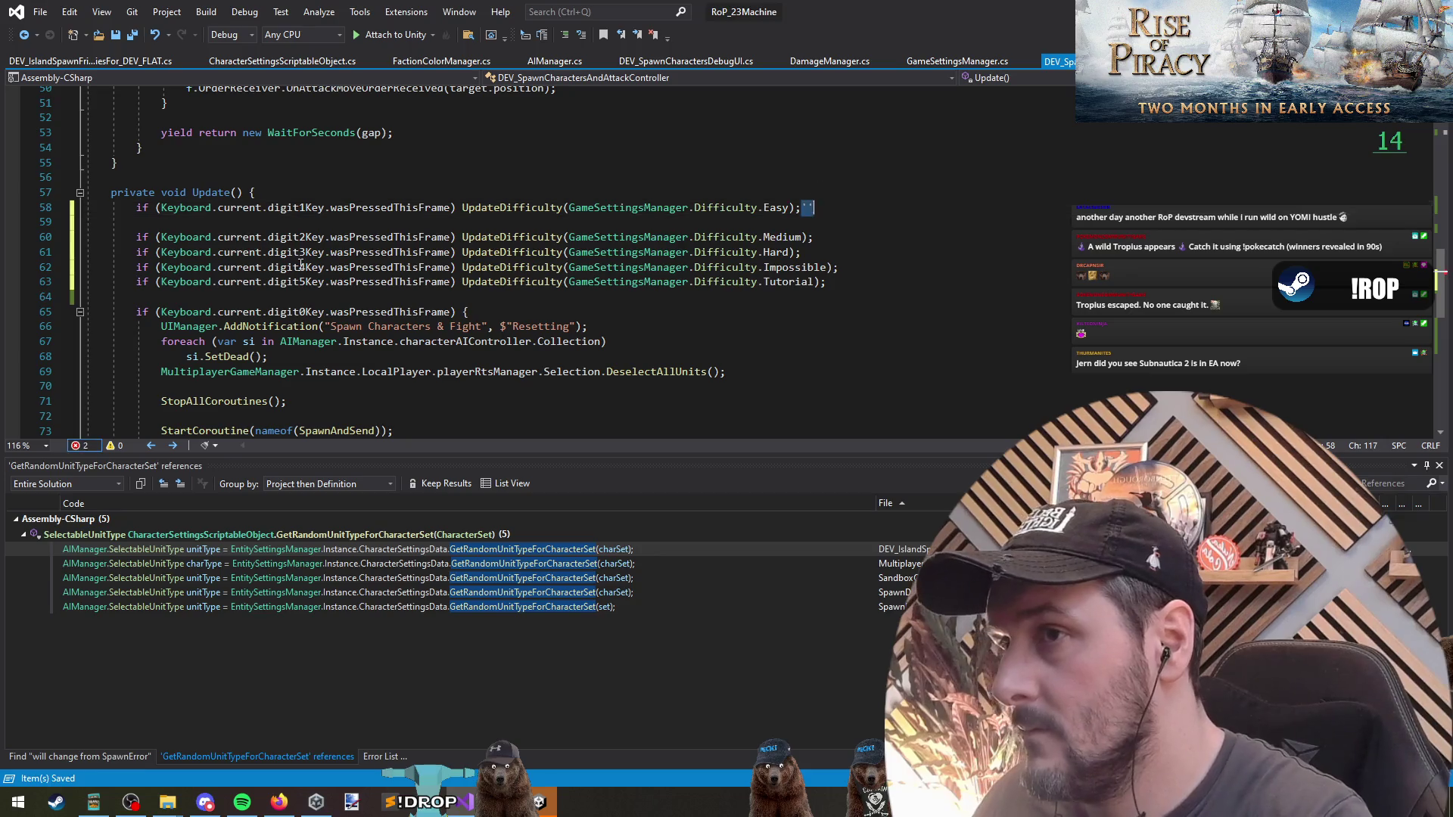
key("Delete")
key("Down")
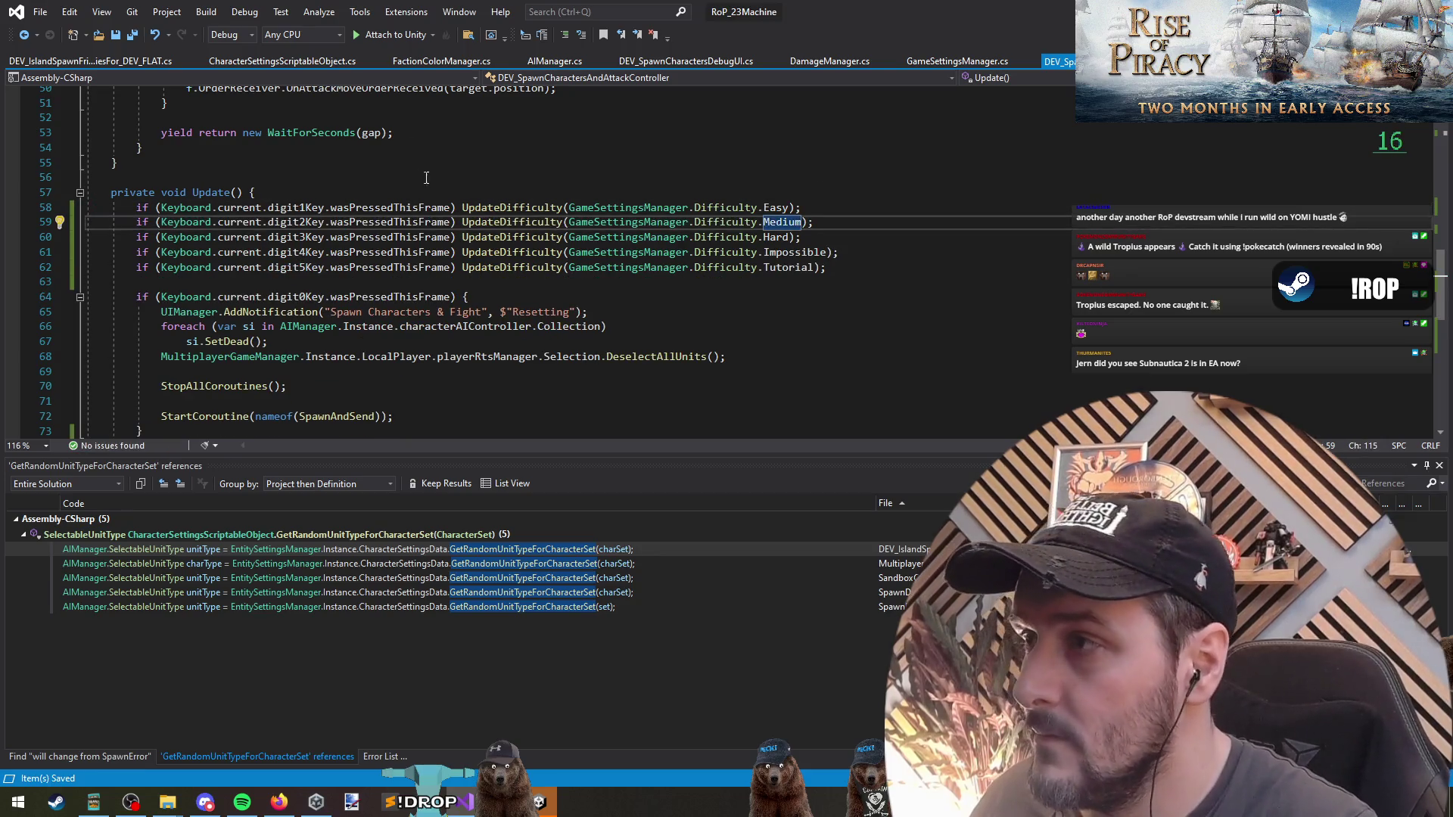
Let Unity recompile the edited scripts, then return to Visual Studio.
left_click(432, 178)
scroll(436, 189, "down", 5)
scroll(446, 227, "up", 10)
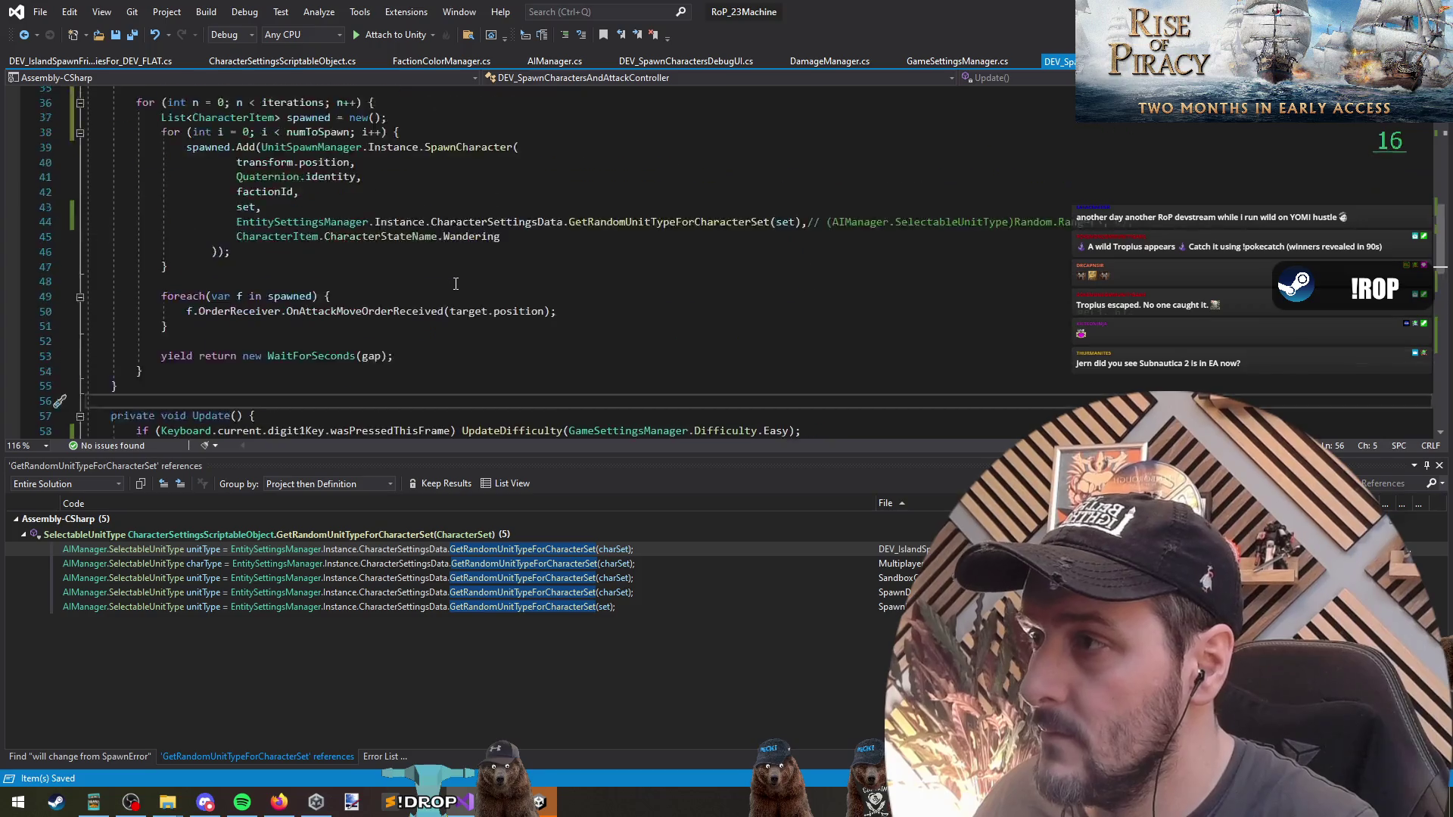
scroll(439, 284, "up", 4)
scroll(409, 284, "up", 6)
left_click(394, 285)
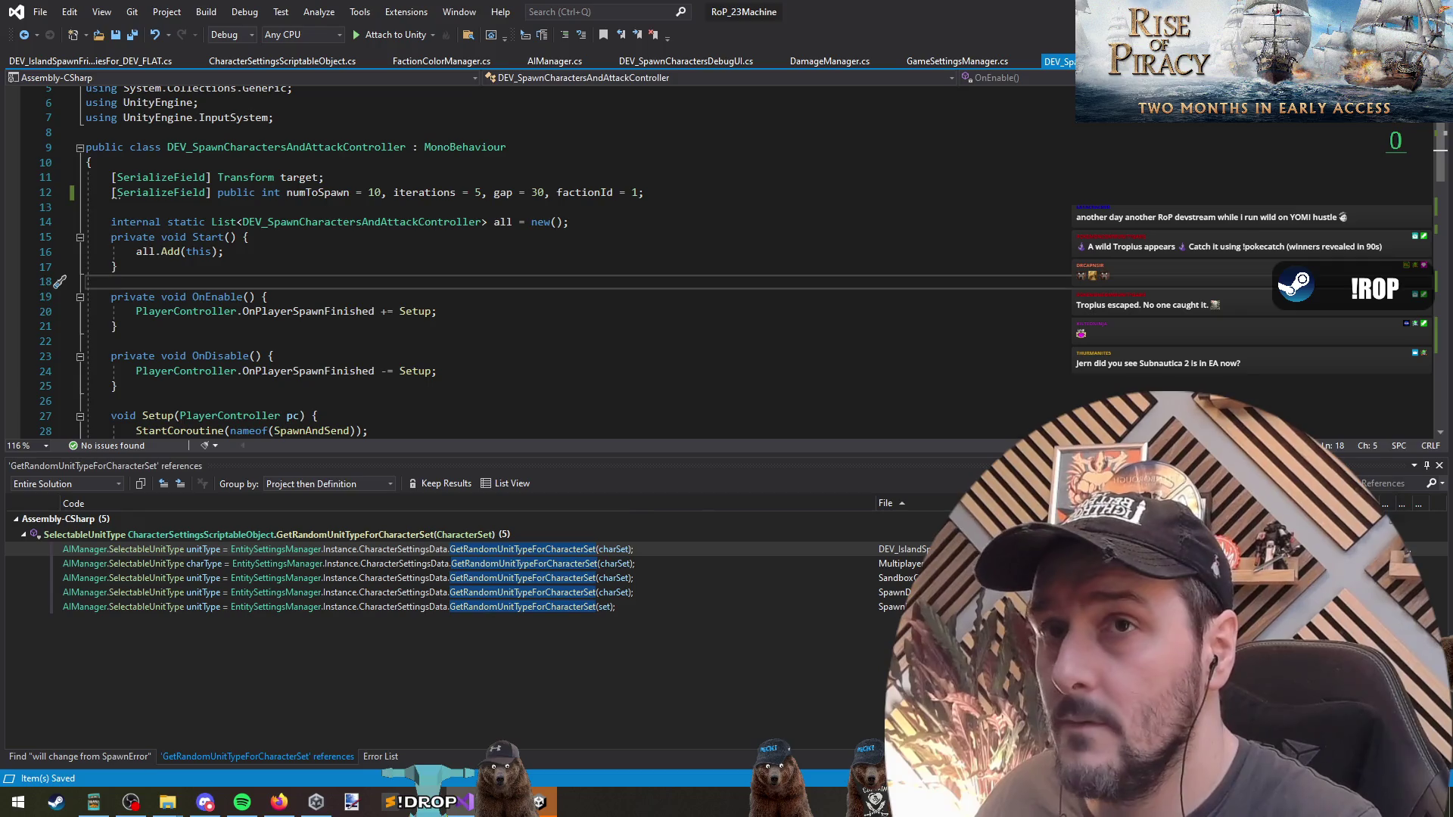
key("alt+Tab")
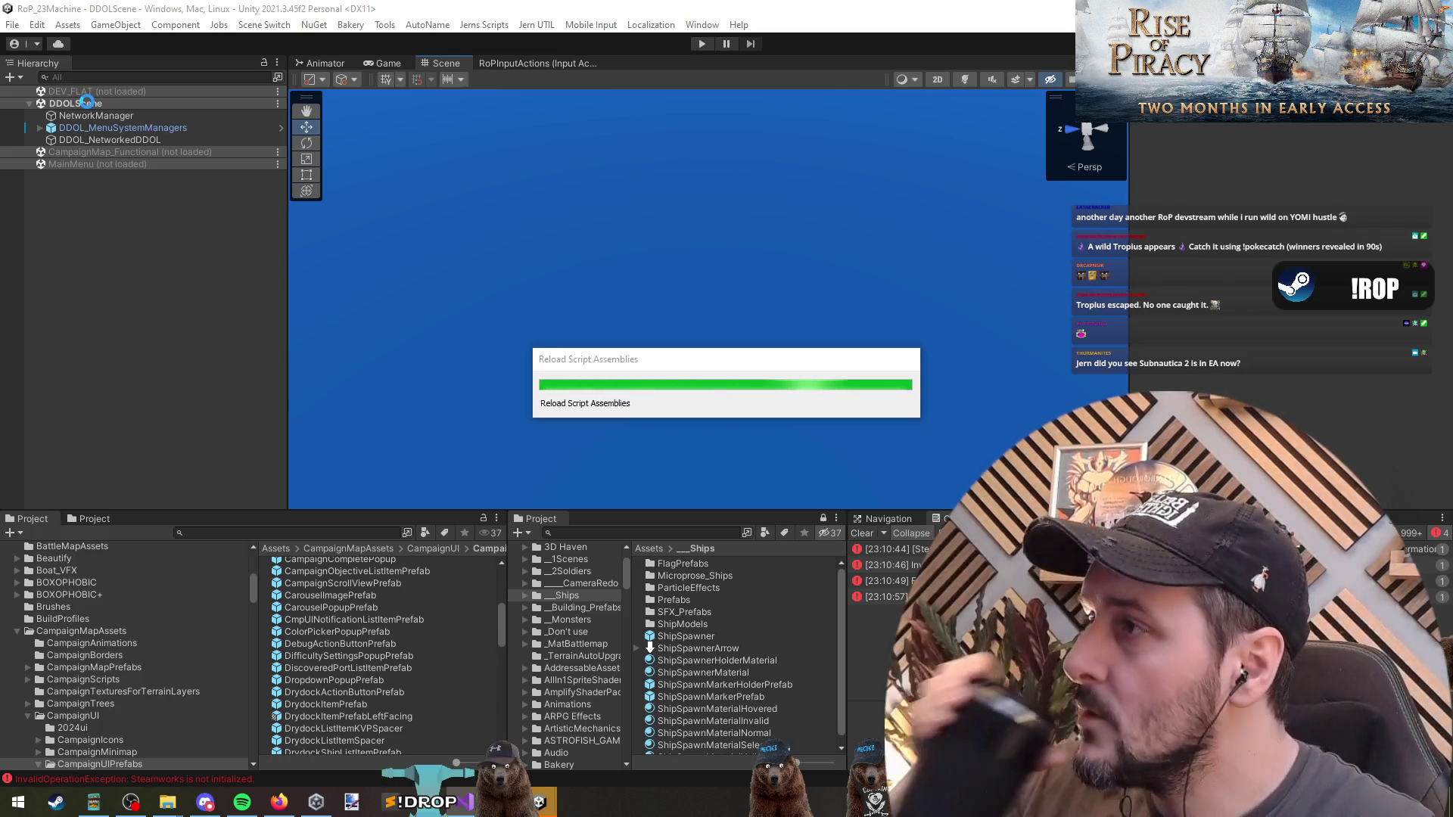
key("alt+Tab")
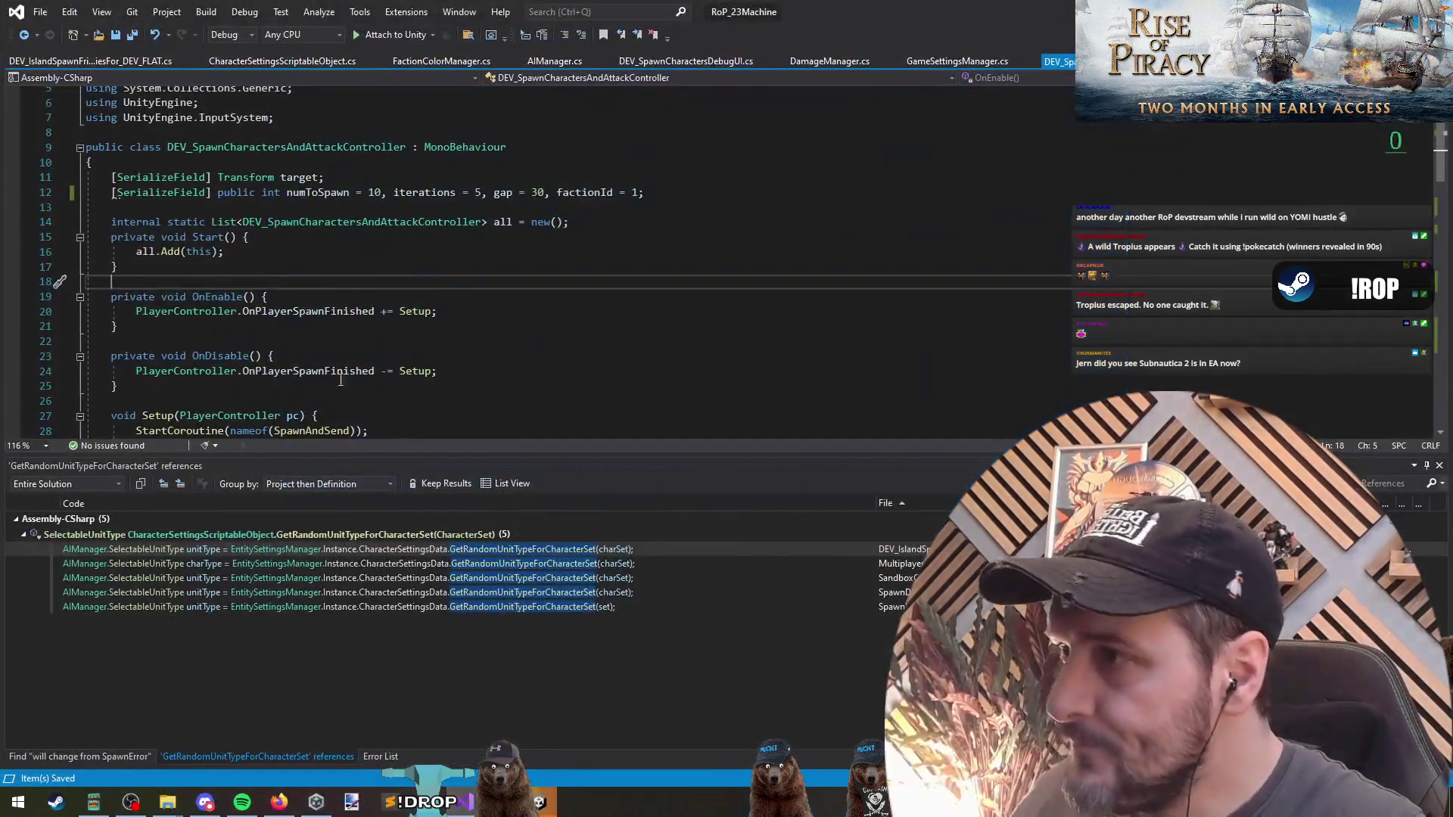
Add empty lines in OnEnable and grab the OnSettingsChanged line from the debug UI script.
left_click(585, 304)
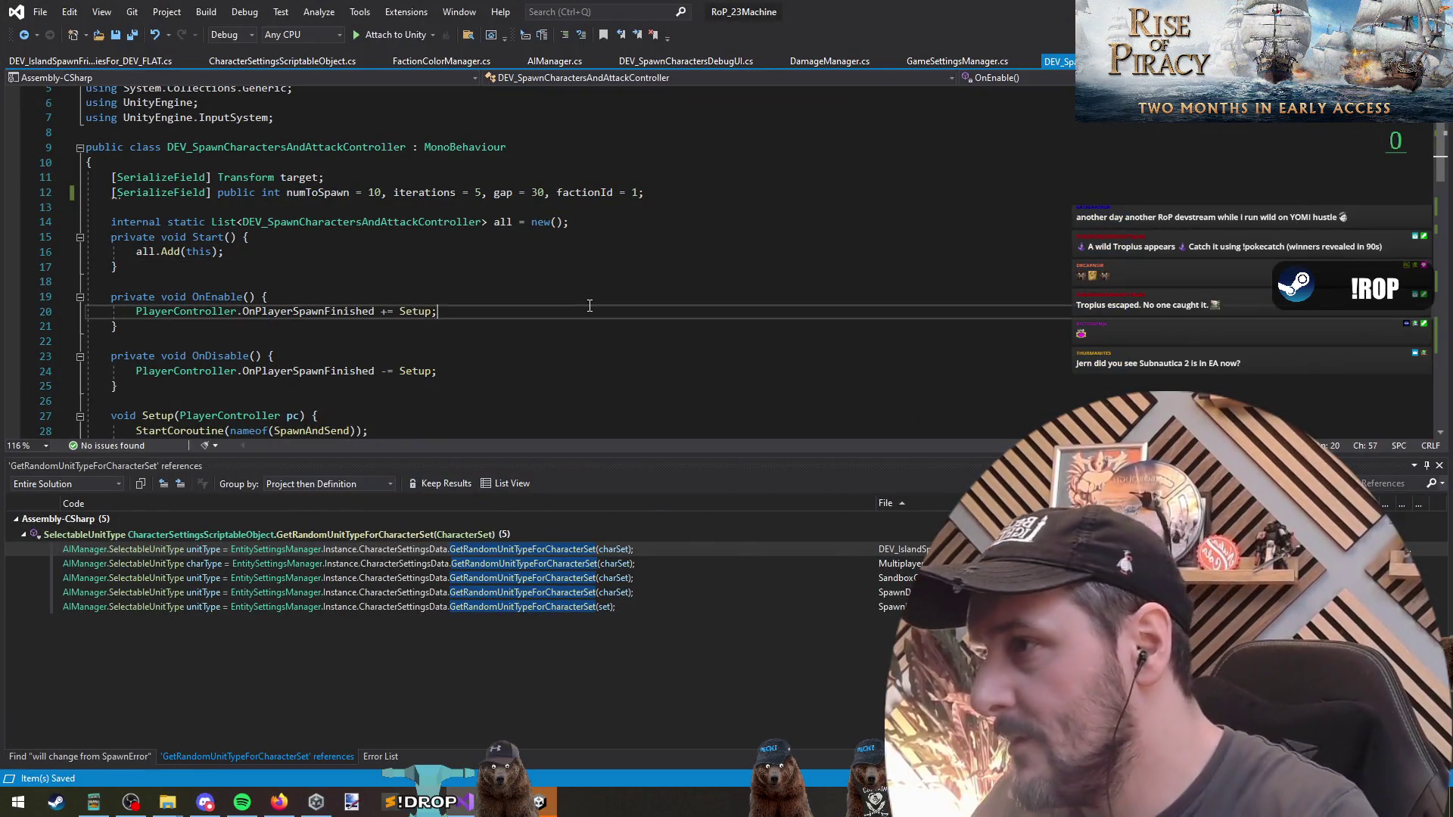
key("Return")
key("Return")
key("ctrl+Tab")
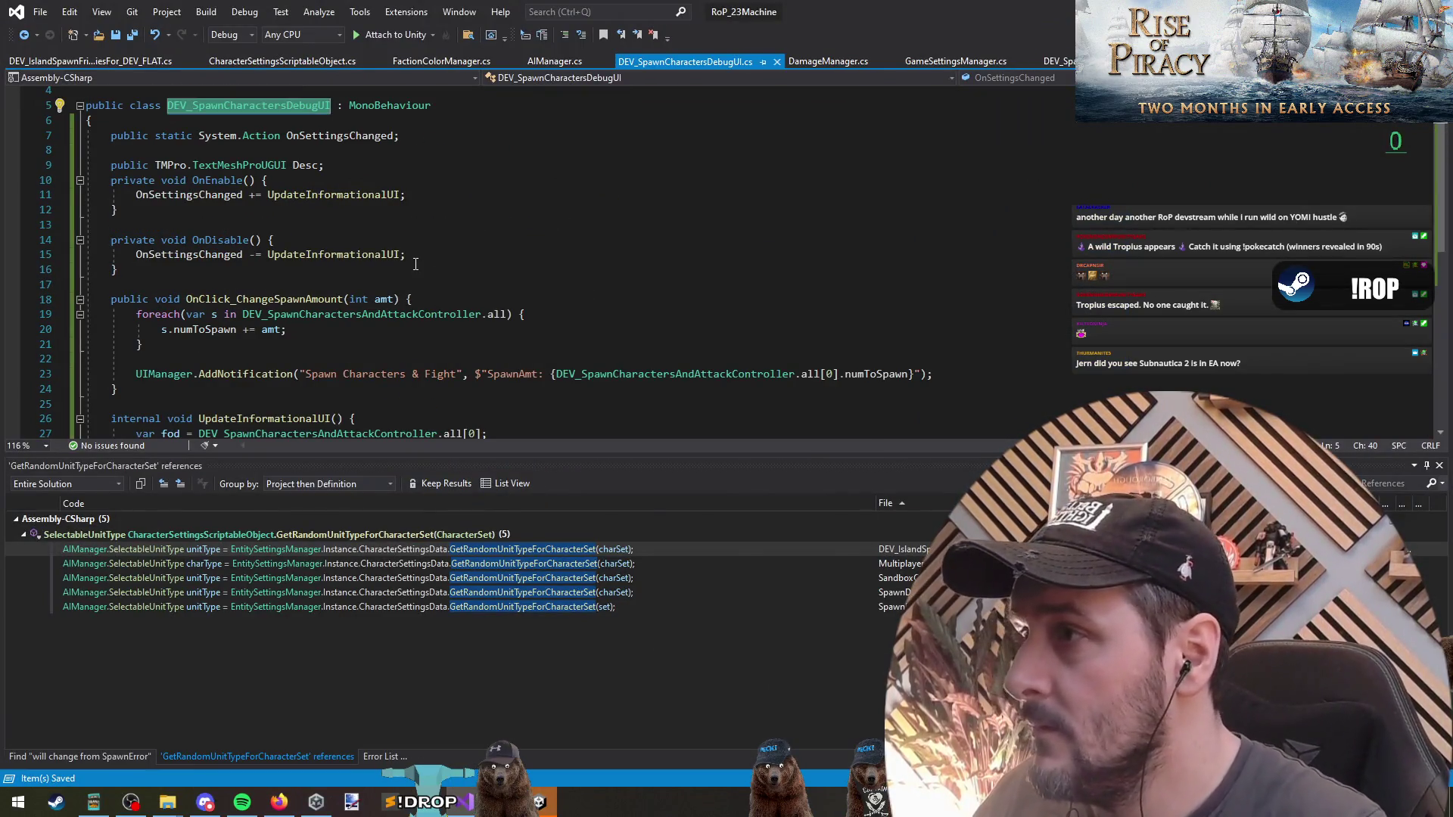
left_click_drag(409, 194, 86, 194)
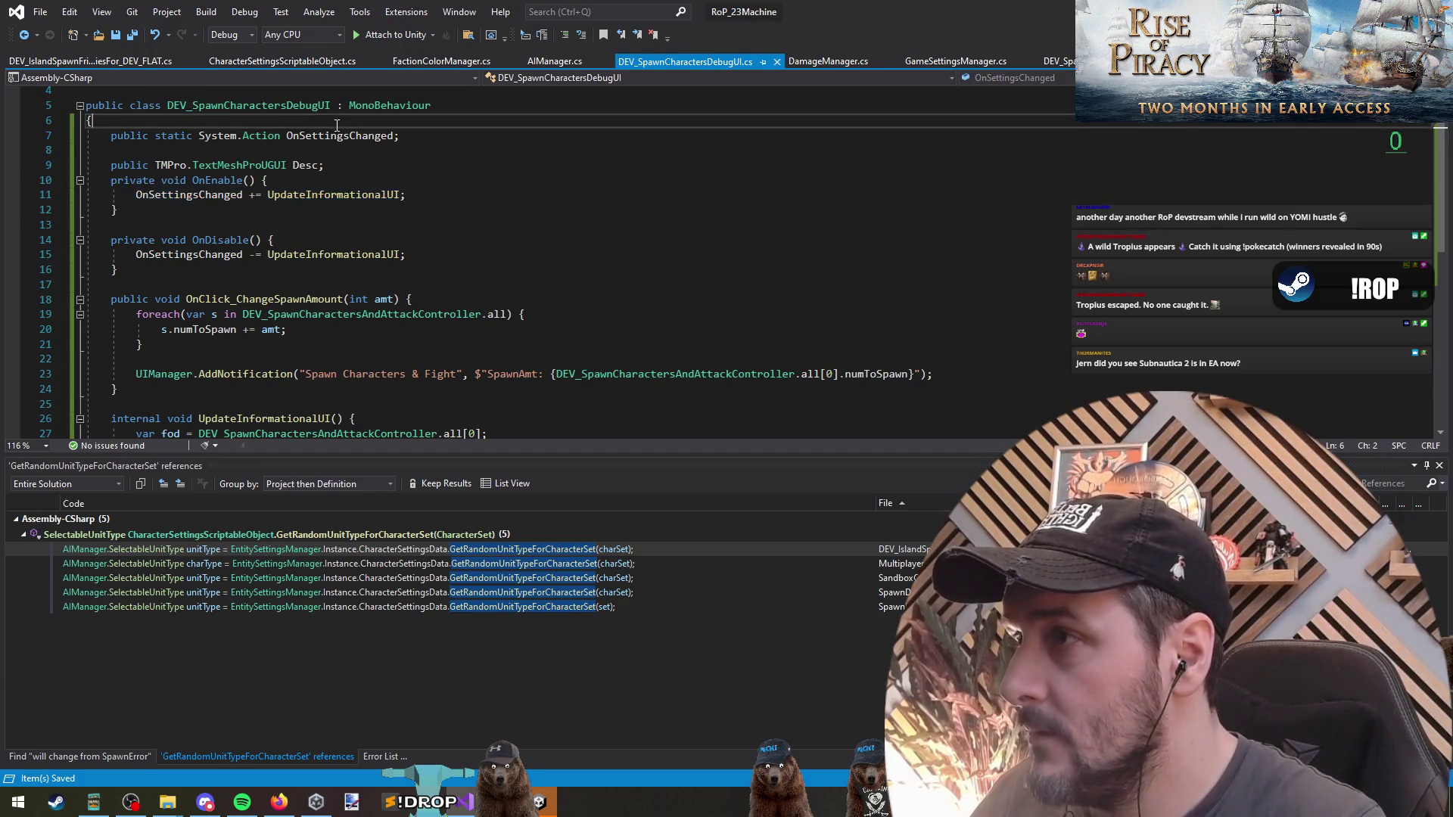
key("ctrl+Tab")
key("ctrl+End")
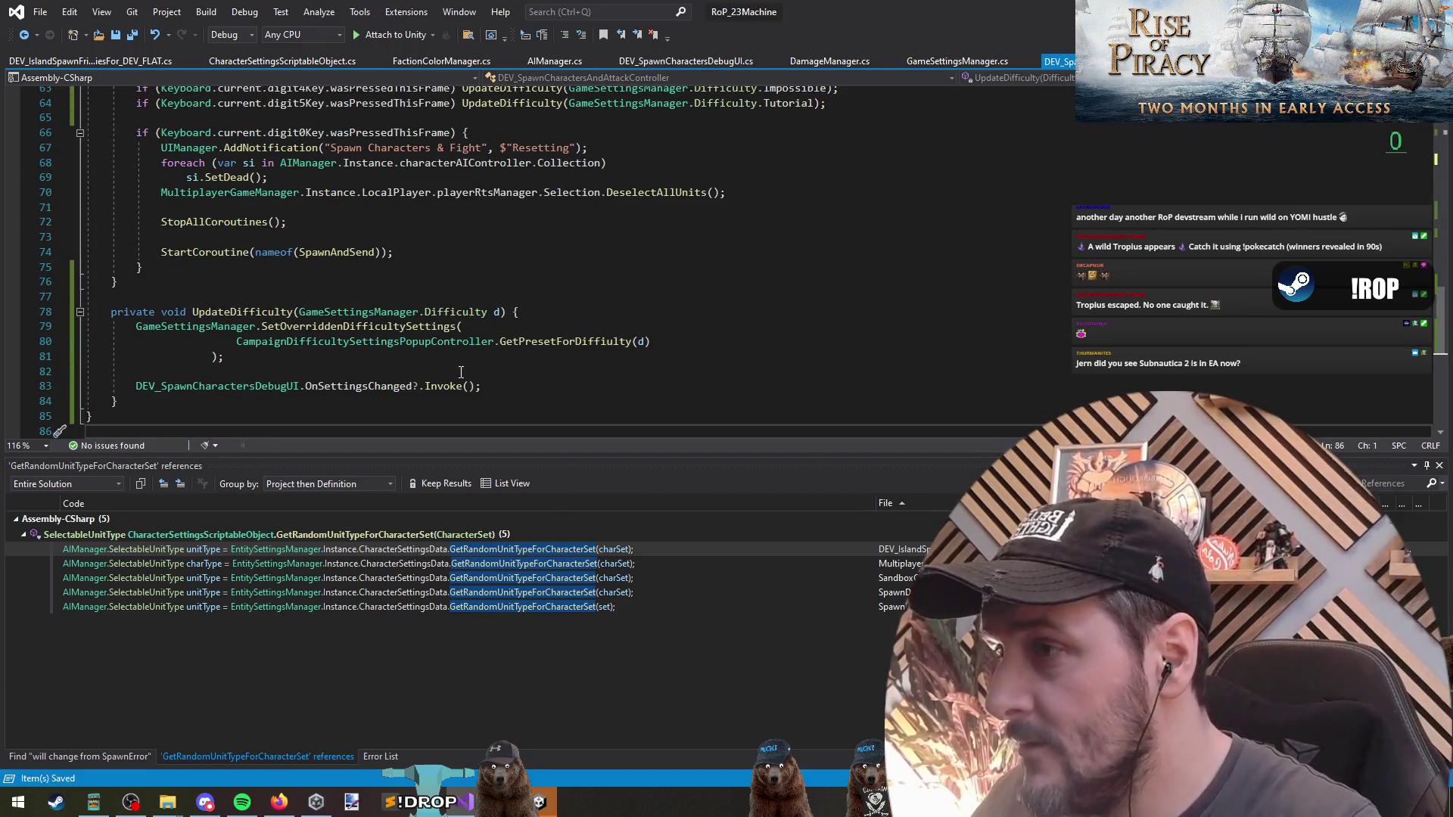
left_click(441, 386)
left_click(352, 301)
left_click(230, 312)
scroll(605, 258, "up", 2)
scroll(539, 313, "down", 2)
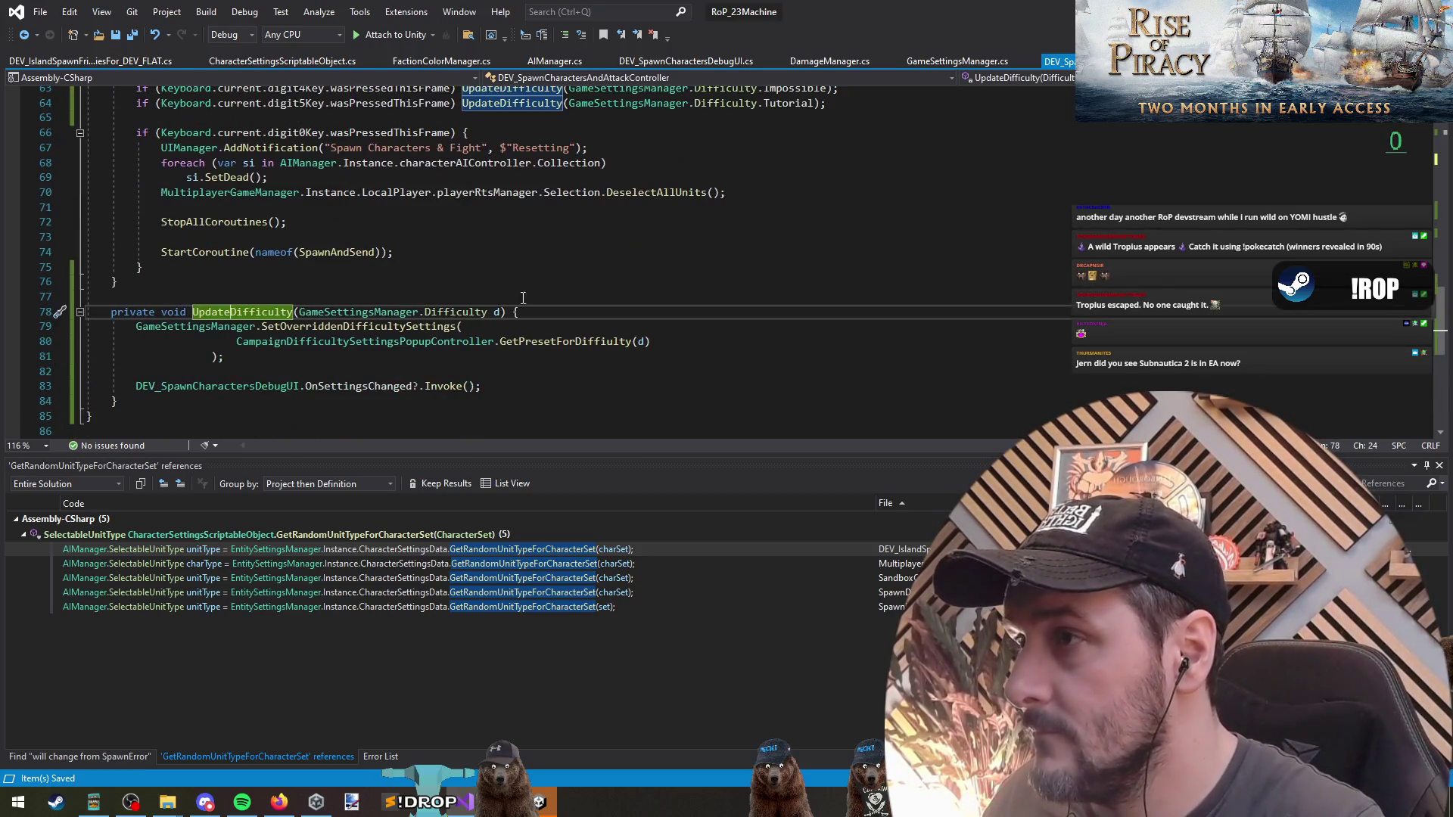
scroll(538, 272, "up", 15)
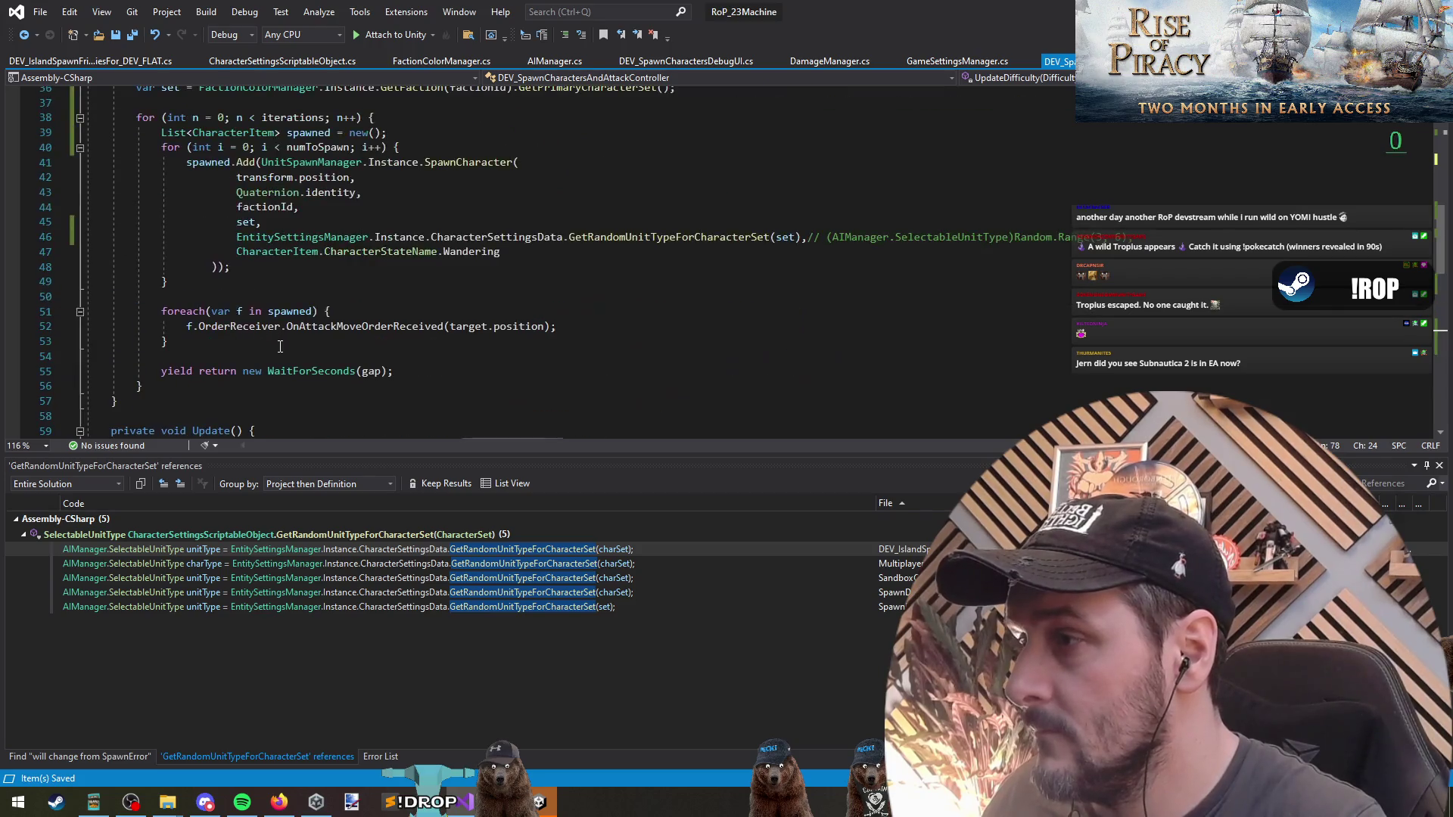
Insert DEV_SpawnCharactersDebugUI.OnSettingsChanged?.Invoke(); in Start right after all.Add(this).
left_click(249, 316)
type("start")
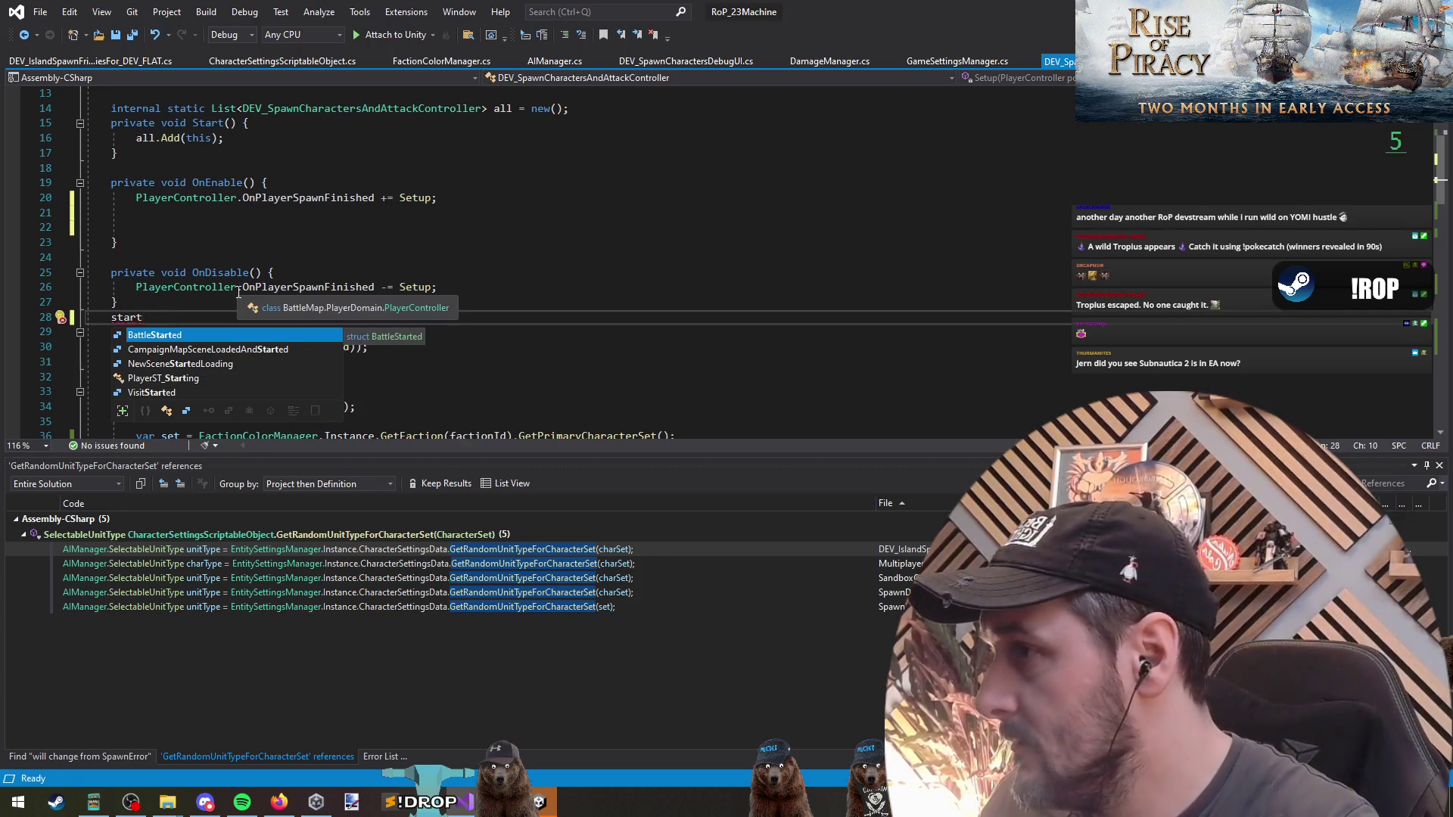
key("BackSpace")
key("BackSpace")
key("BackSpace")
key("Down")
key("Down")
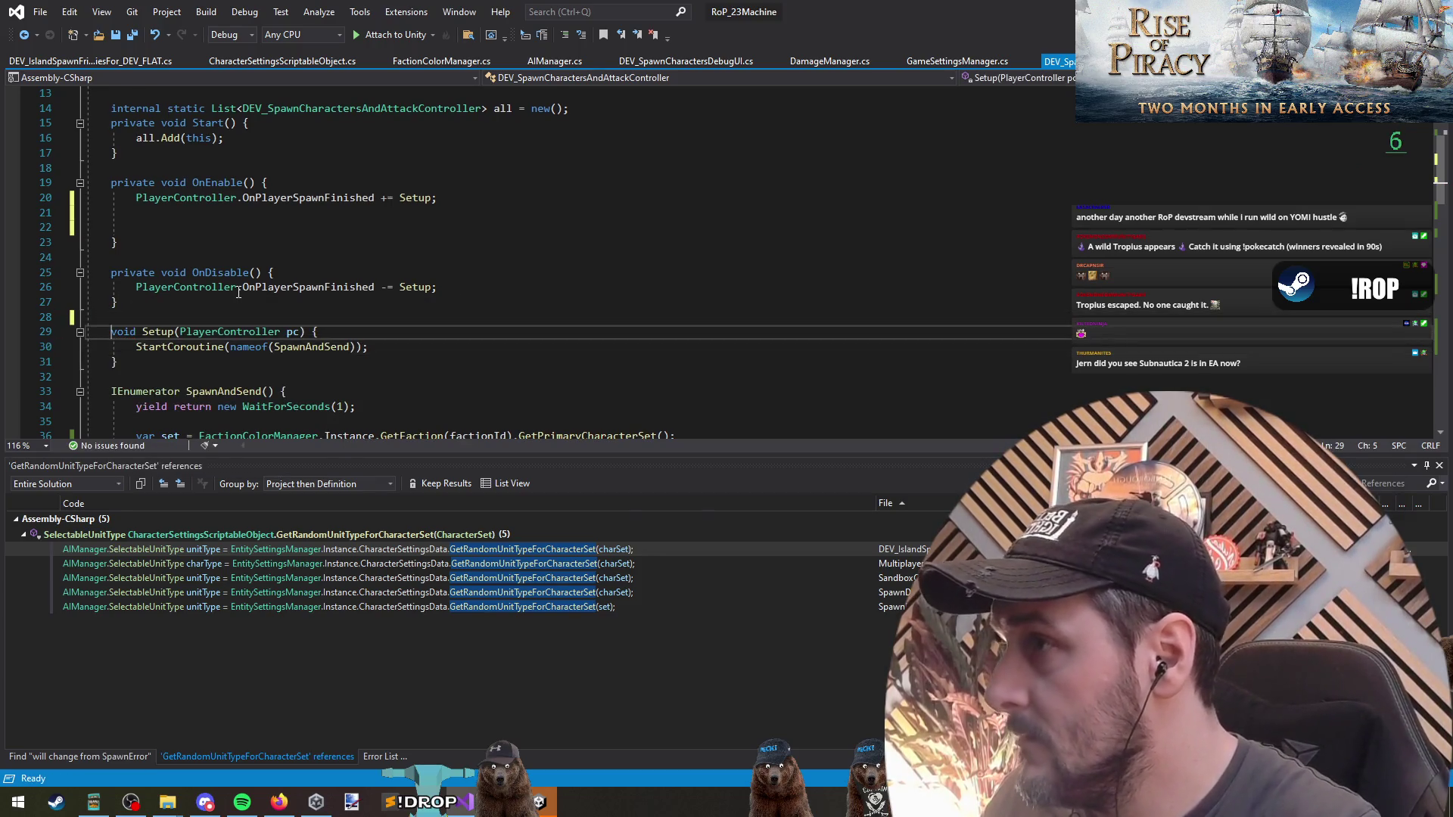
scroll(239, 292, "up", 1)
left_click(234, 182)
key("Return")
type("DEV_SpawnCharactersDebugUI.OnSettingsChanged?.Invoke();")
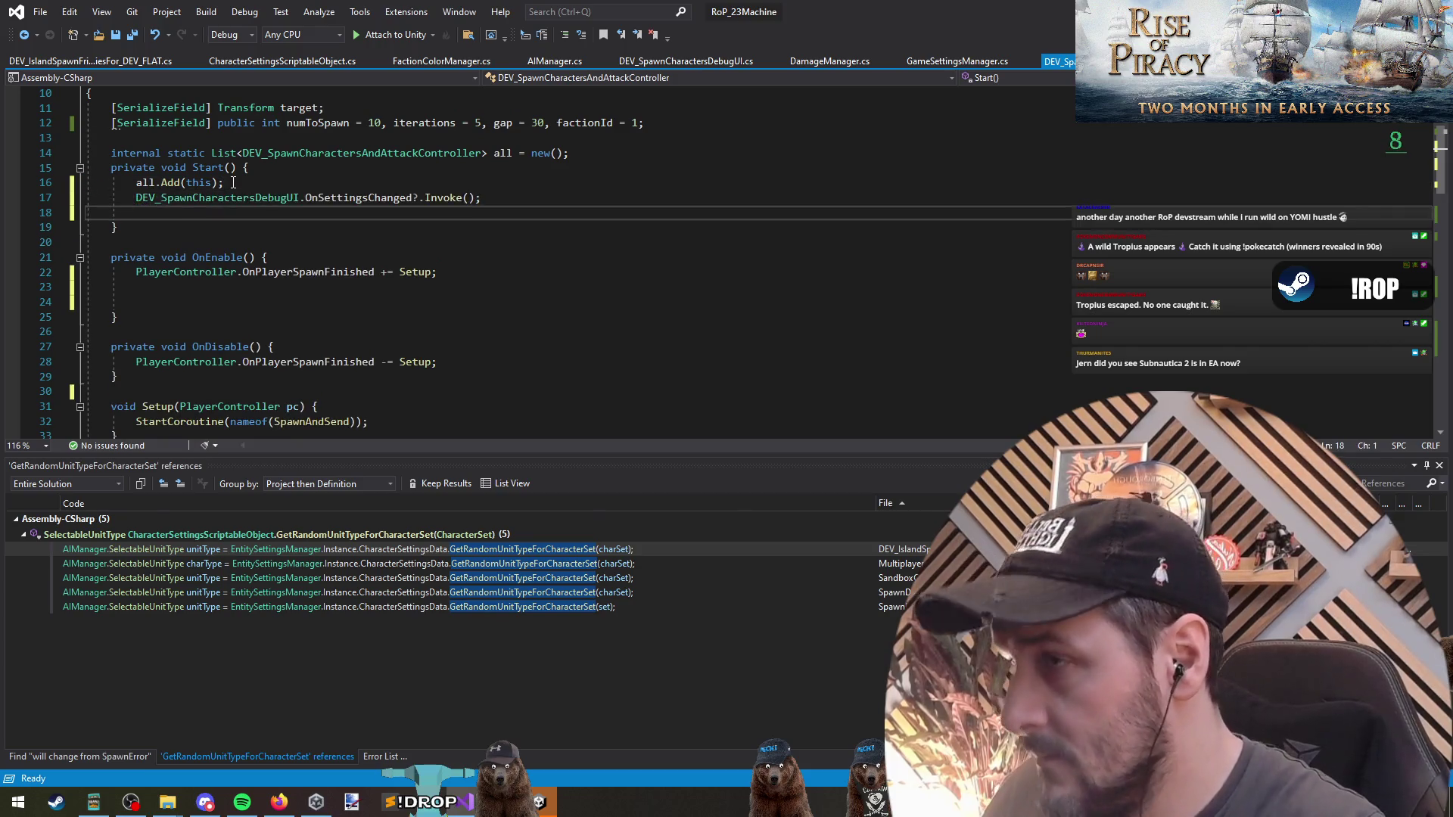
key("BackSpace")
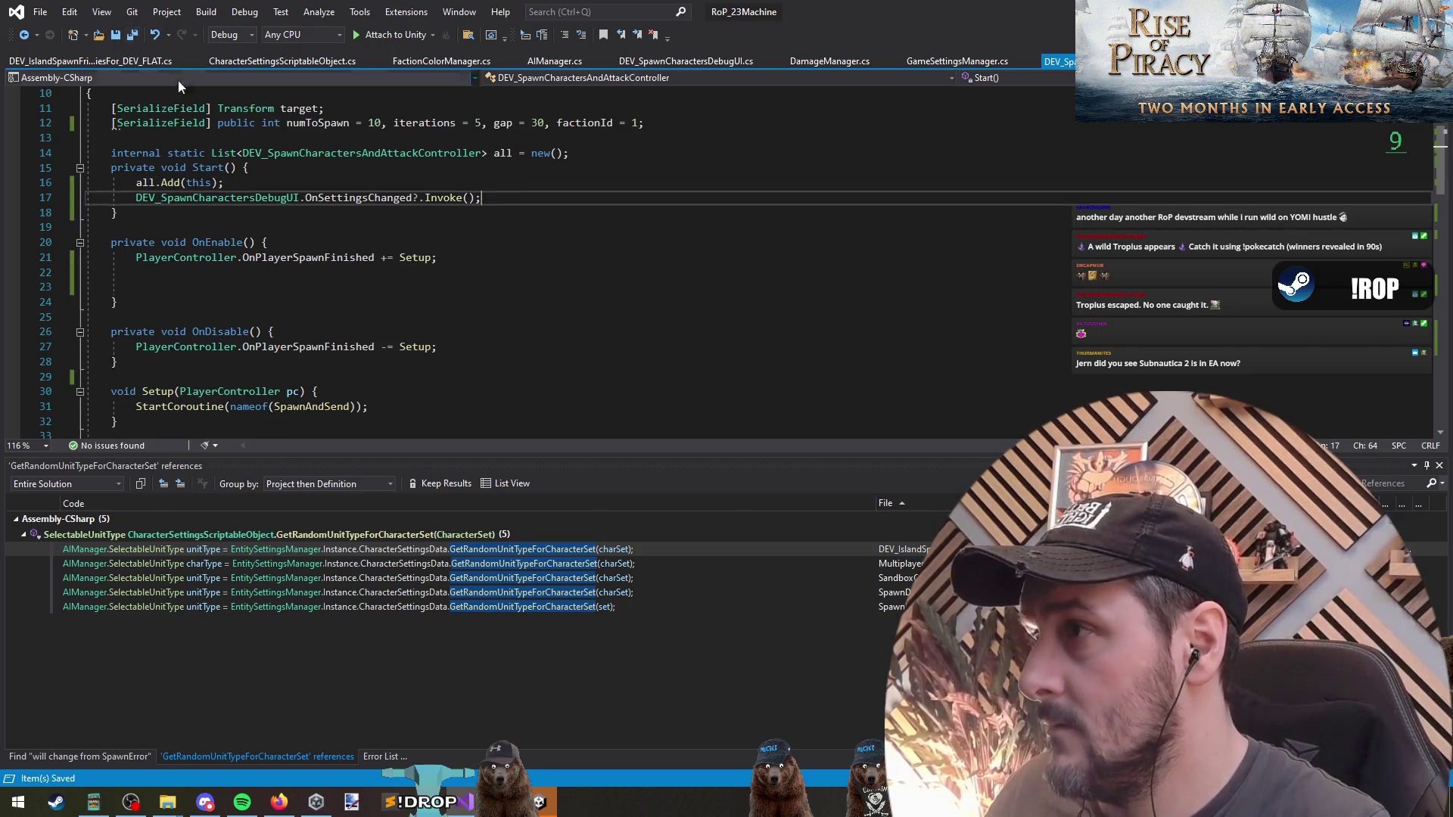
key("Up")
Move to the end of the NumToSpawn line in the debug UI script.
key("ctrl+Tab")
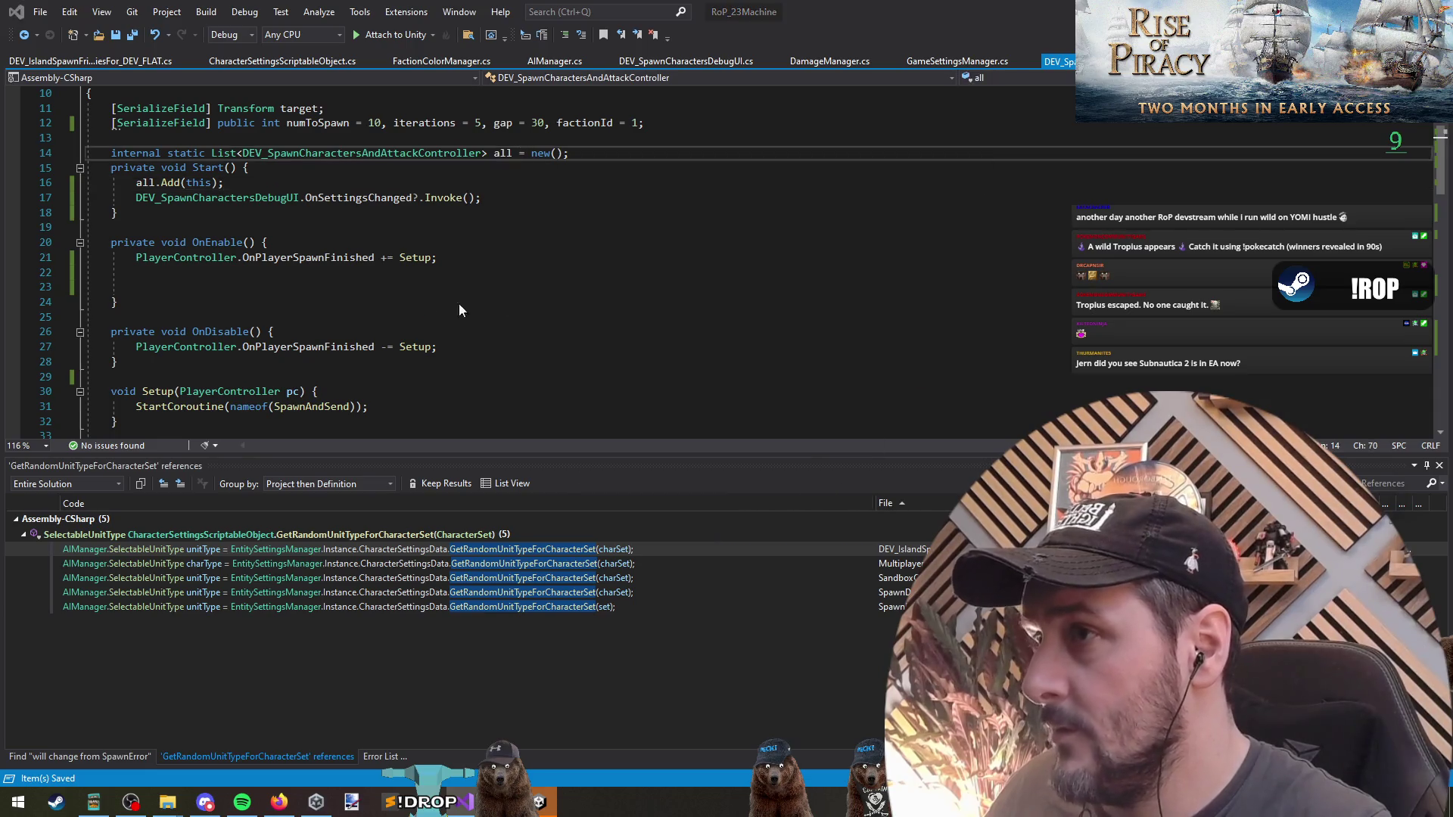
scroll(394, 288, "down", 3)
left_click(396, 257)
key("Left")
Append a NumSpawners line showing DEV_SpawnCharactersAndAttackController.all.Count, save, and switch to Unity.
type("+")
key("Return")
type("$\"NumSpawners")
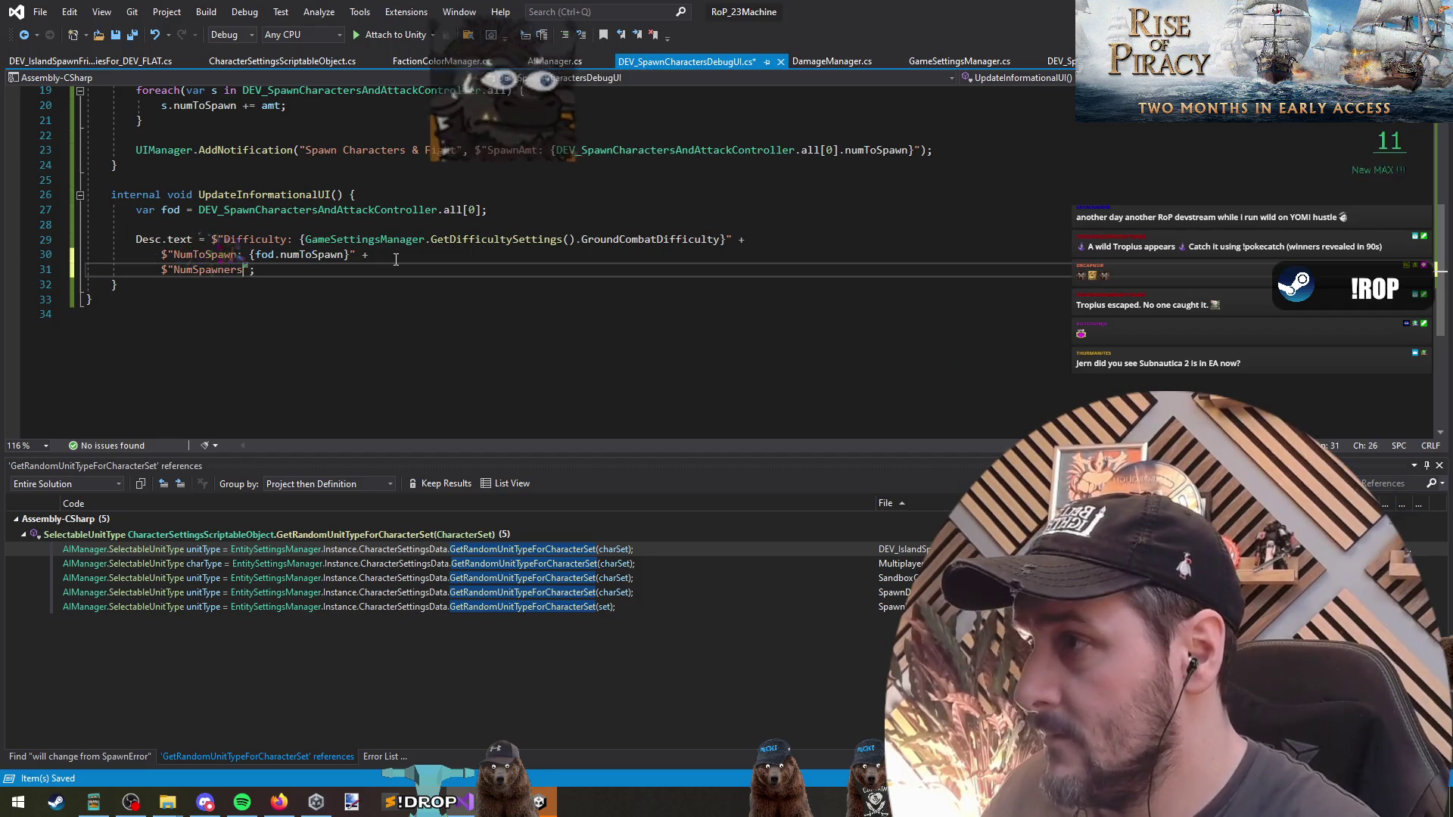
key("Up")
key("Up")
key("Up")
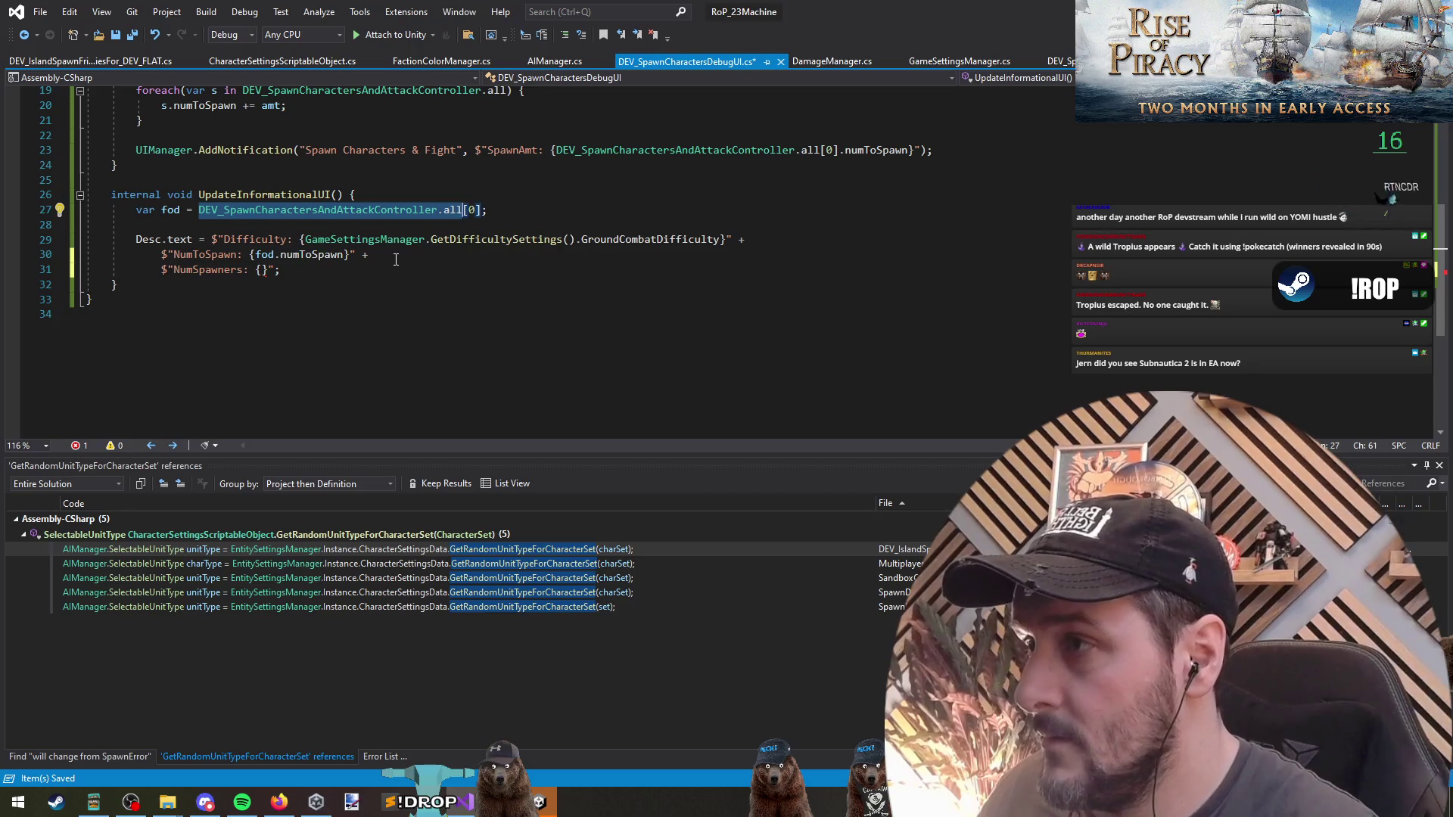
key("Down")
key("Down")
key("Down")
type("DEV_SpawnCharactersAndAttackController.all.Count")
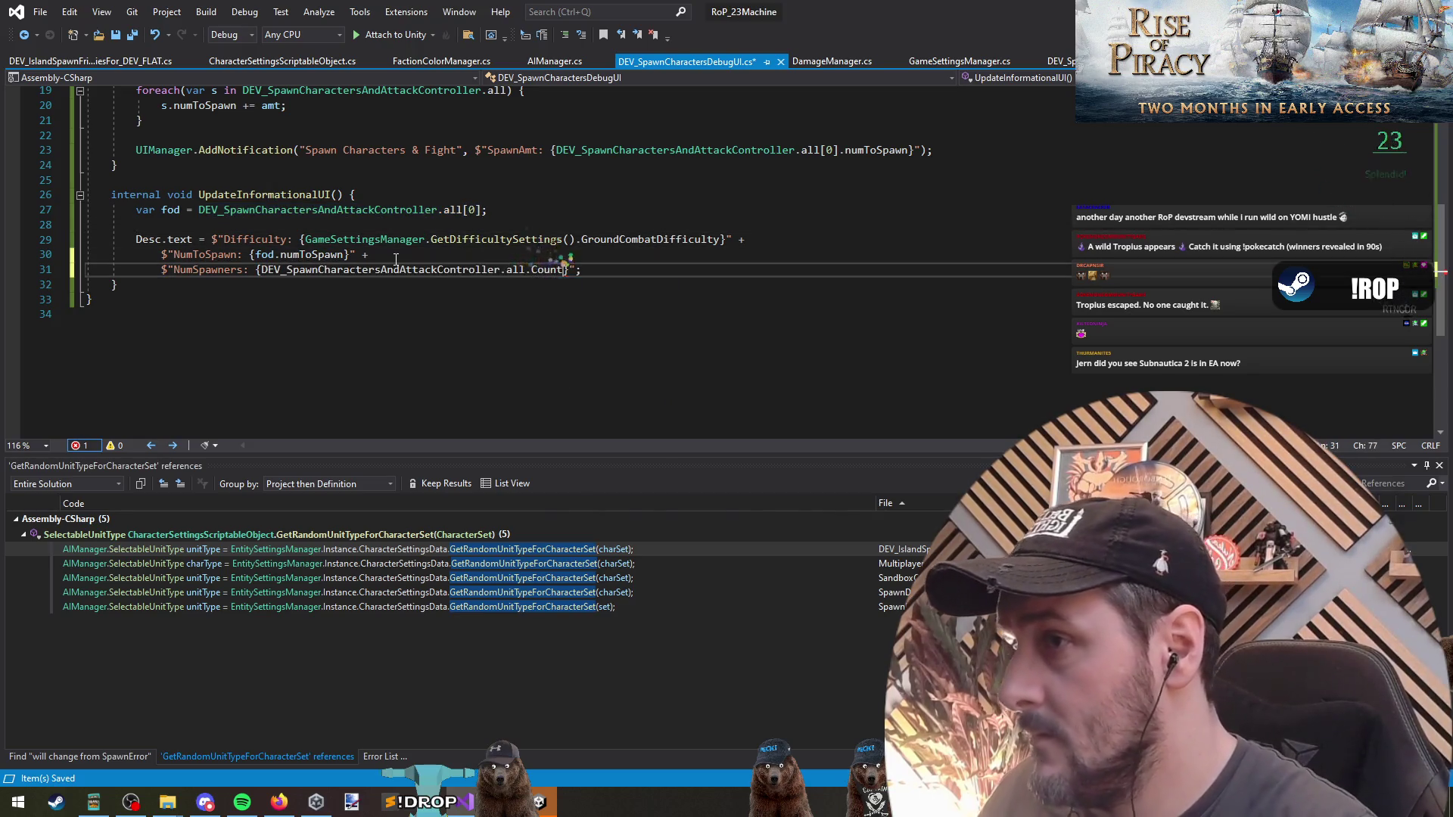
key("Down")
key("ctrl+s")
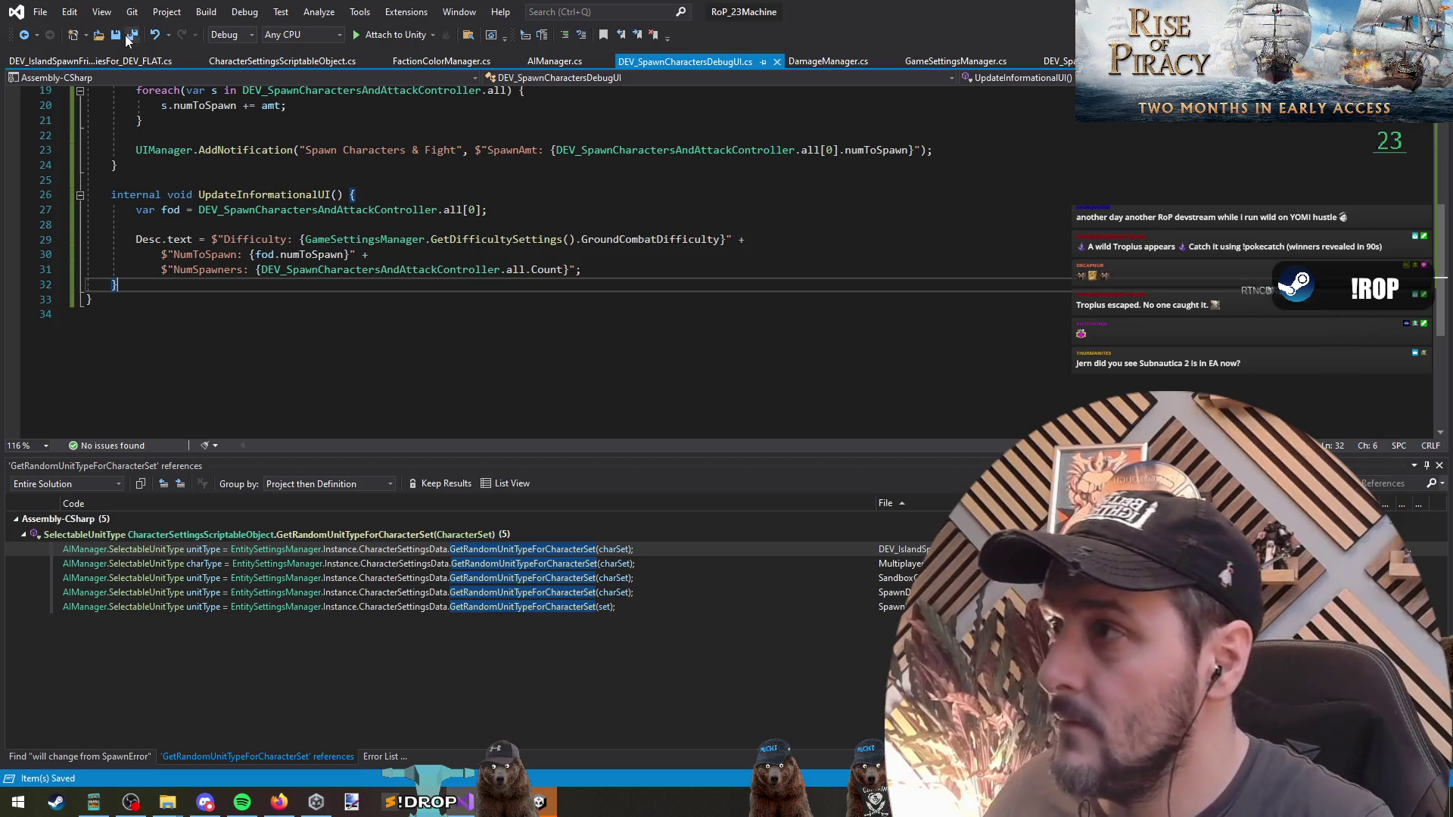
key("alt+Tab")
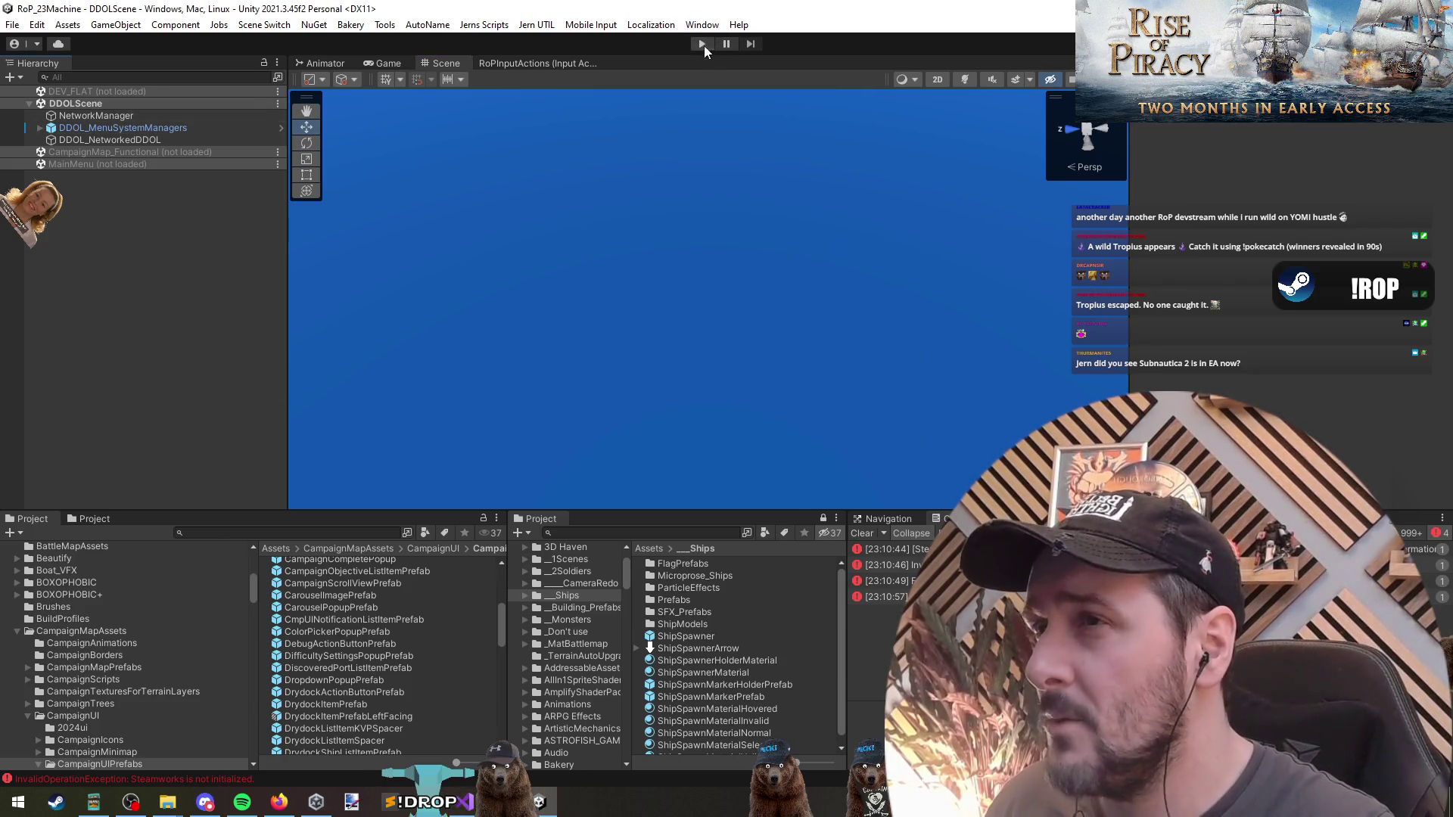
Run the game briefly, stop play mode, then load the DEV_FLAT scene from the Hierarchy.
left_click(702, 44)
key("alt+Tab")
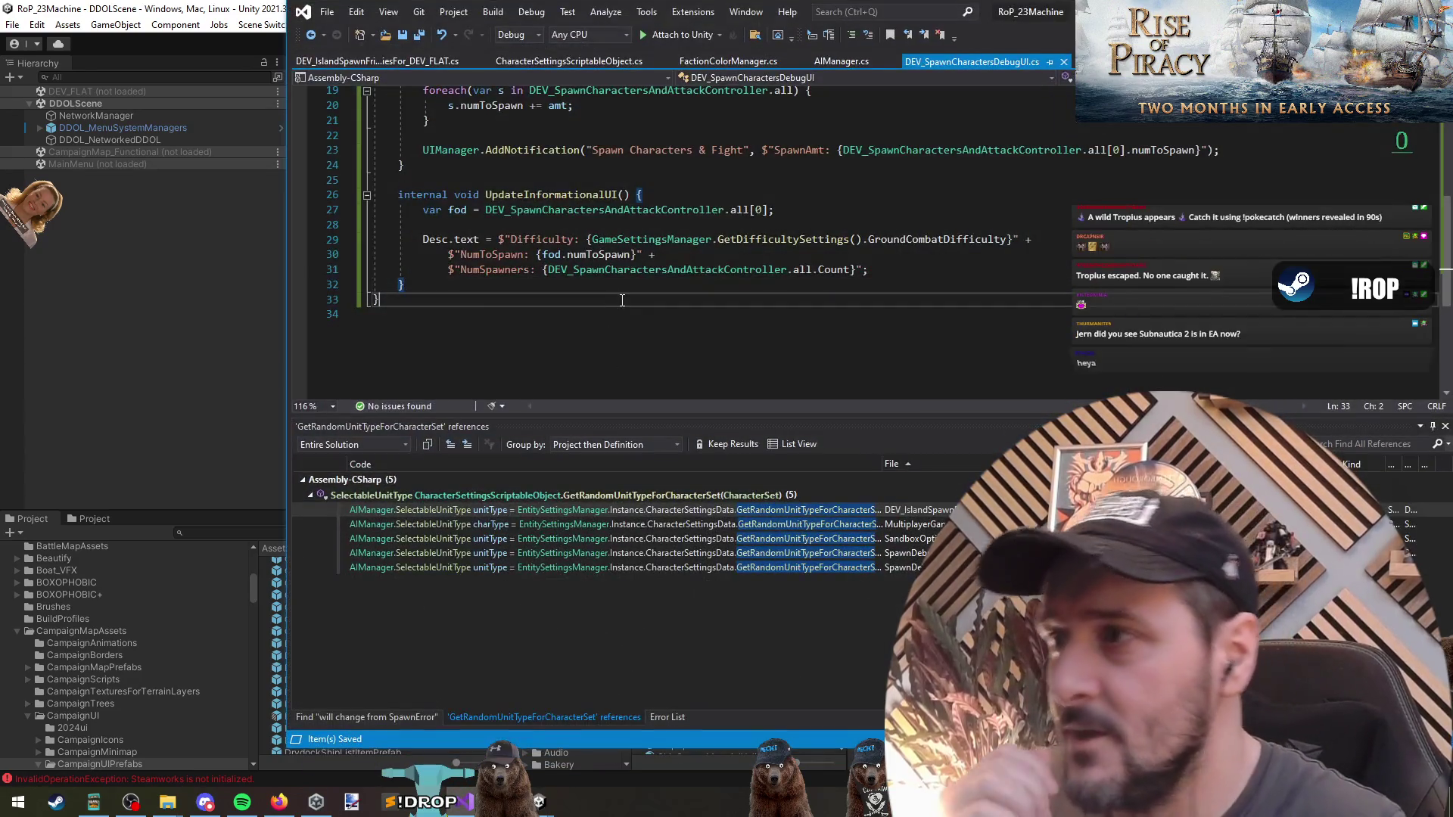
scroll(340, 314, "up", 2)
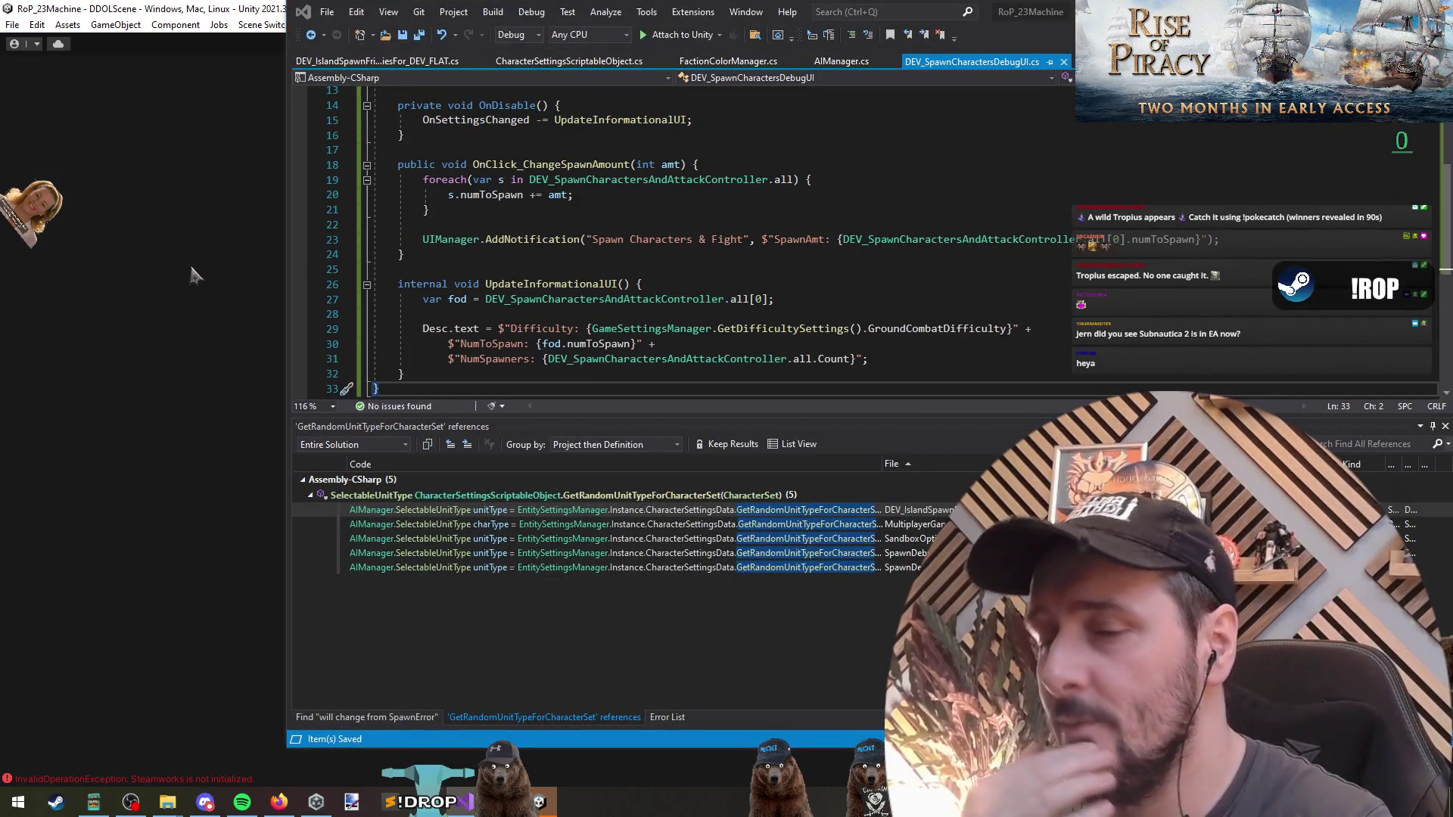
left_click(193, 293)
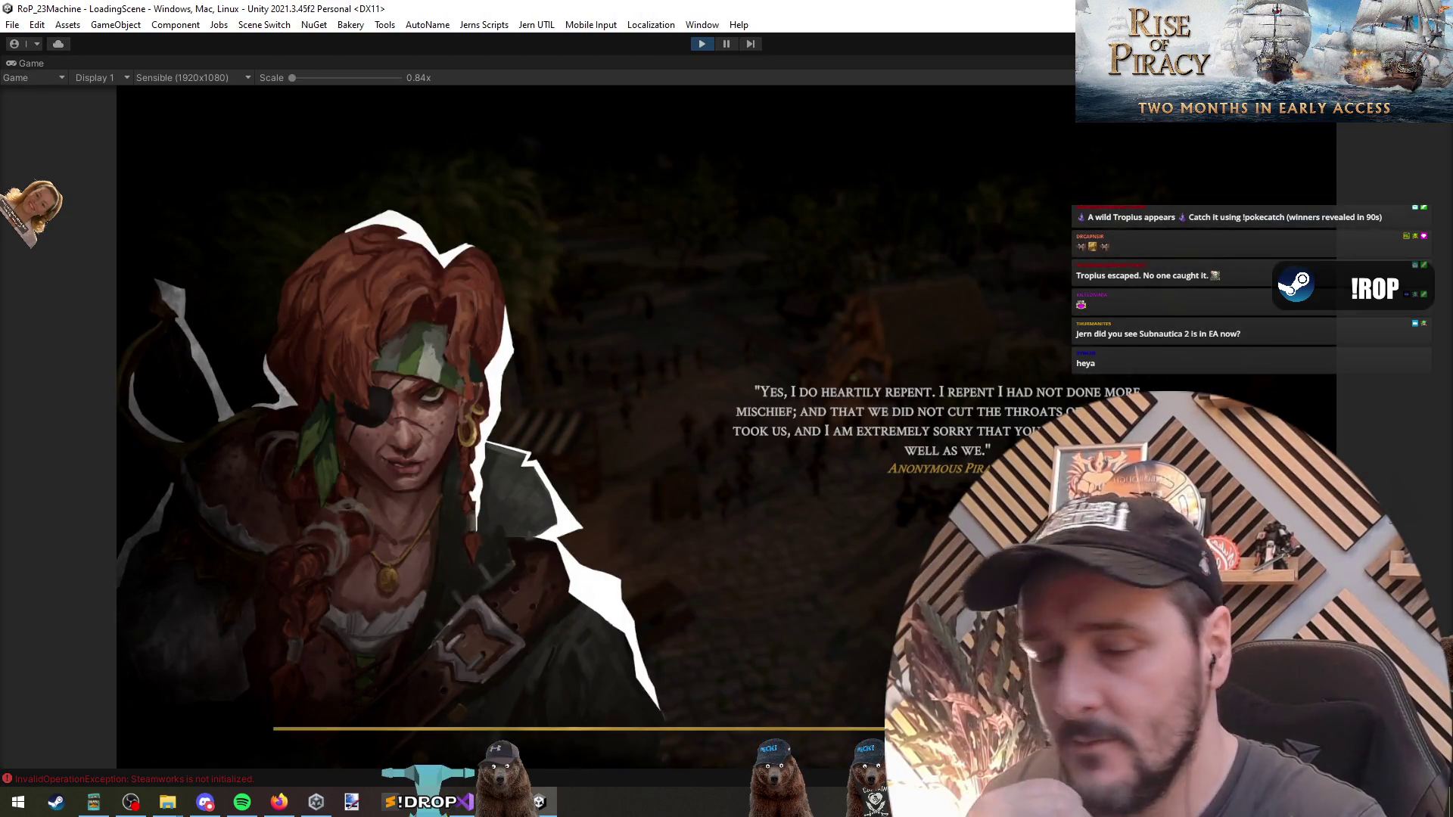
key("alt+Tab")
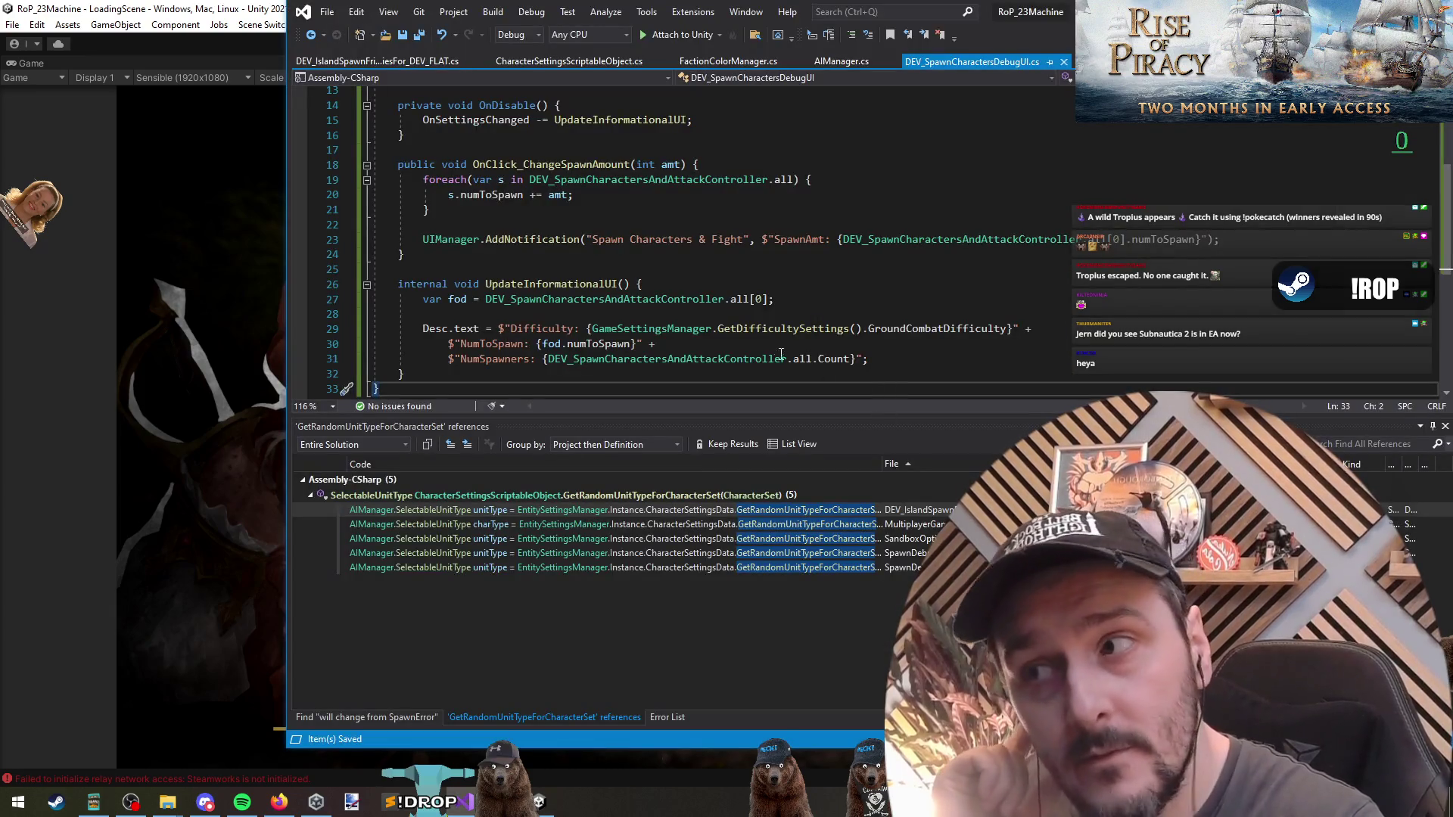
left_click(689, 300)
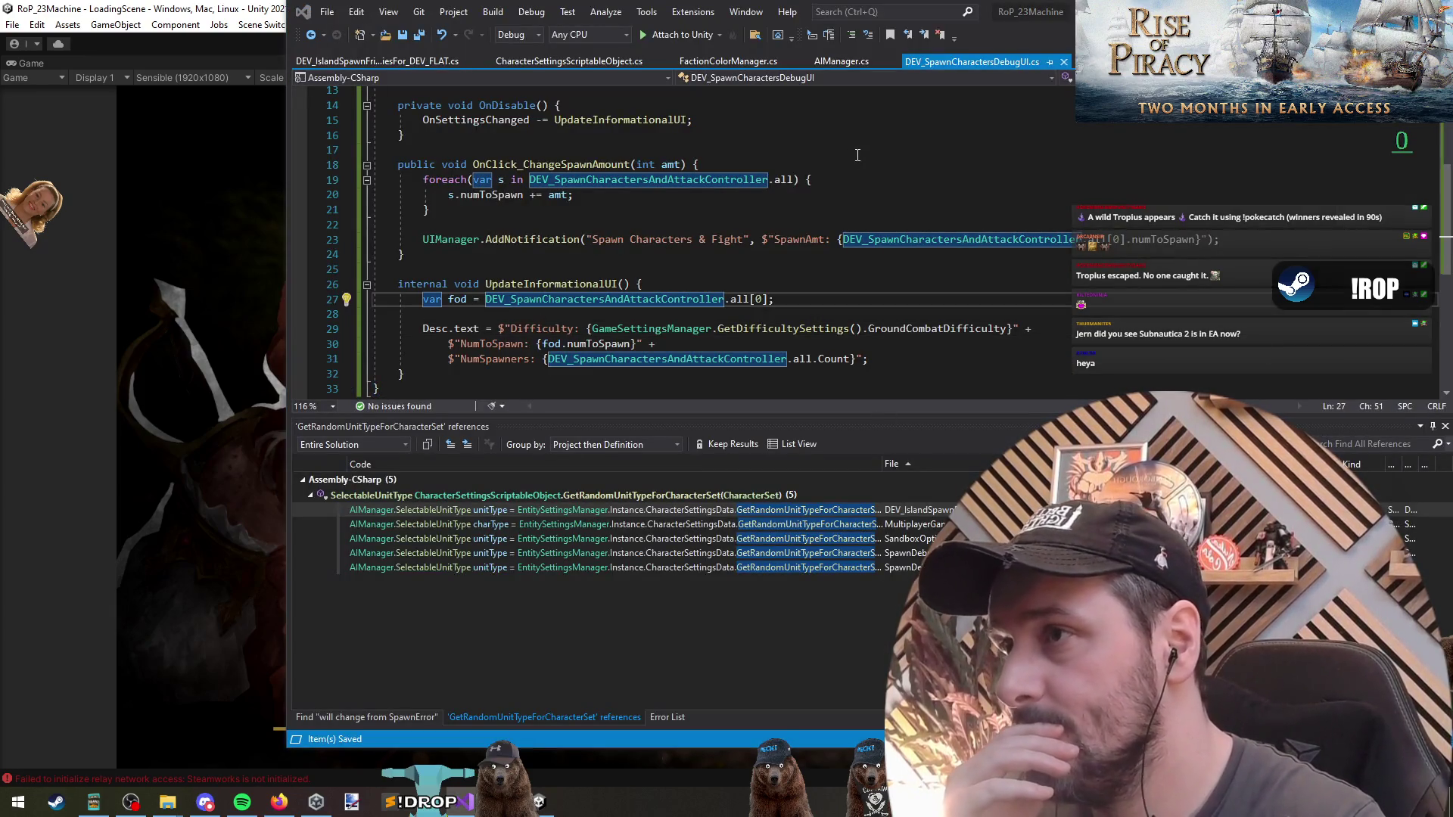
key("alt+Tab")
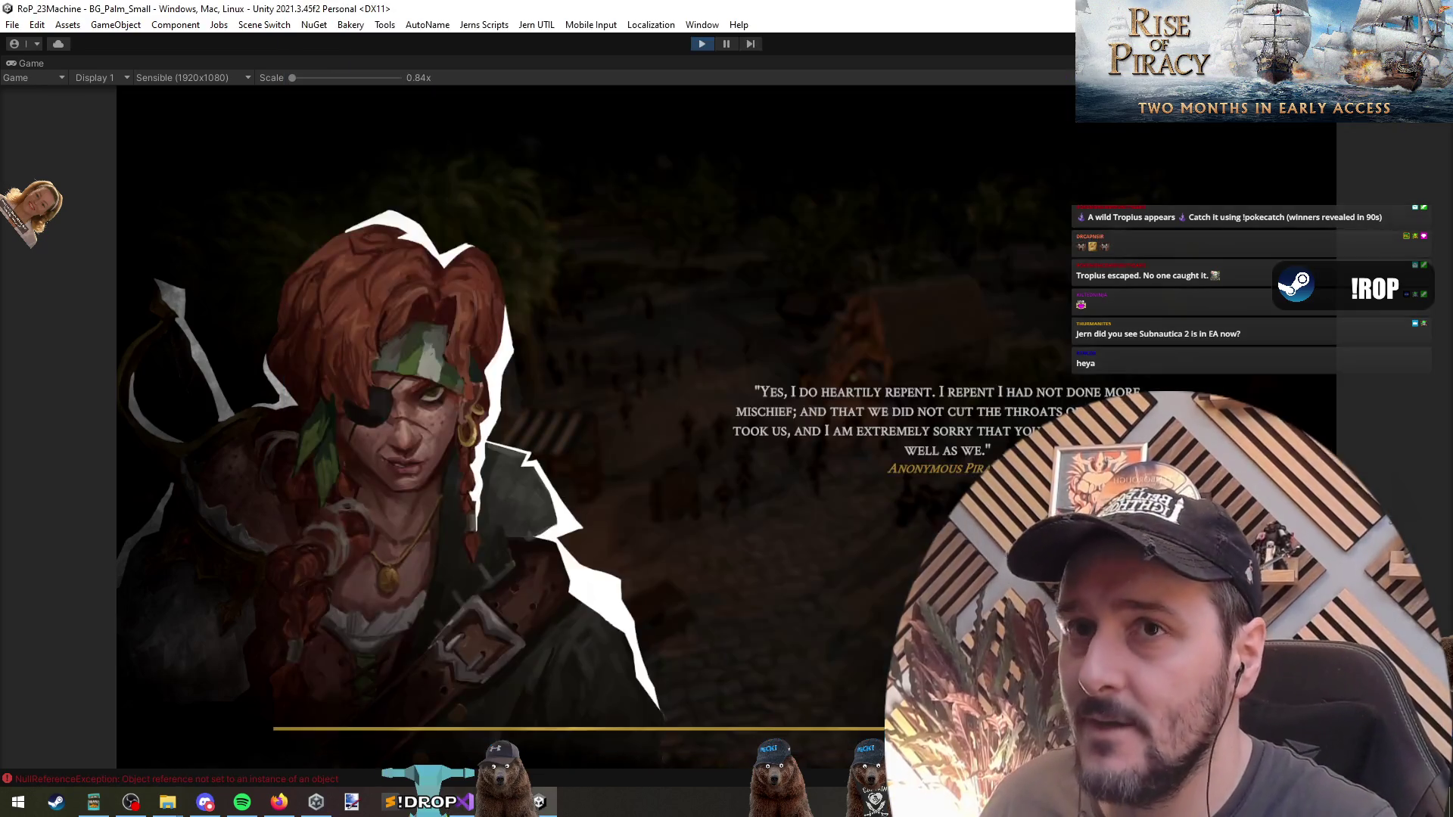
key("ctrl+p")
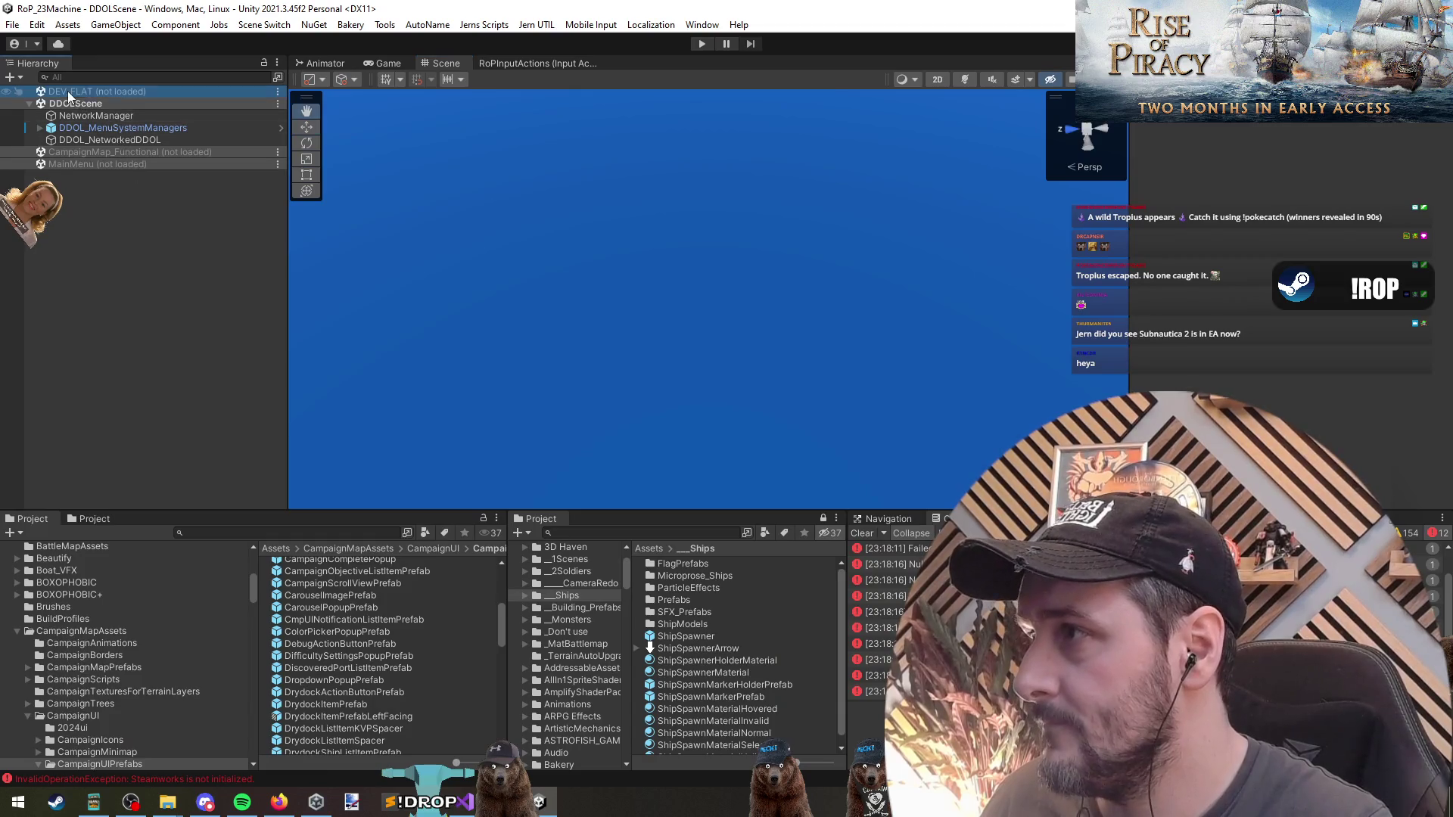
right_click(67, 91)
left_click(106, 102)
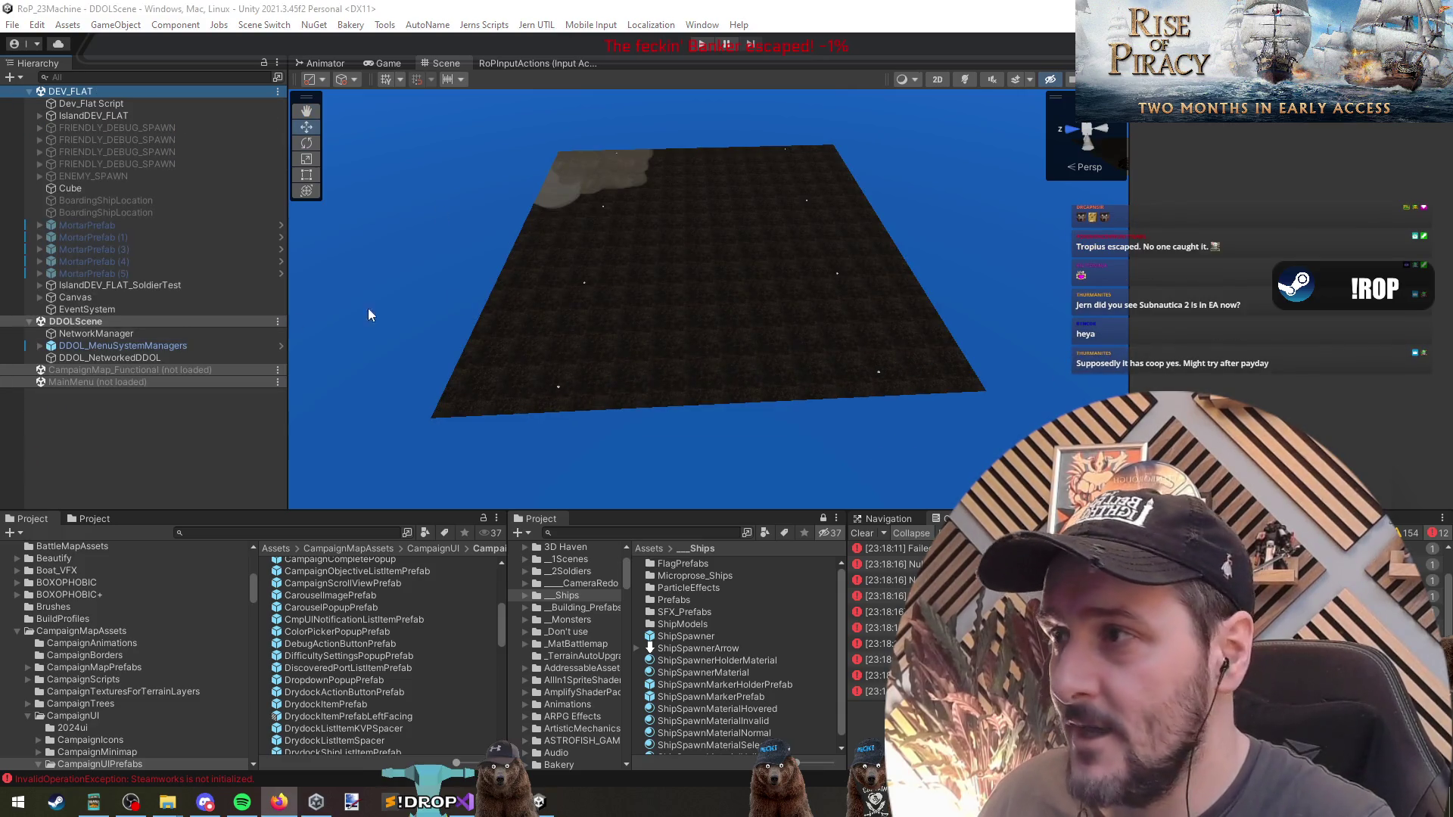
Rename the Image under Canvas > SpawnOptions to NumUnits.
left_click(106, 296)
key("Right")
left_click(125, 322)
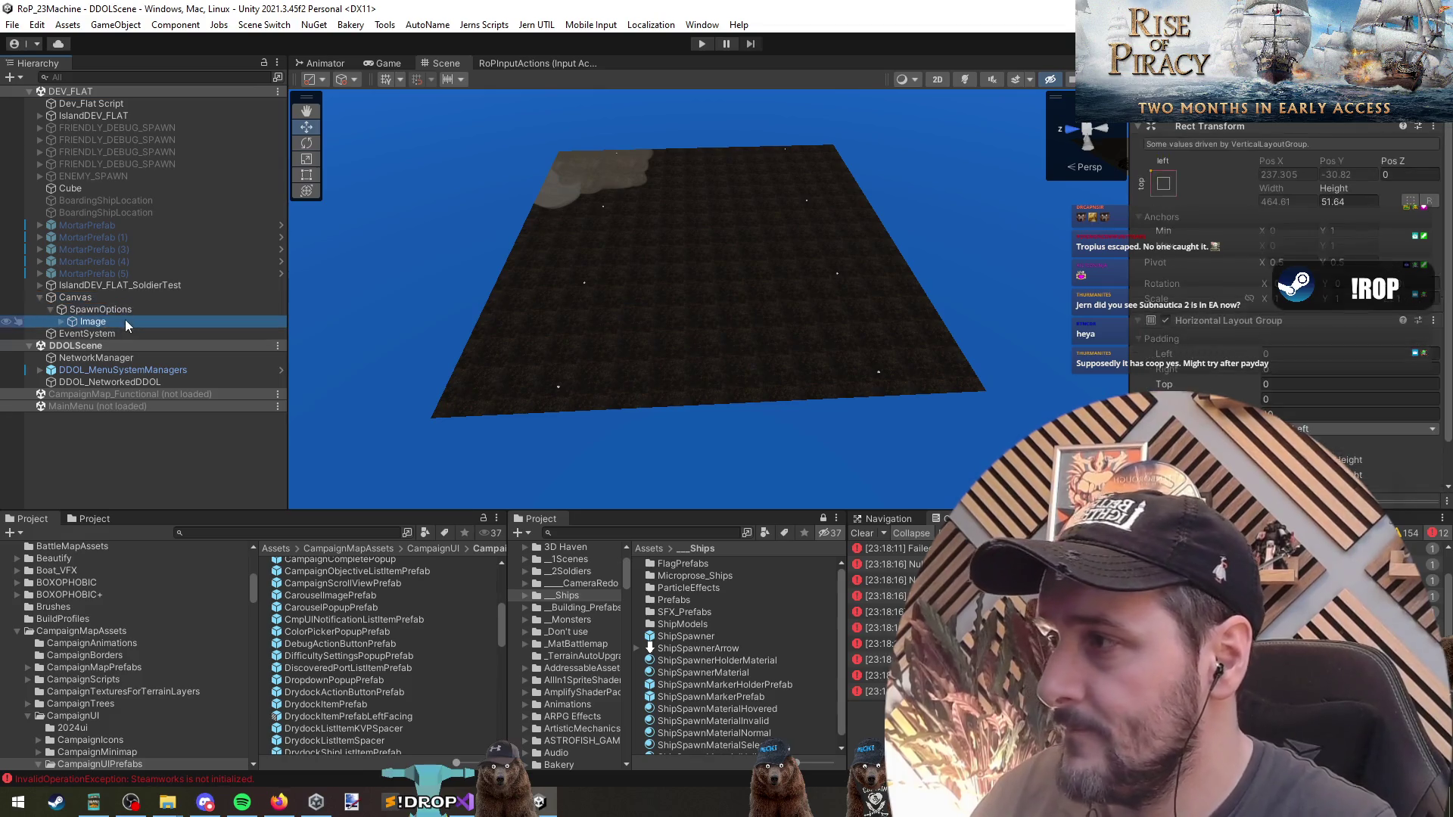
double_click(120, 311)
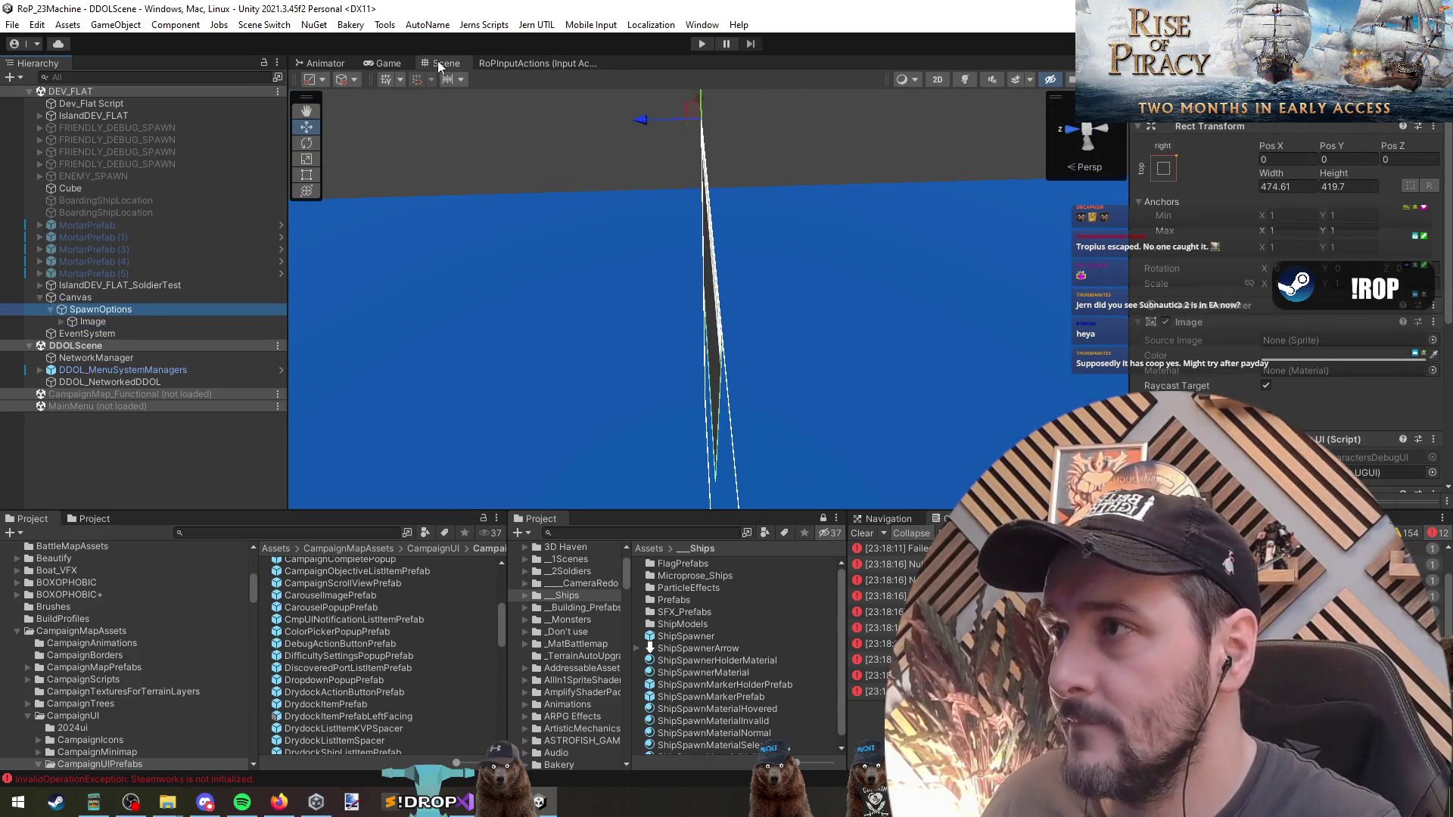
left_click(386, 64)
left_click(120, 318)
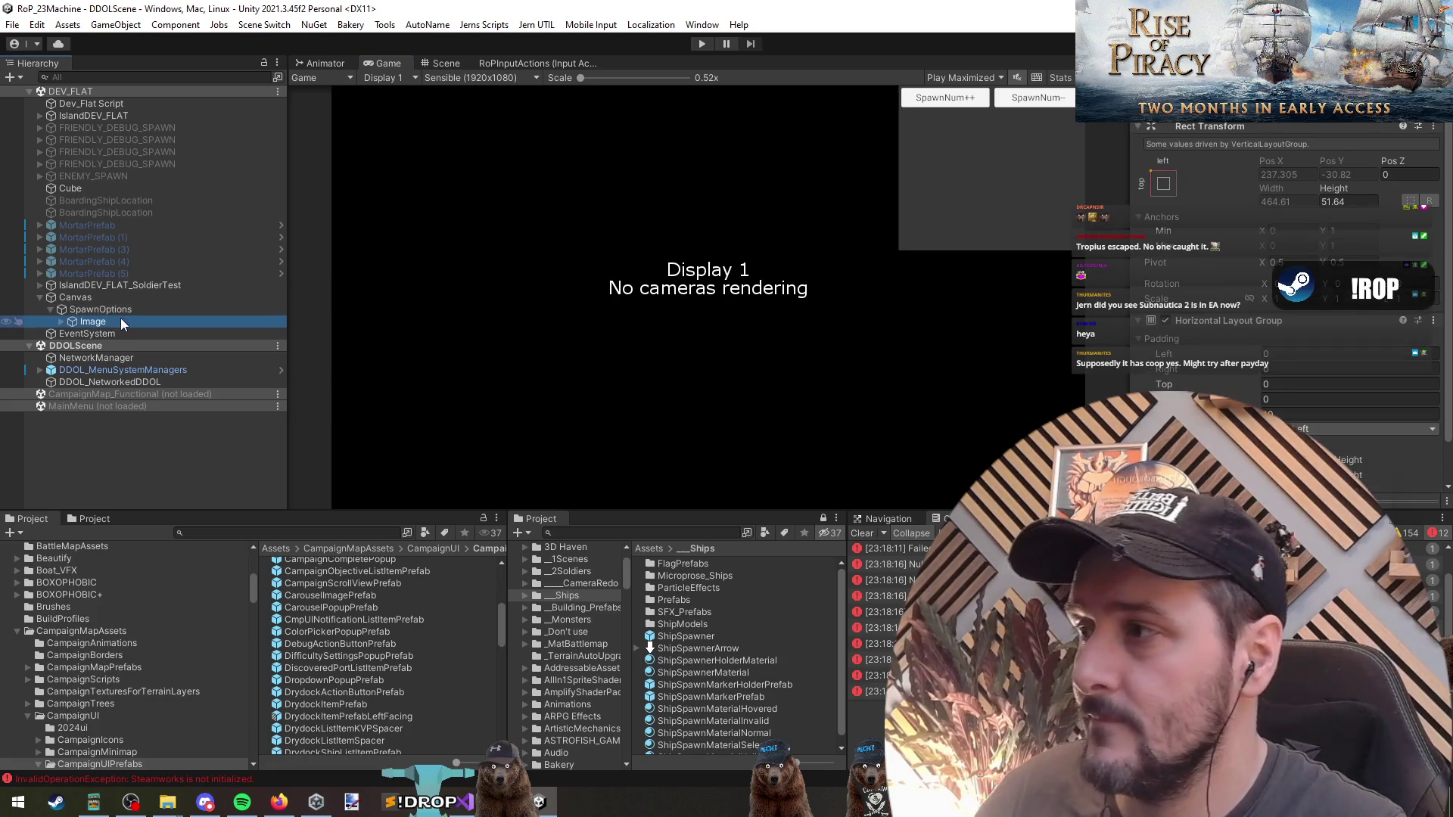
key("Right")
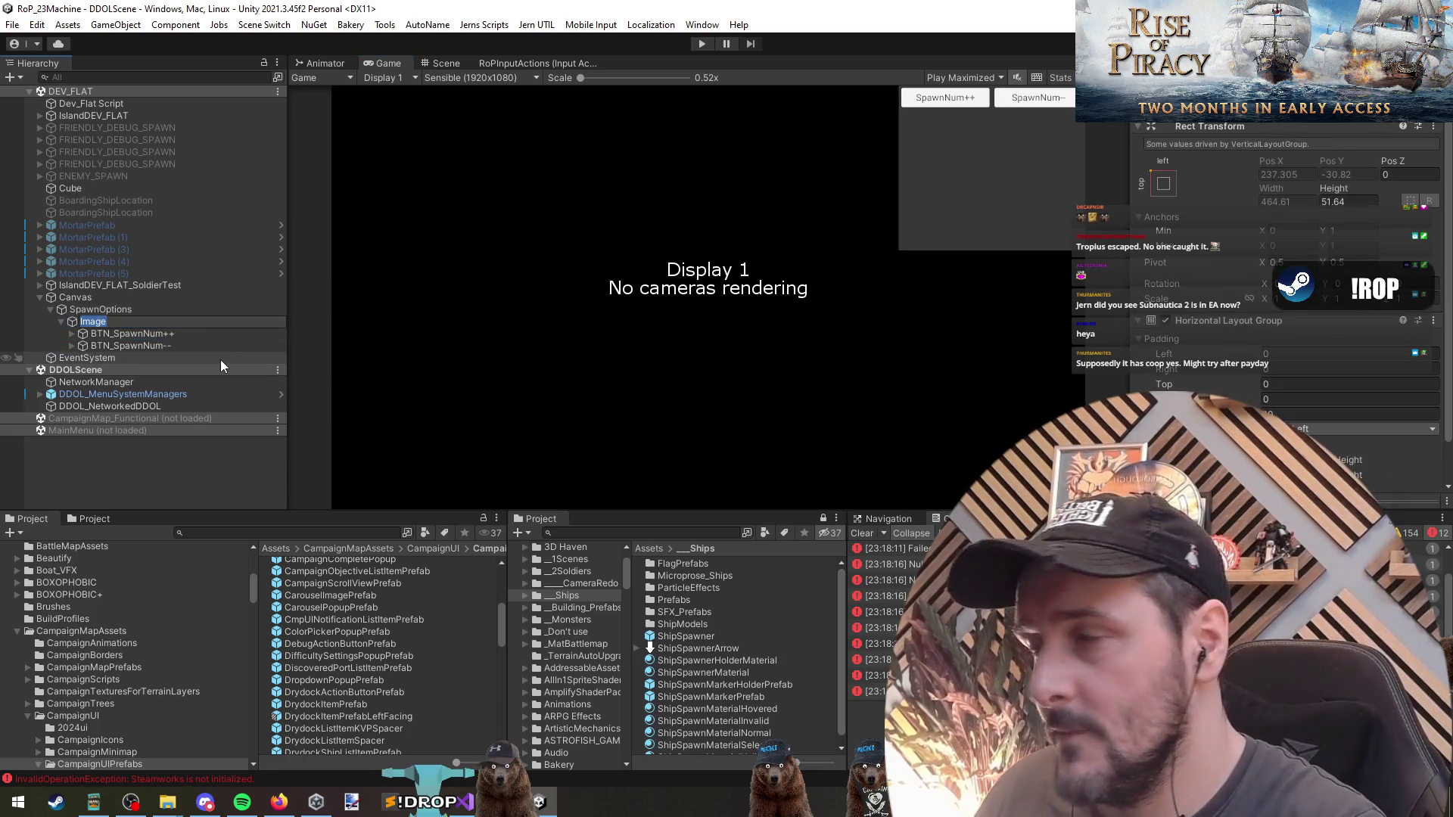
type("Num")
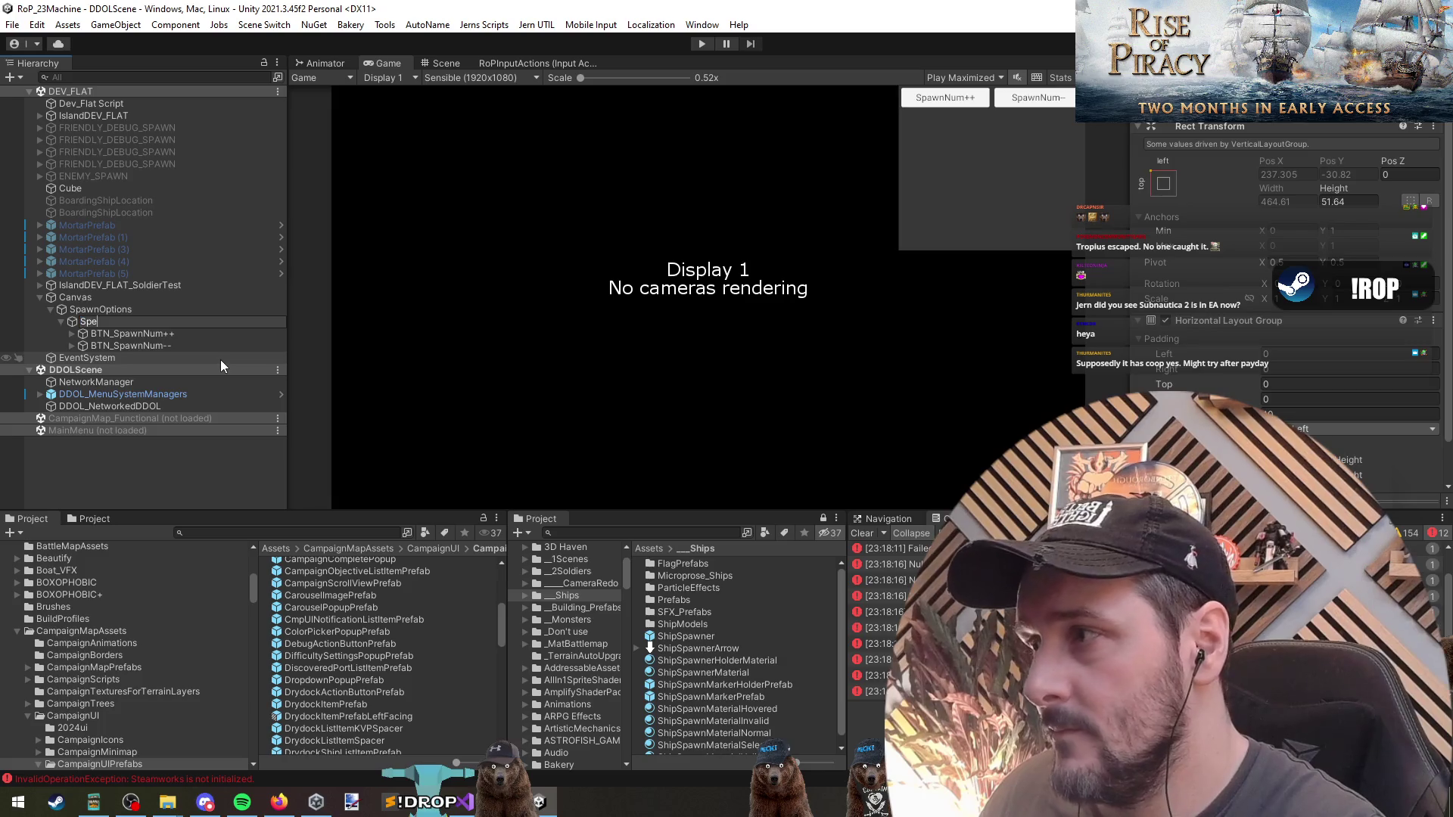
type("Units")
key("Return")
key("Left")
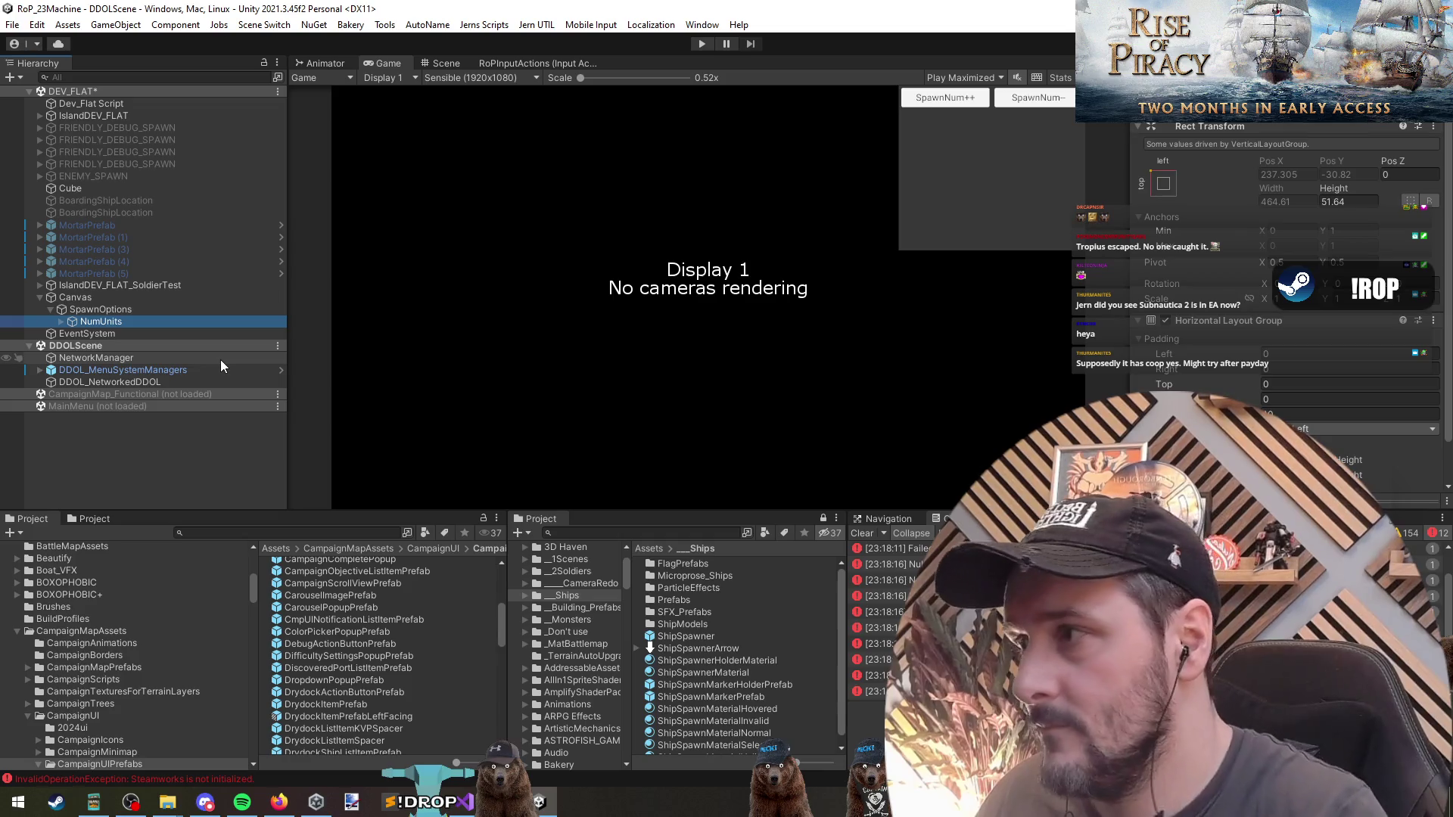
Add a new image under SpawnOptions and make it about 251 high.
right_click(123, 309)
mouse_move(170, 538)
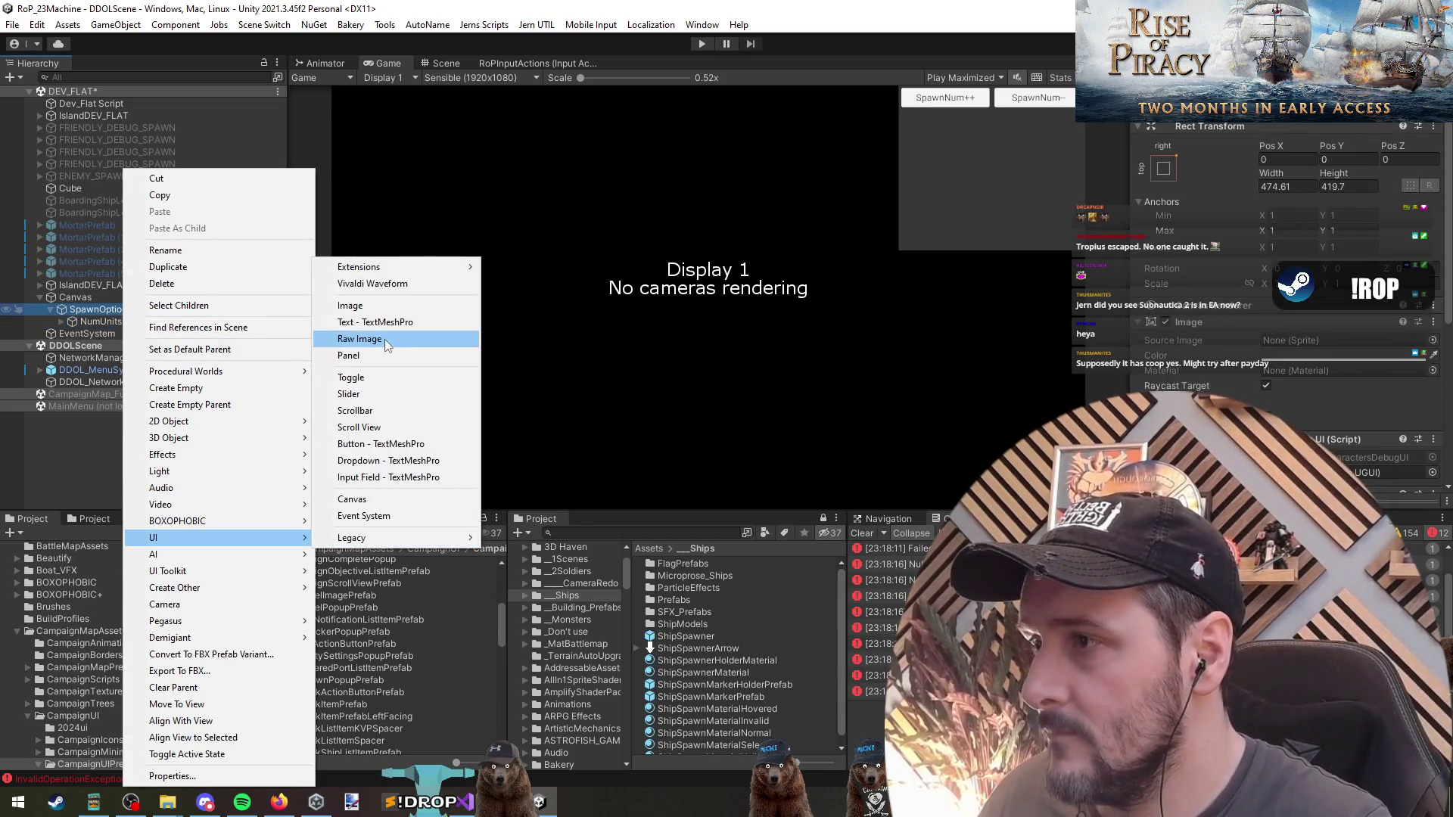
left_click(350, 306)
left_click(1163, 185)
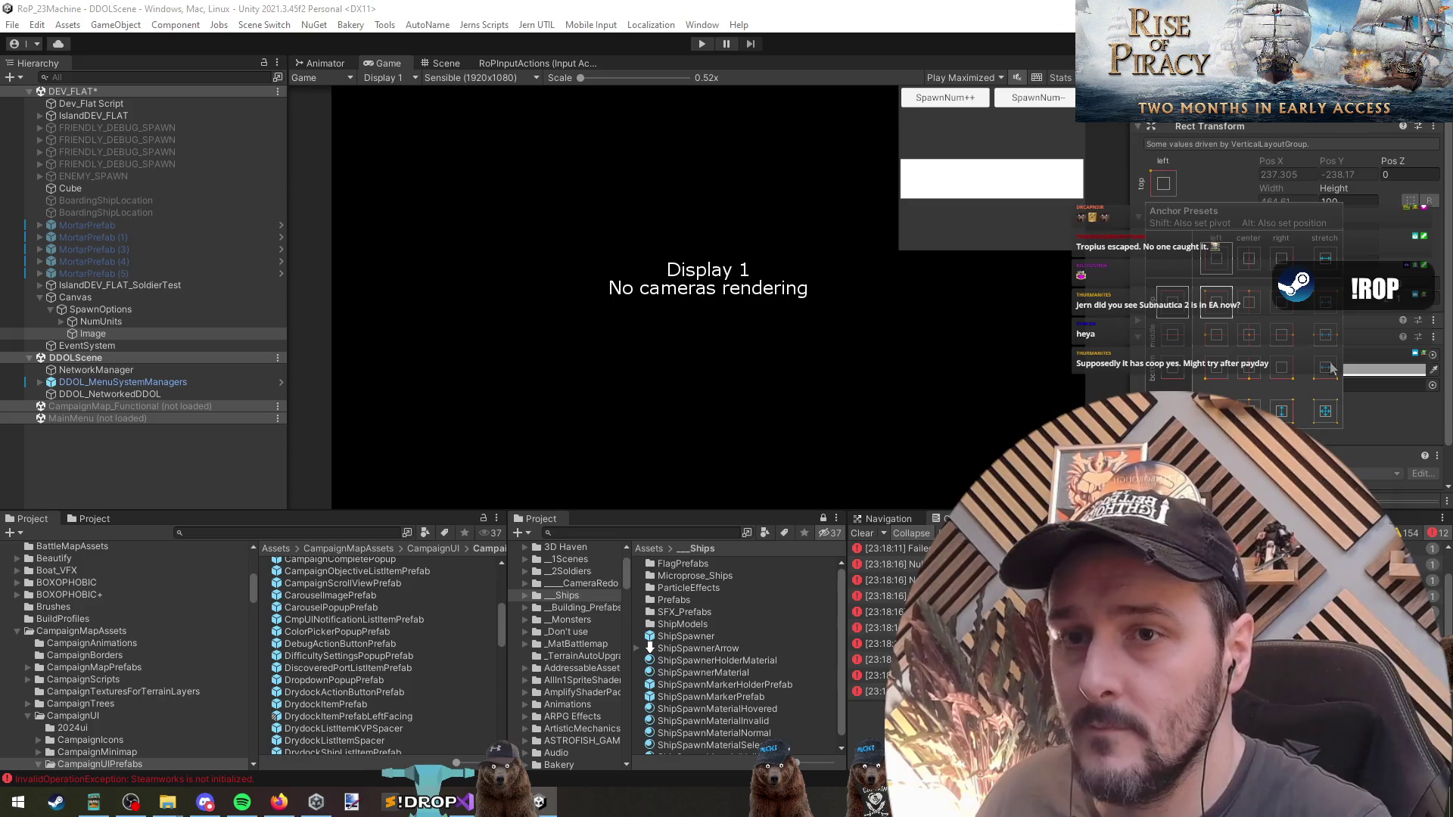
key("Escape")
left_click_drag(55, 191, 850, 804)
Add a TextMeshPro text under SpawnOptions and name it Desc.
right_click(113, 309)
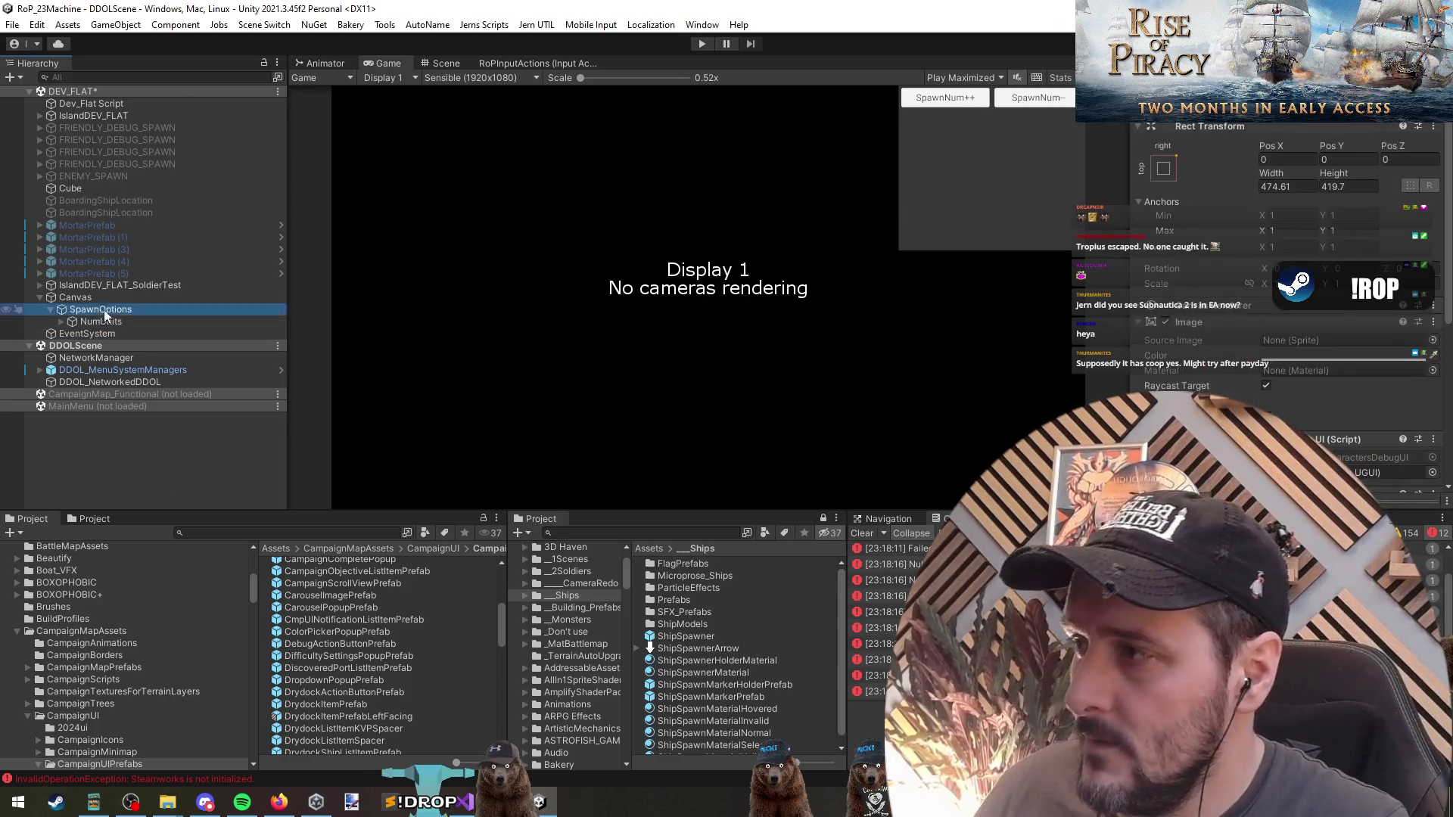
mouse_move(209, 537)
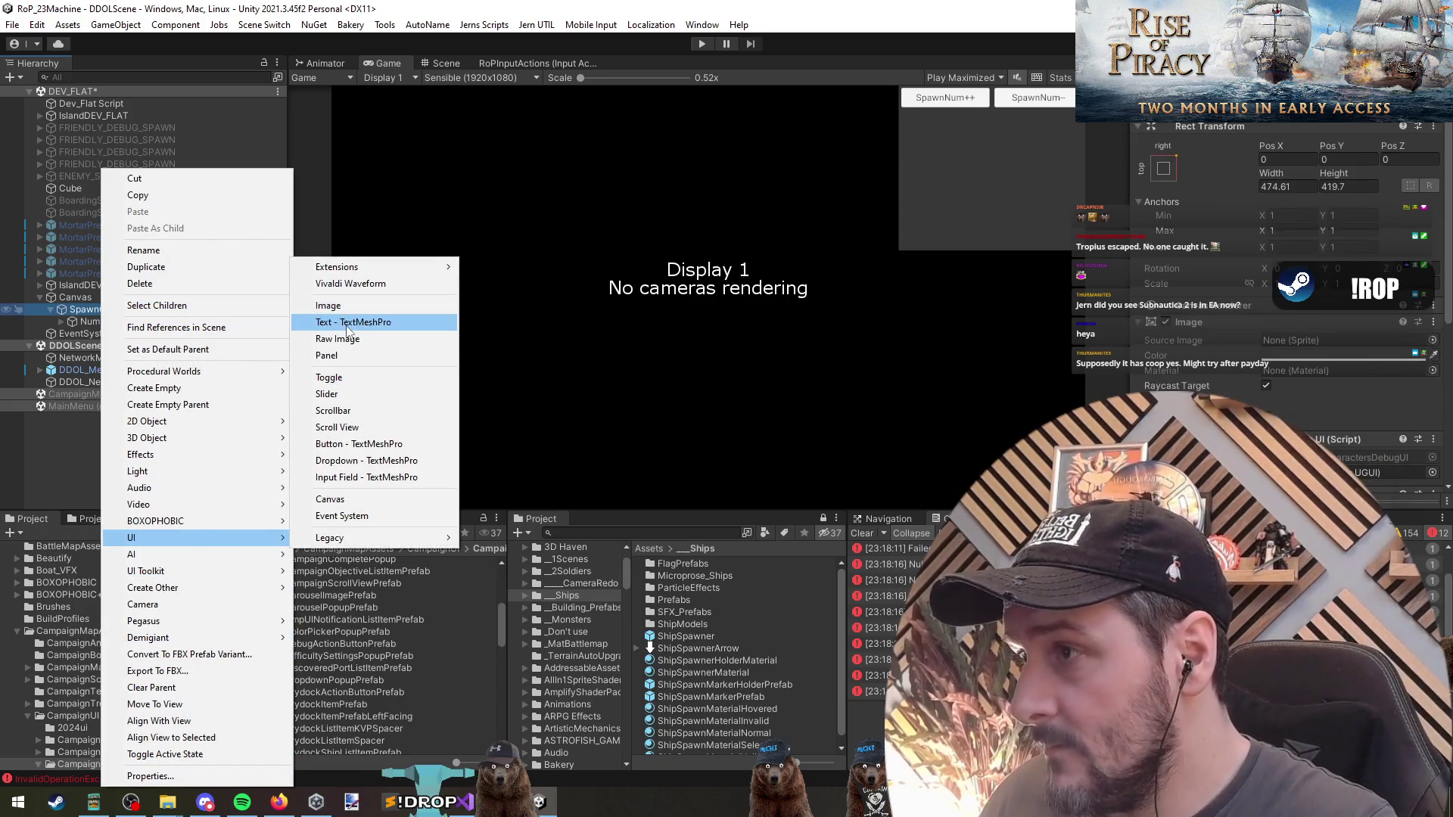
left_click(348, 324)
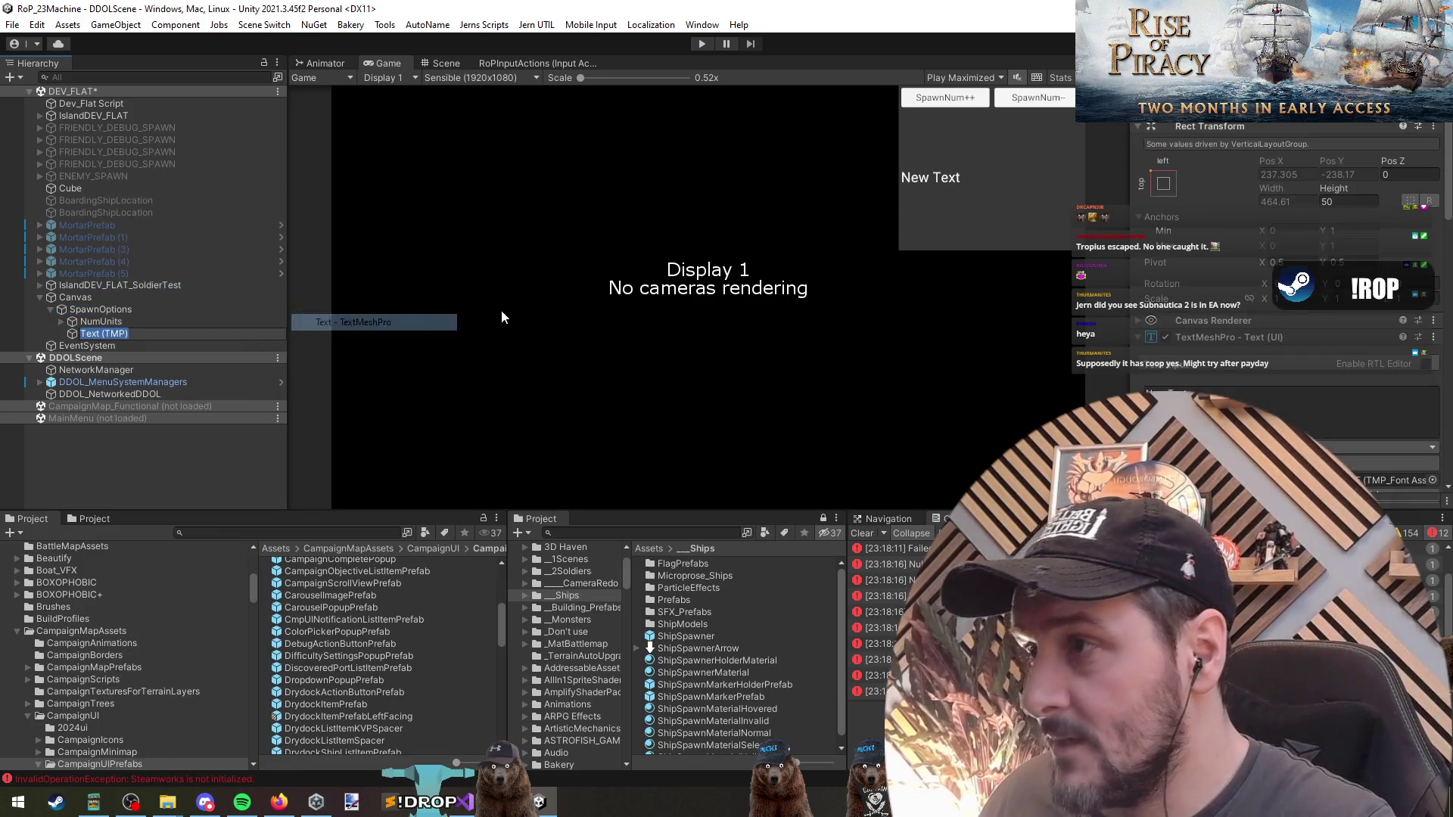
left_click(116, 339)
scroll(1291, 417, "down", 3)
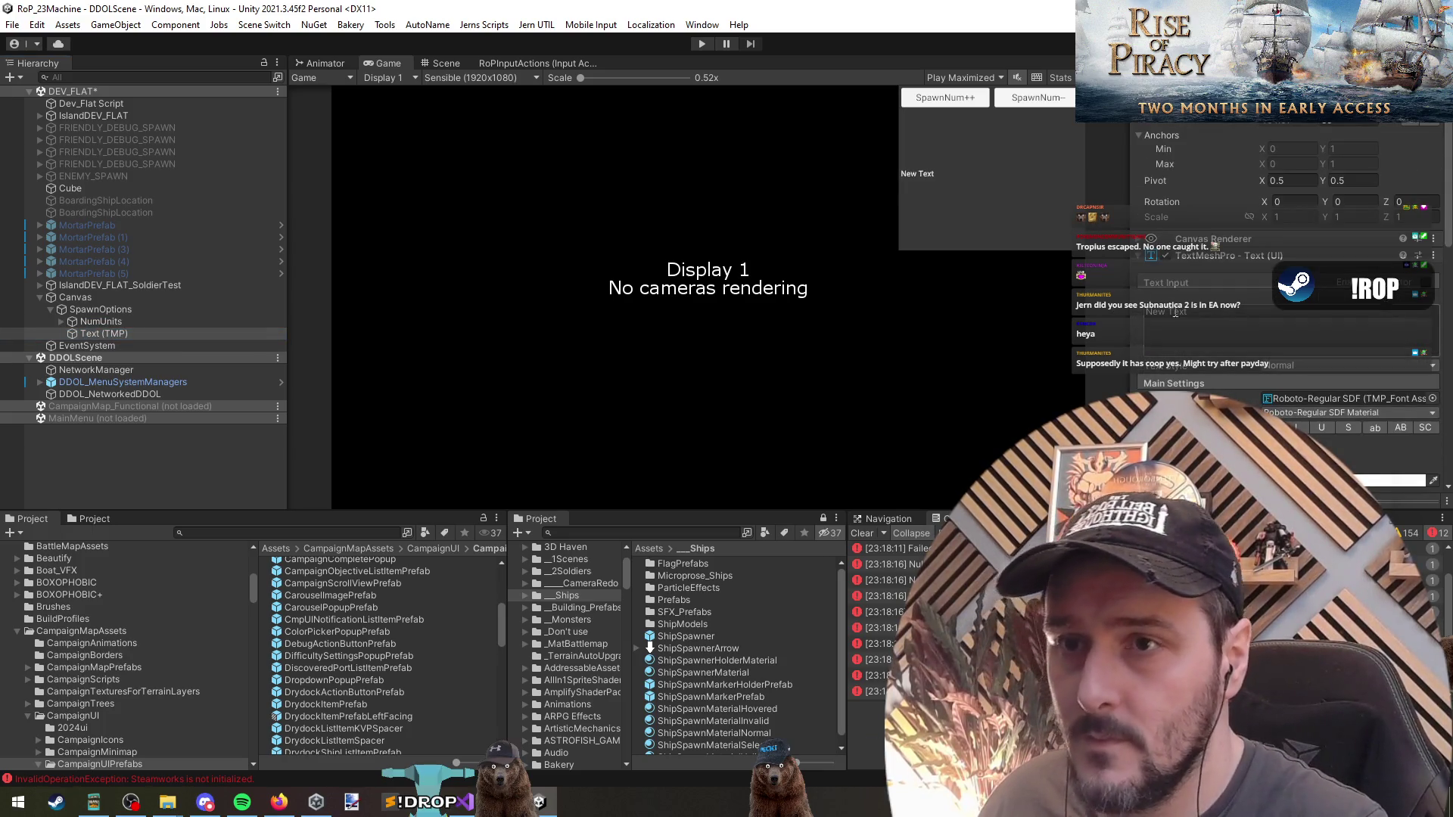
left_click(106, 335)
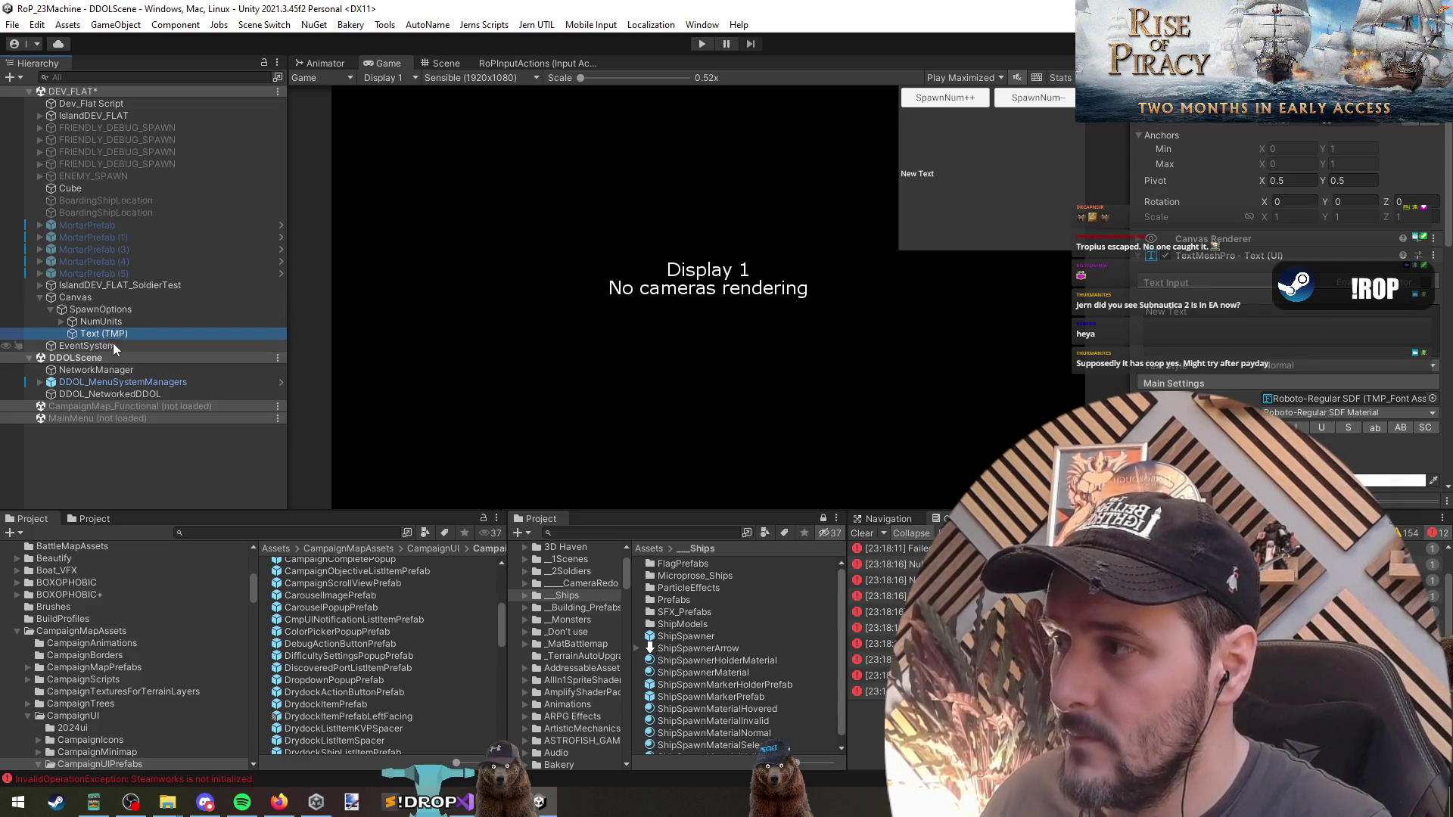
type("Desc")
left_click(99, 309)
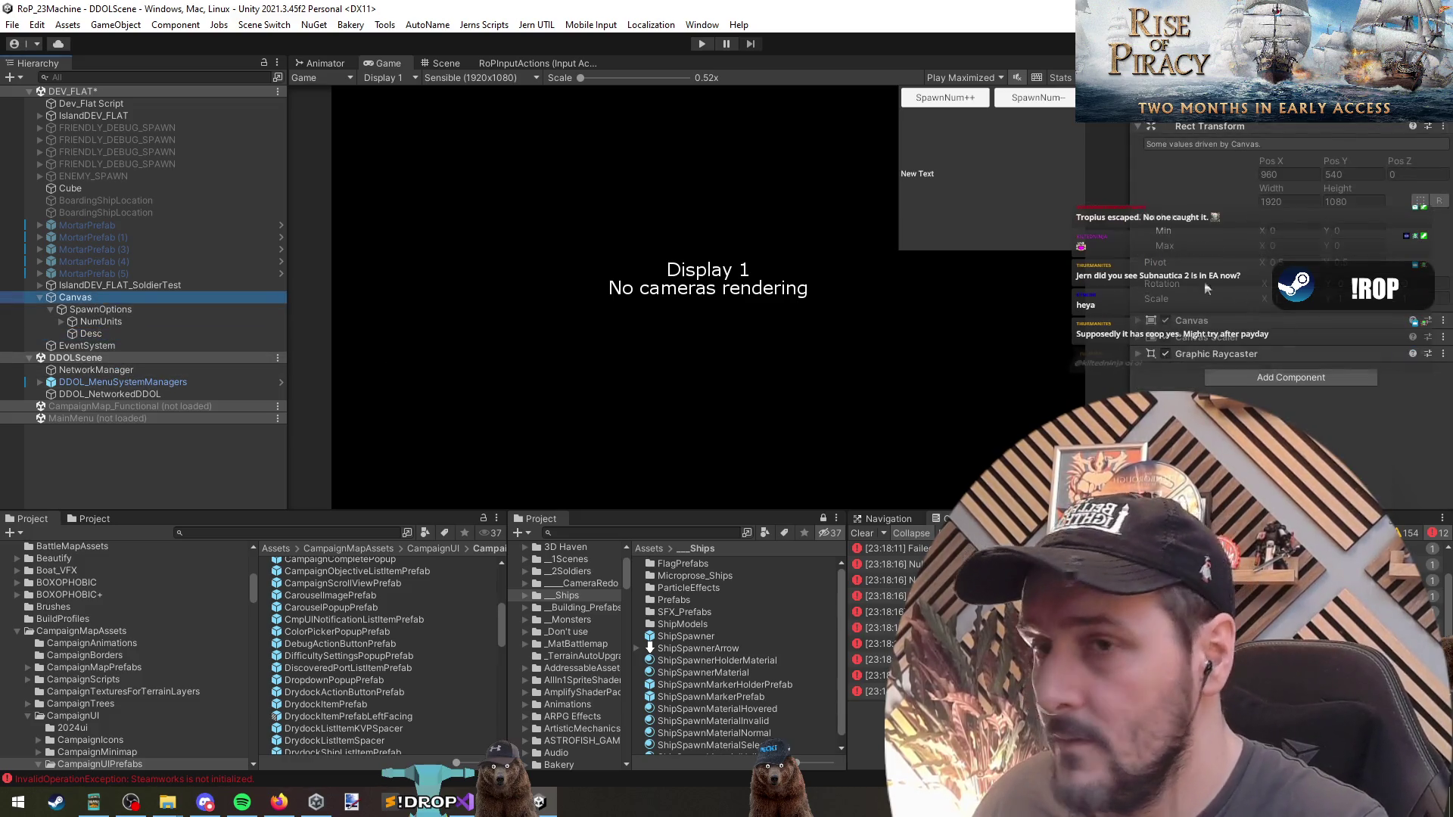
scroll(1287, 303, "down", 10)
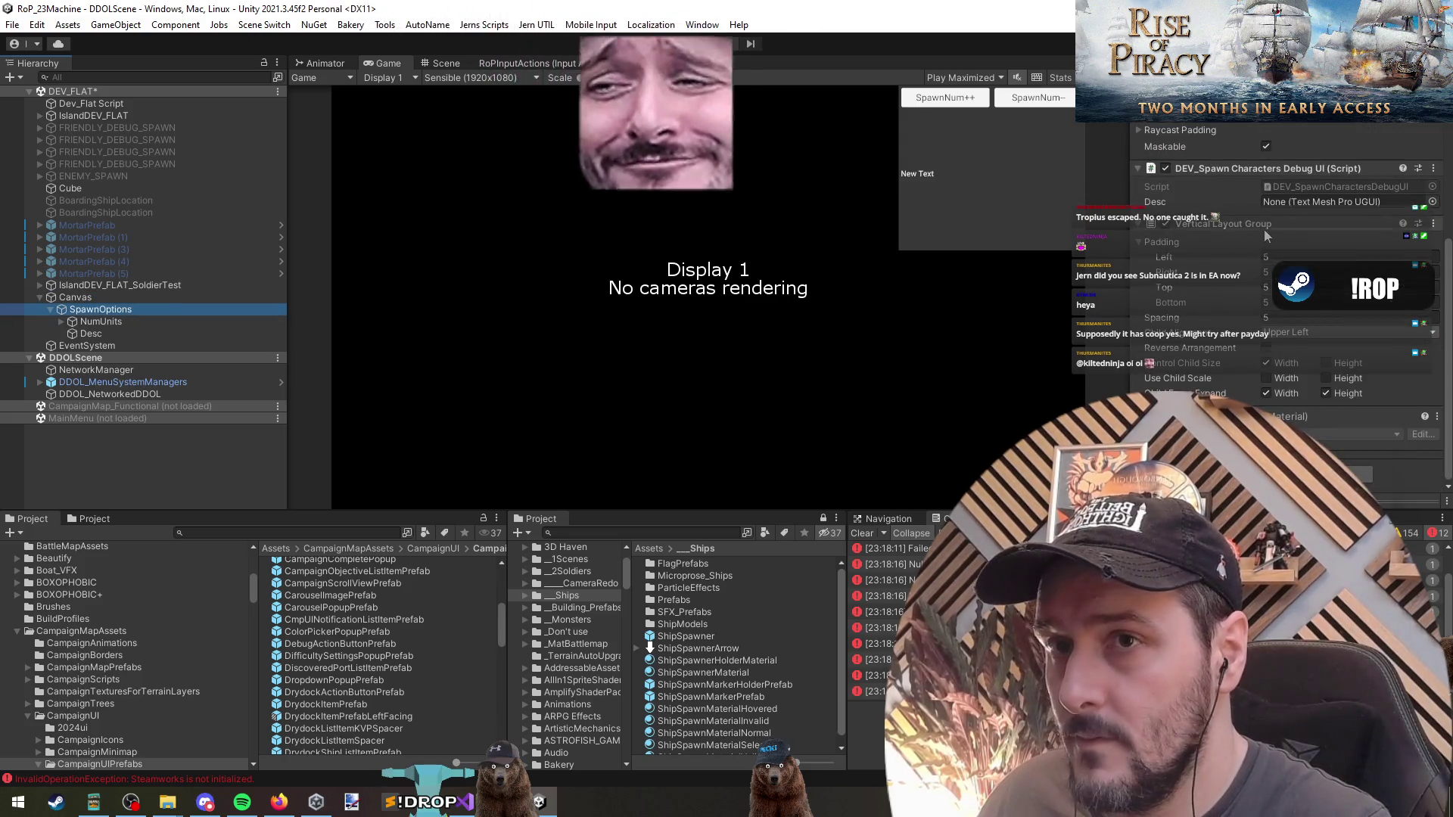
Link Desc into the debug script's Desc slot and unload the DEV_FLAT scene.
left_click_drag(90, 334, 1277, 221)
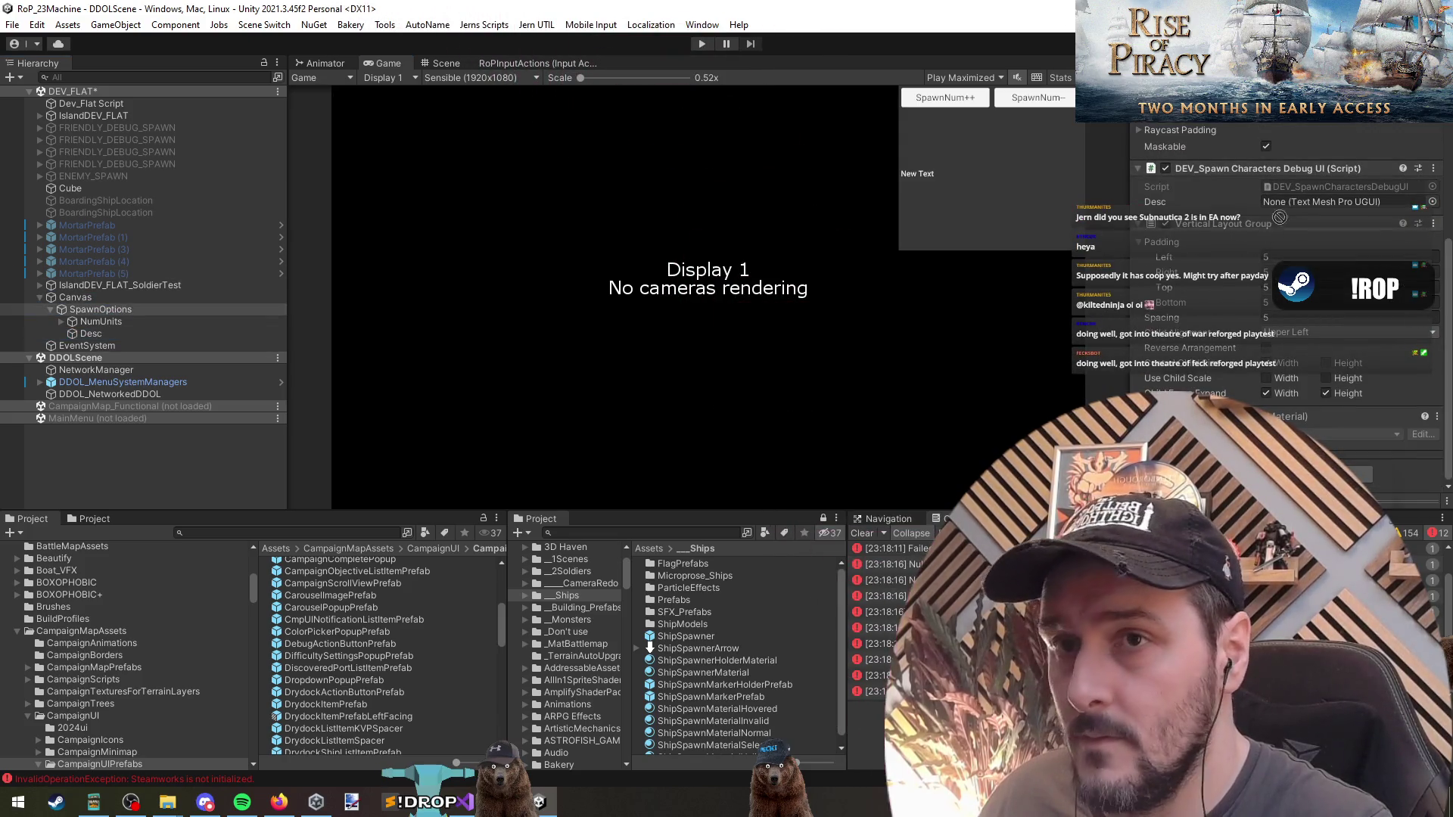
left_click_drag(98, 309, 97, 300)
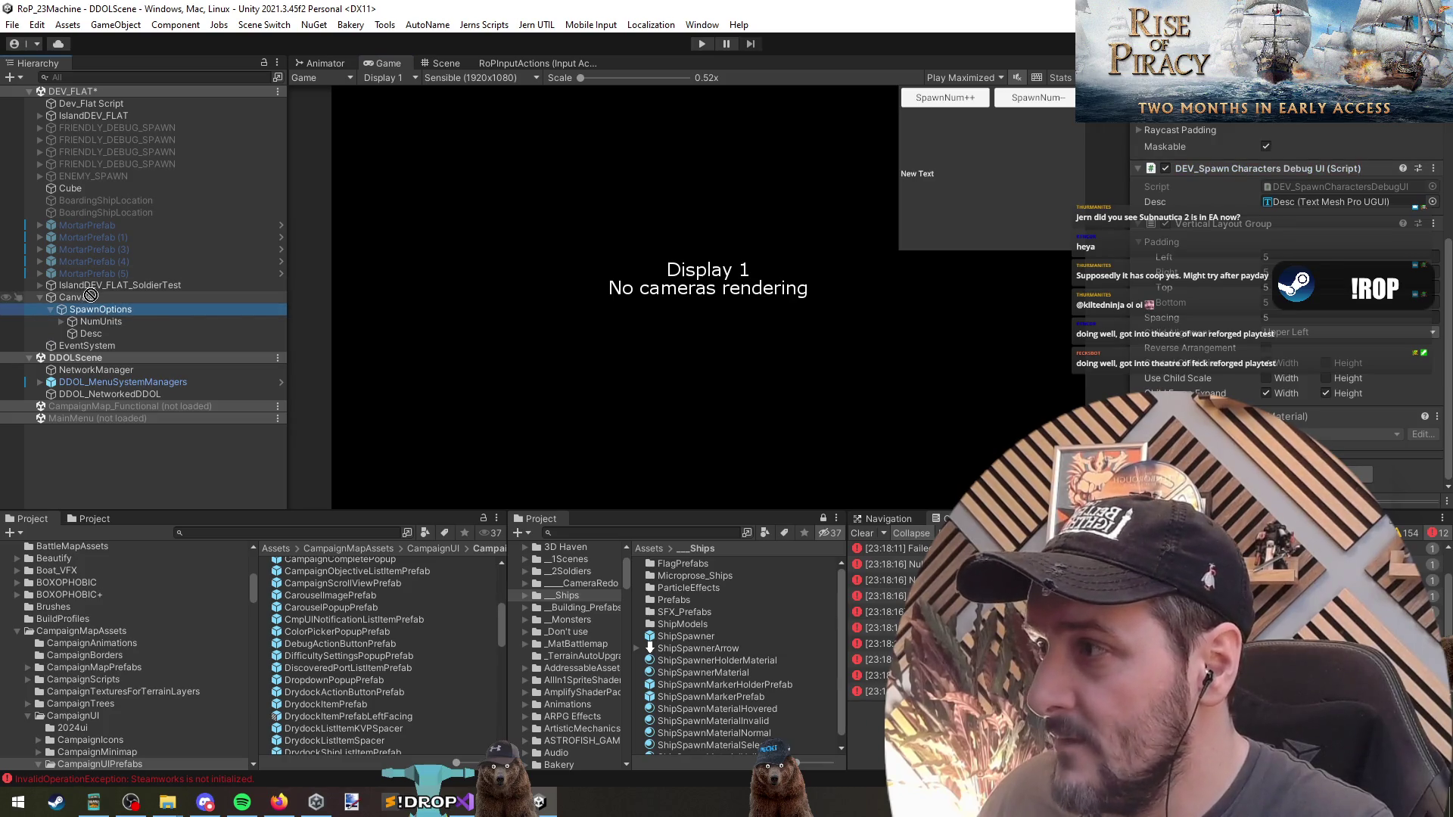
left_click(92, 298)
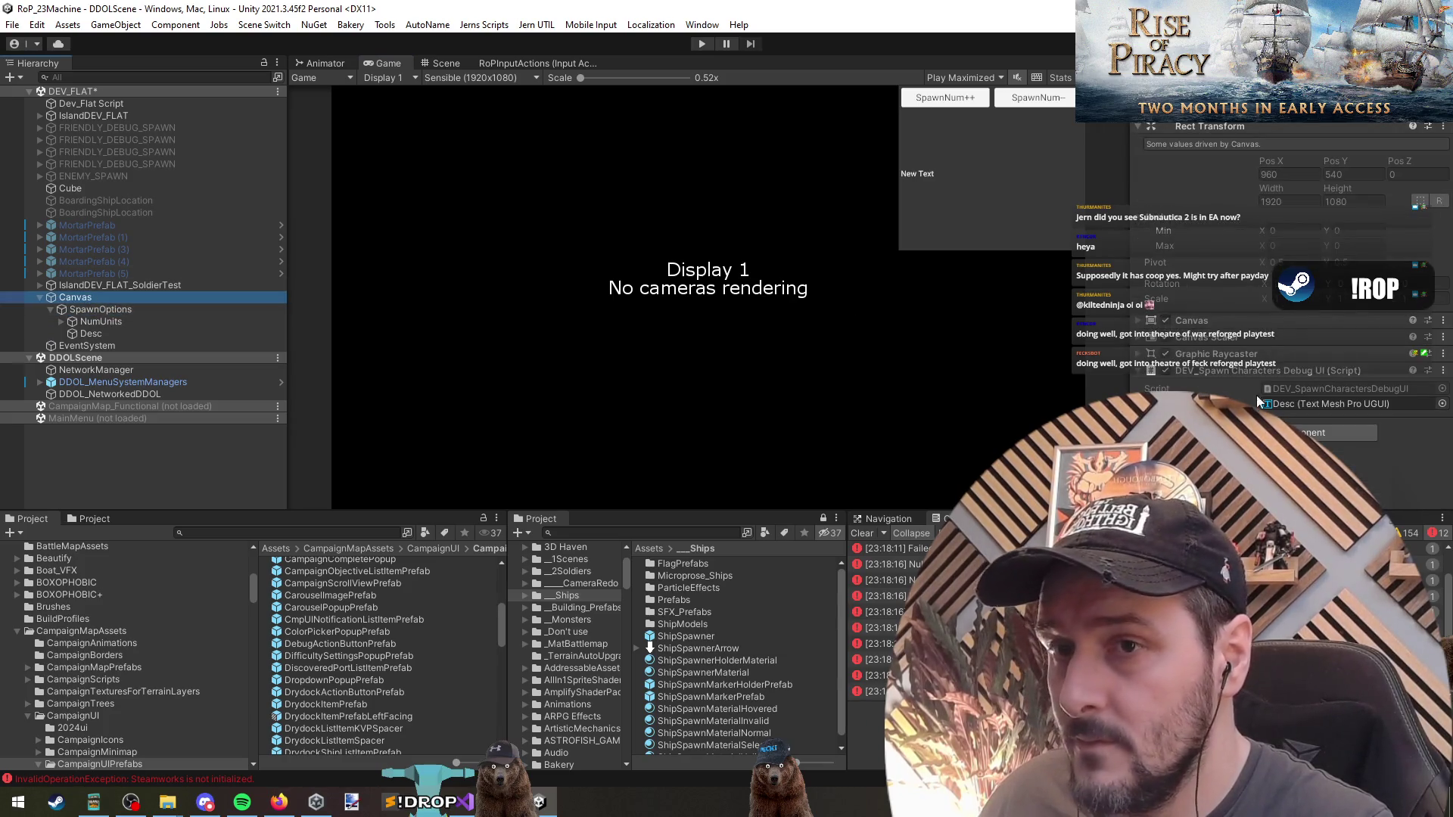
left_click(94, 309)
key("Left")
key("Left")
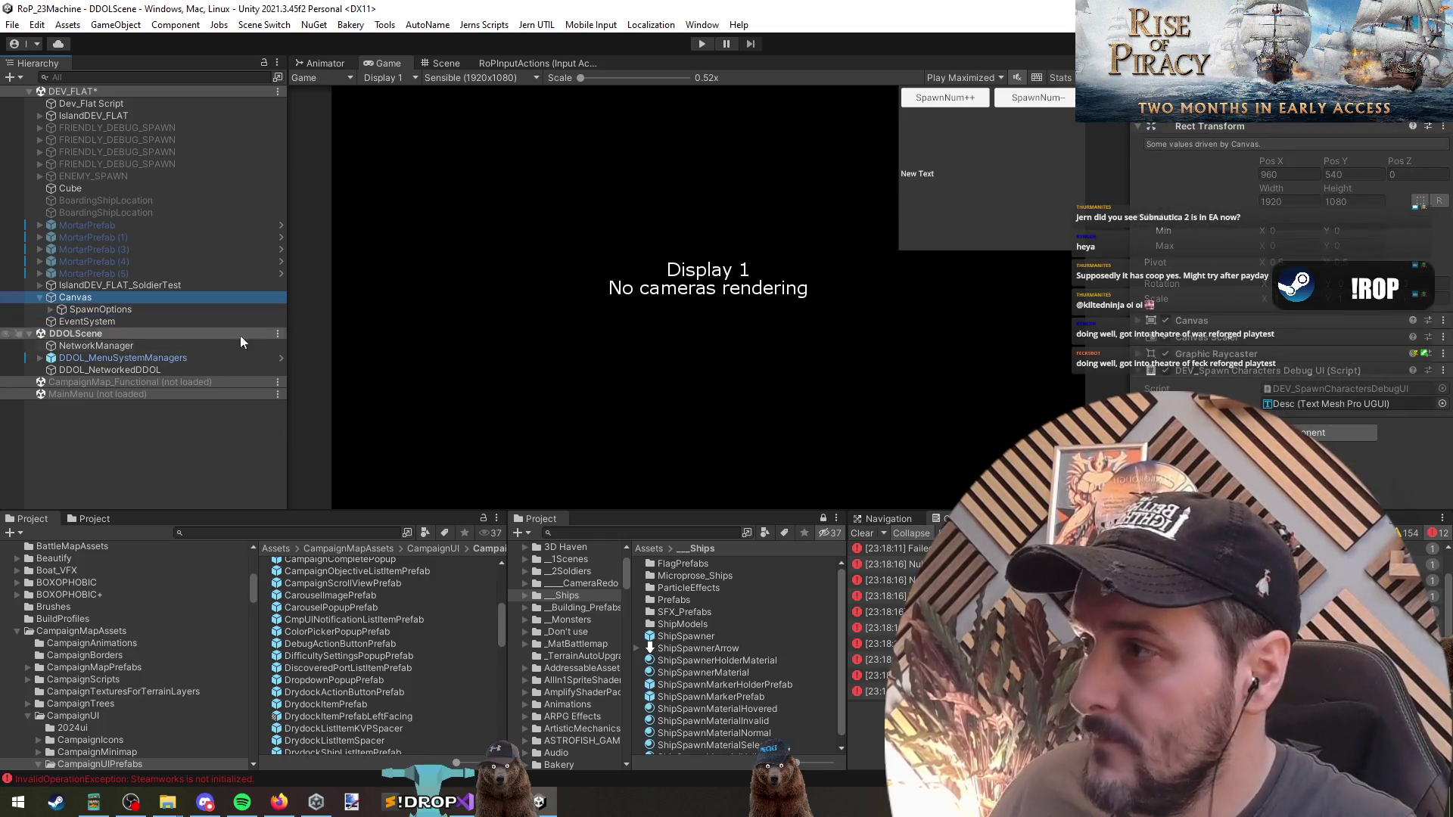
right_click(81, 91)
left_click(121, 179)
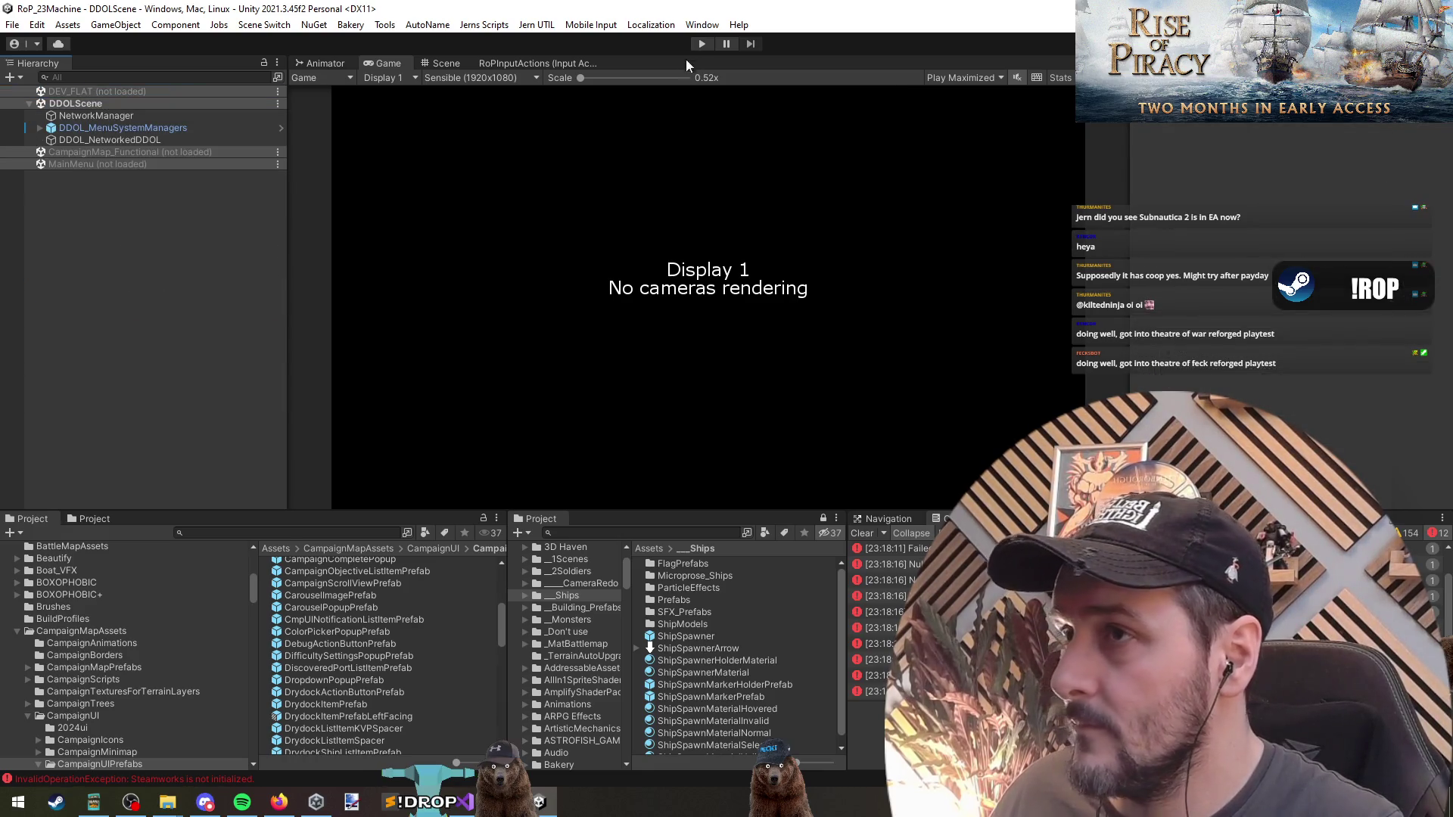
Enter Play mode to test the debug UI, then bring the Steam store page forward.
left_click(701, 43)
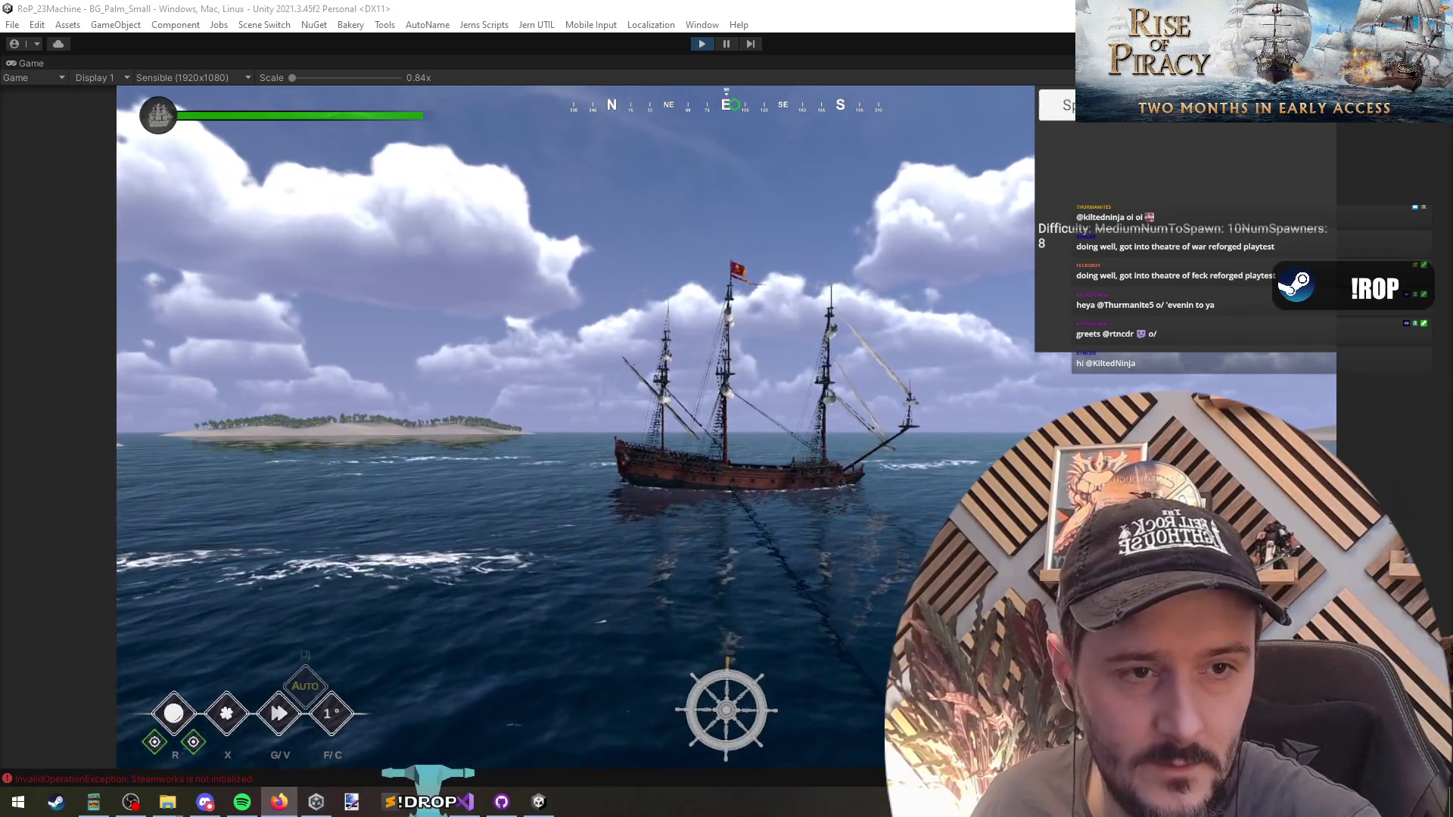
key("alt+Tab")
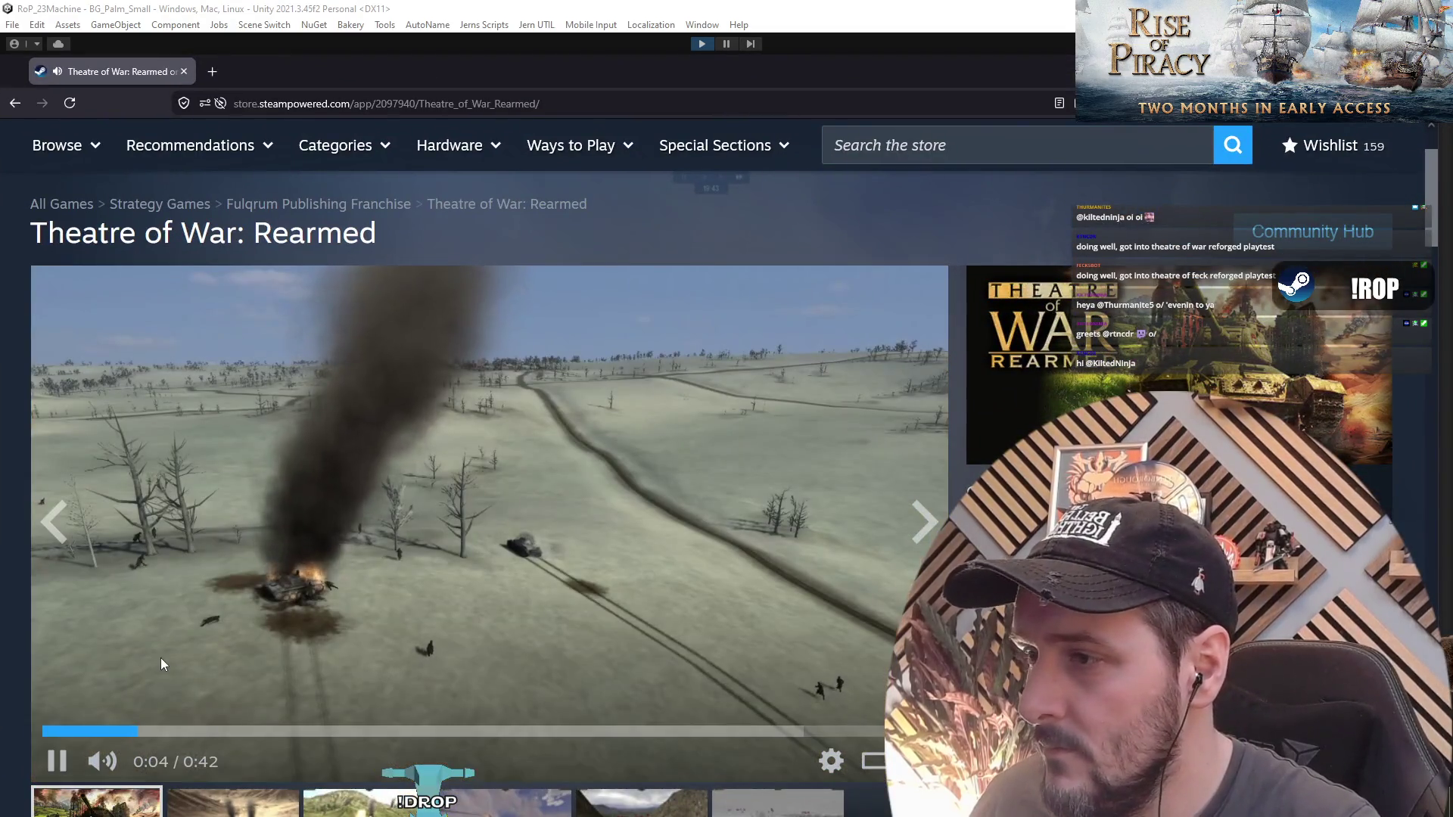
Skip the Theatre of War: Rearmed trailer ahead to about 0:24 and mute it.
left_click(318, 731)
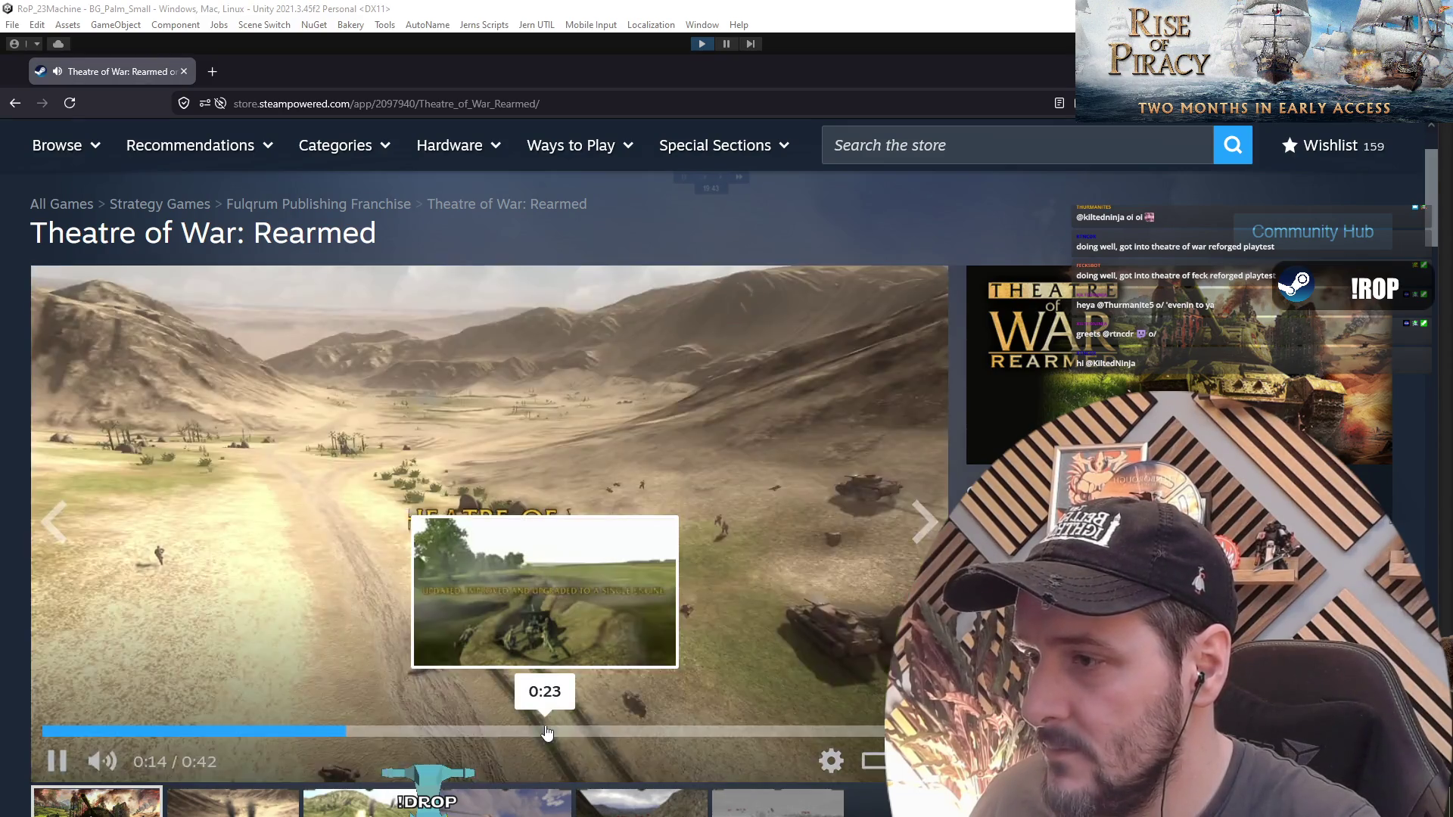
left_click(546, 731)
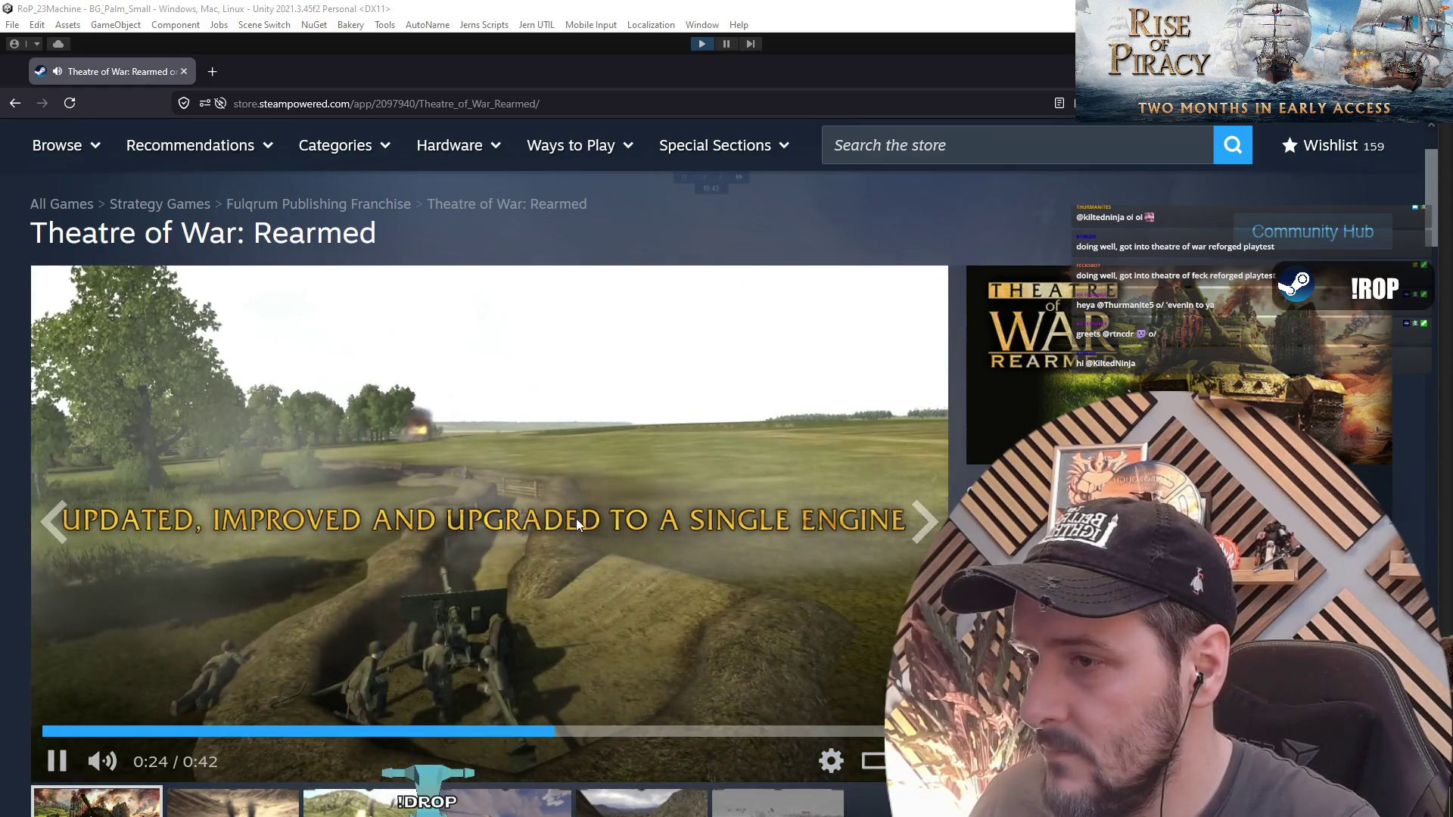
left_click(102, 762)
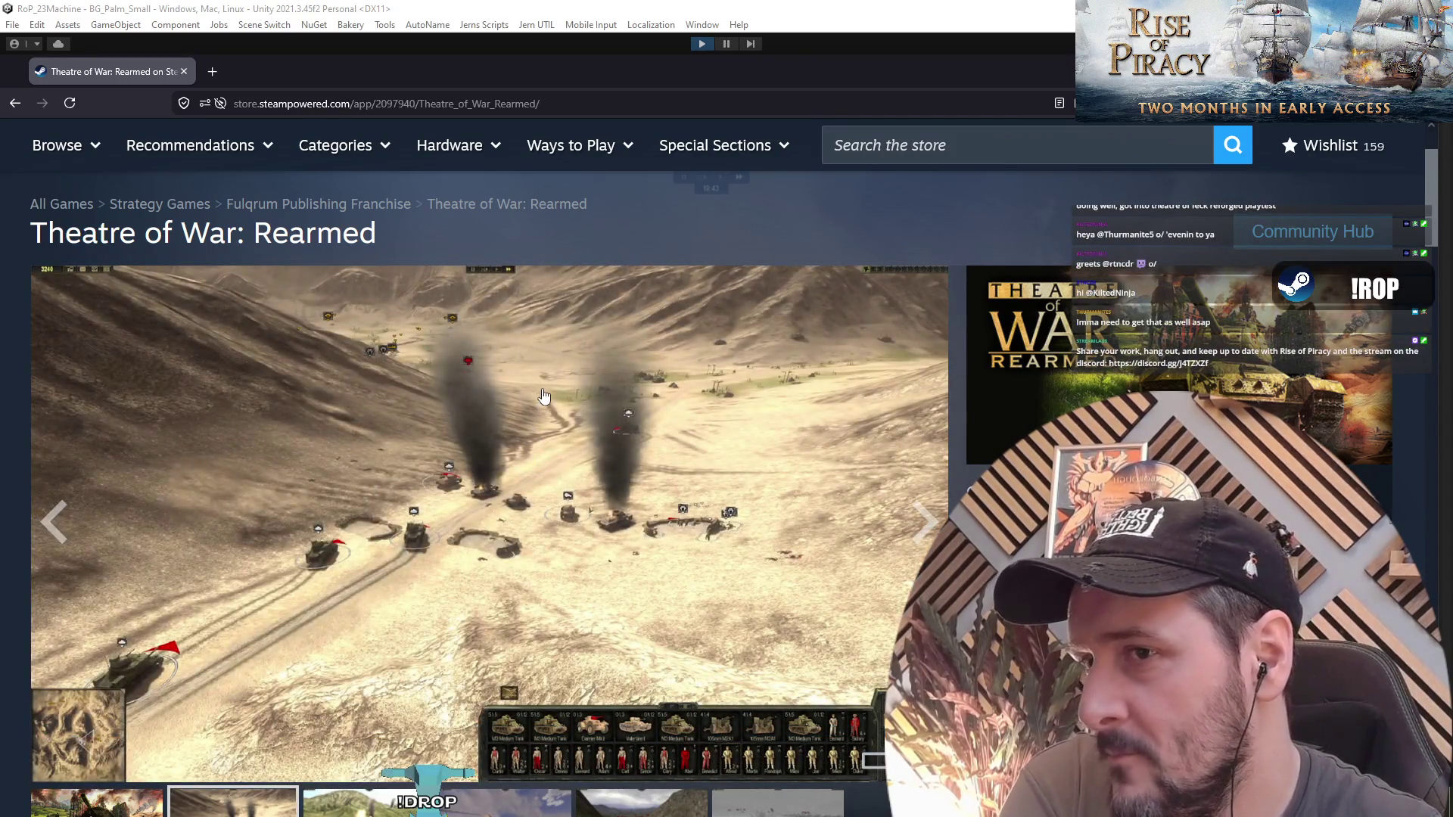
Cycle through the screenshot gallery, then raise the game difficulty to Impossible with F2.
left_click(931, 520)
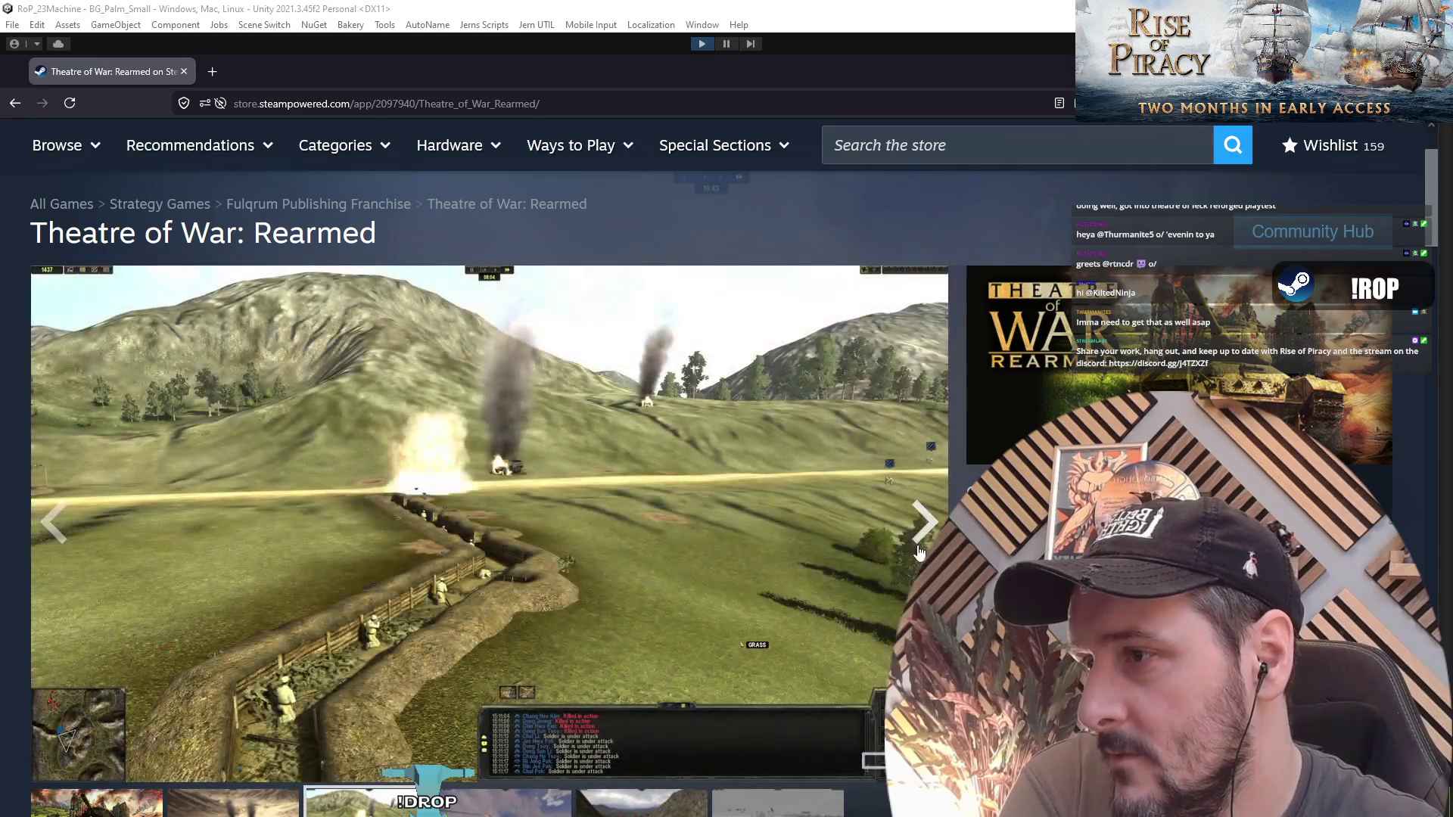
left_click(924, 530)
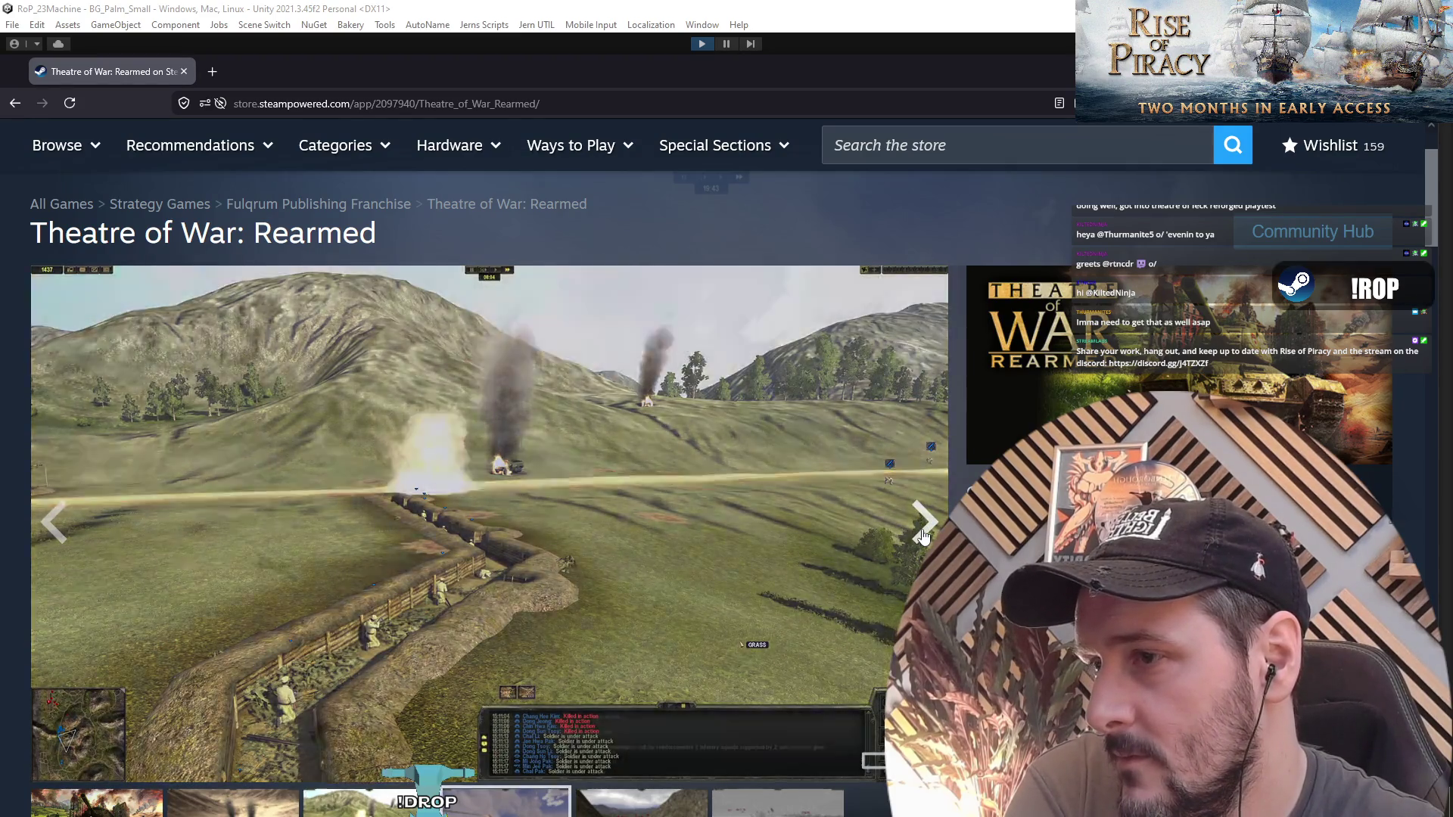
left_click(927, 522)
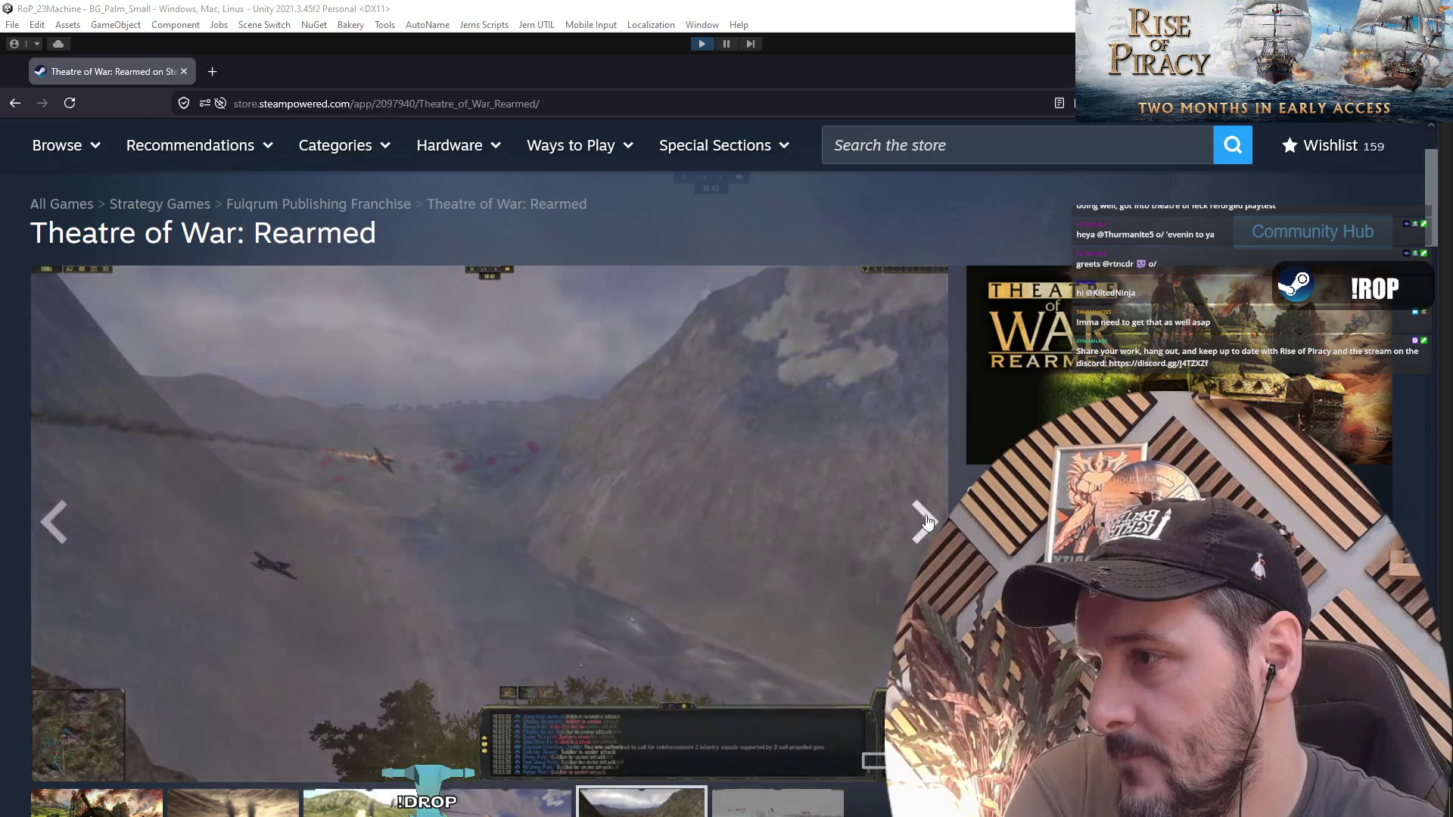
left_click(928, 522)
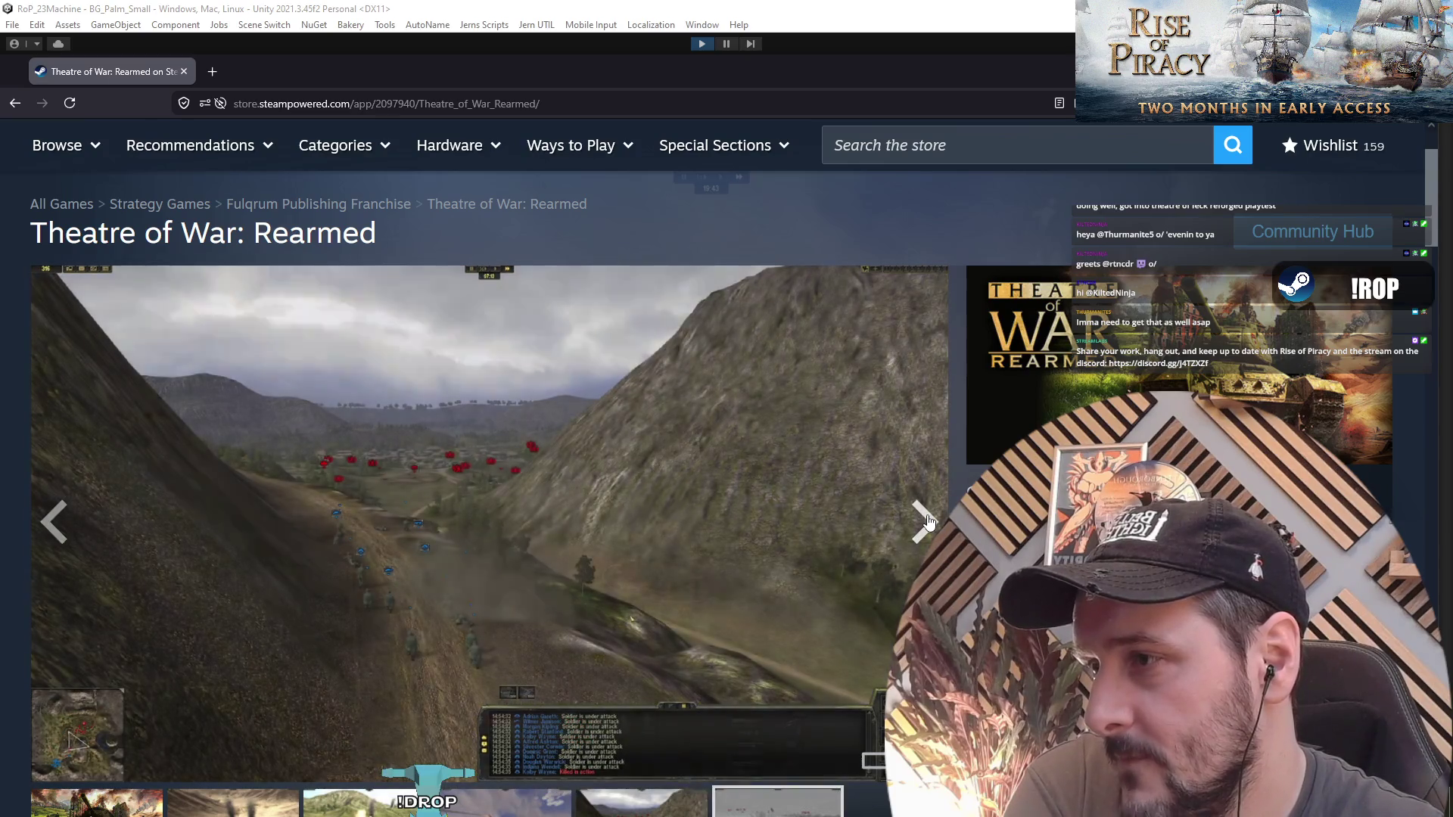
left_click(928, 522)
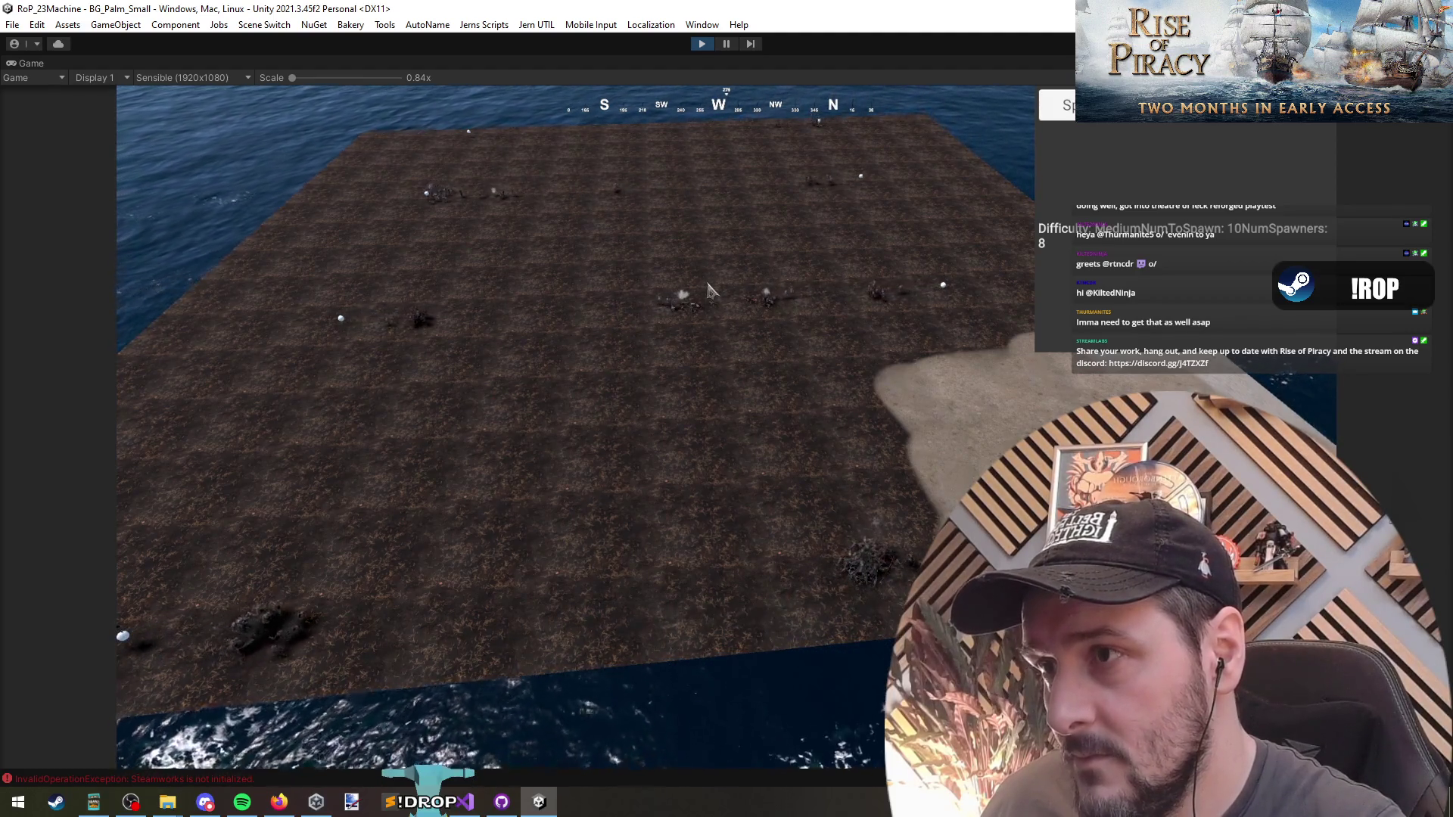
key("F2")
key("F2")
key("F2")
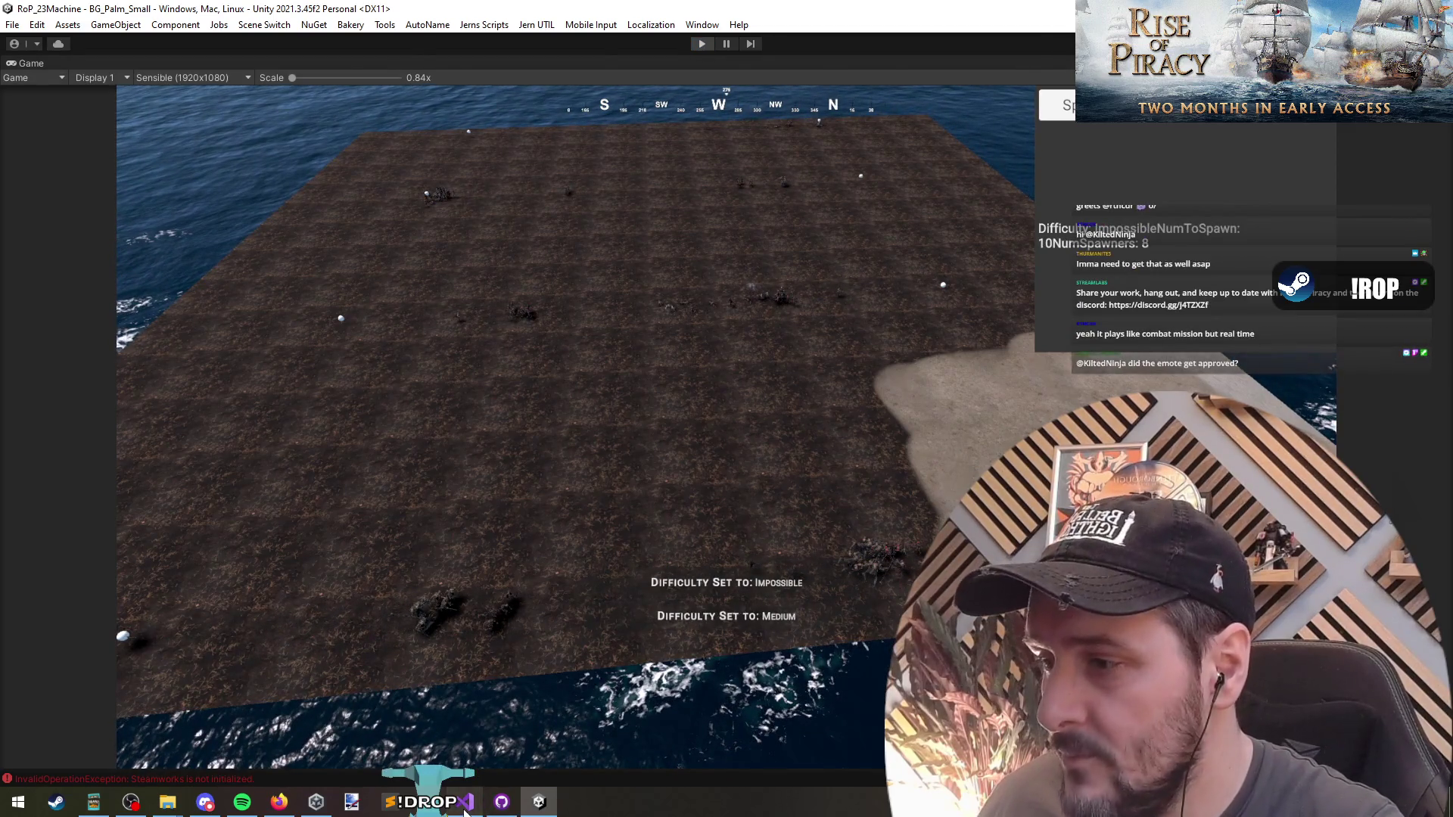
left_click(464, 806)
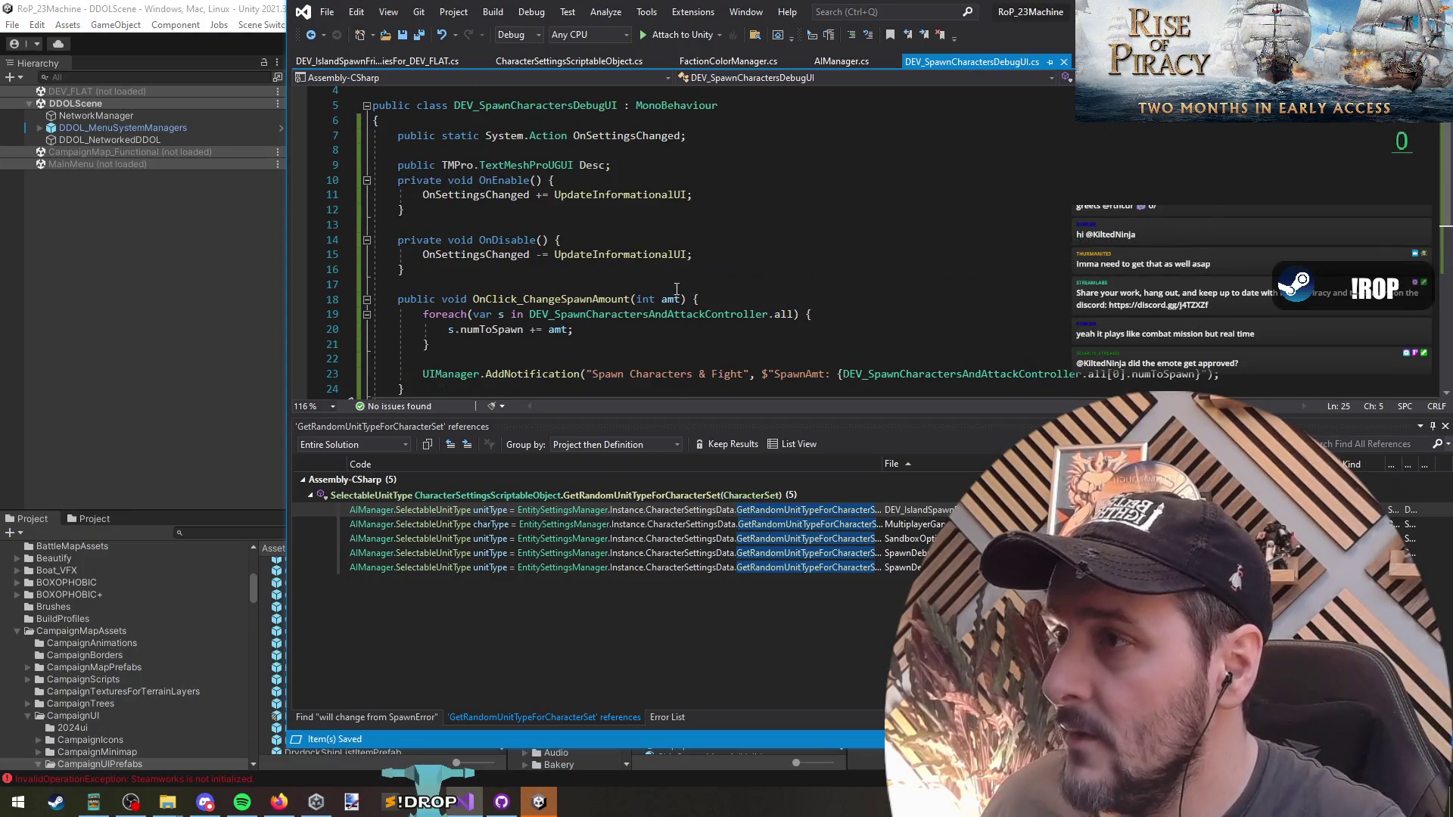
Open DEV_SpawnCharactersAndAttackController.cs and remove the blank lines inside OnEnable.
double_click(1033, 33)
key("ctrl+Tab")
left_click(368, 280)
key("BackSpace")
key("BackSpace")
left_click(390, 231)
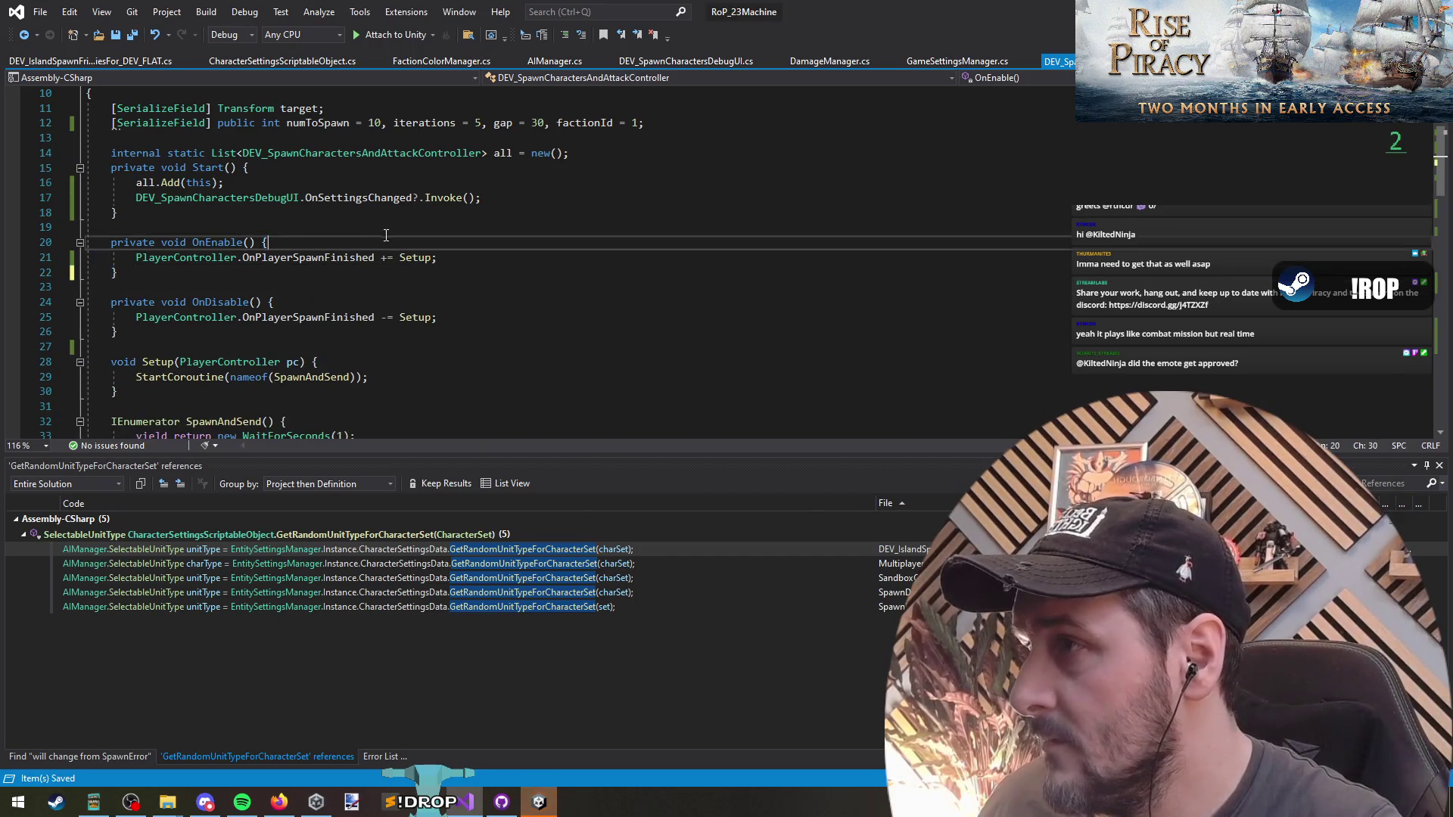
scroll(405, 237, "up", 2)
scroll(405, 238, "up", 1)
left_click(311, 213)
scroll(529, 318, "down", 6)
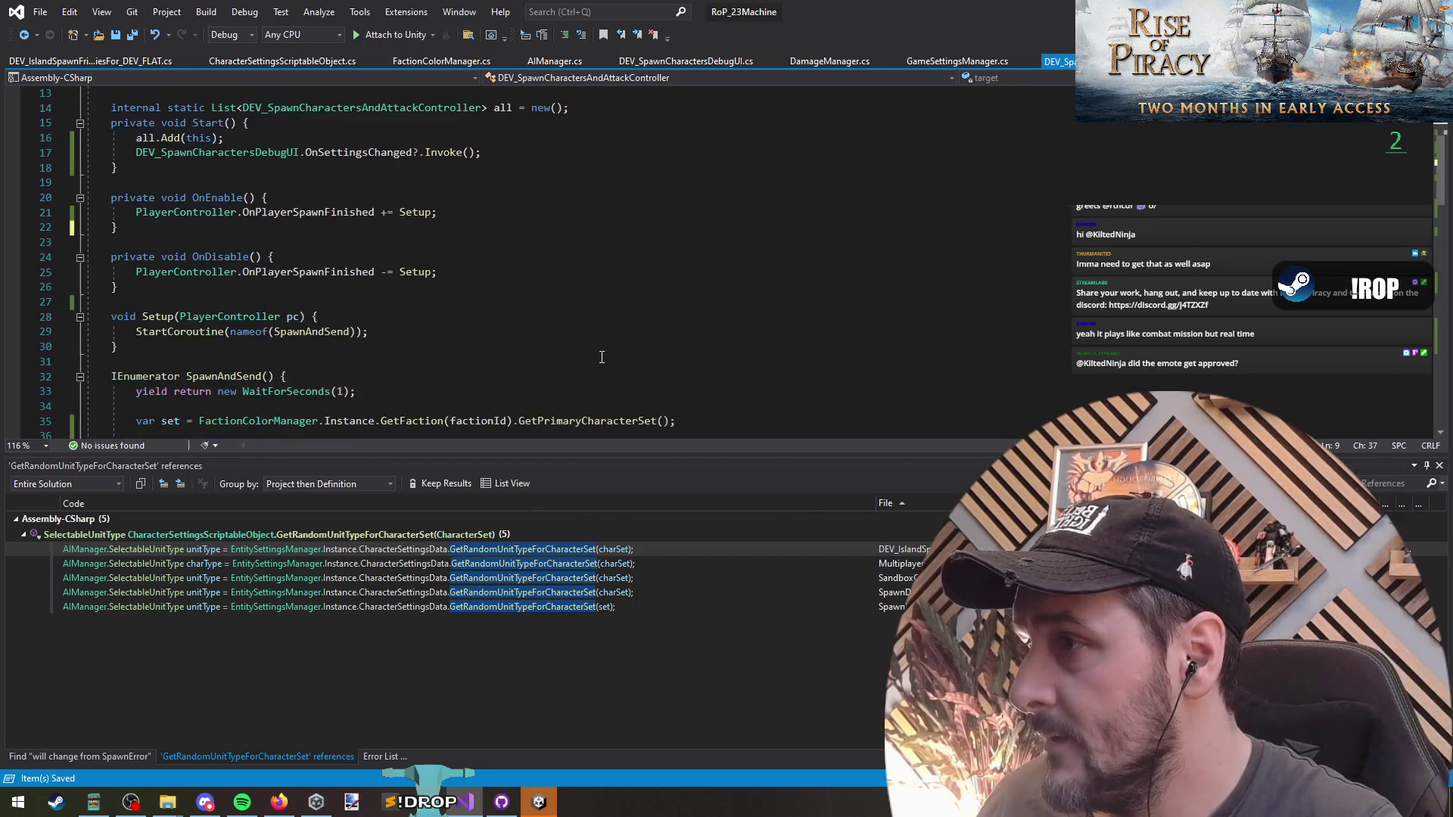
scroll(577, 351, "down", 10)
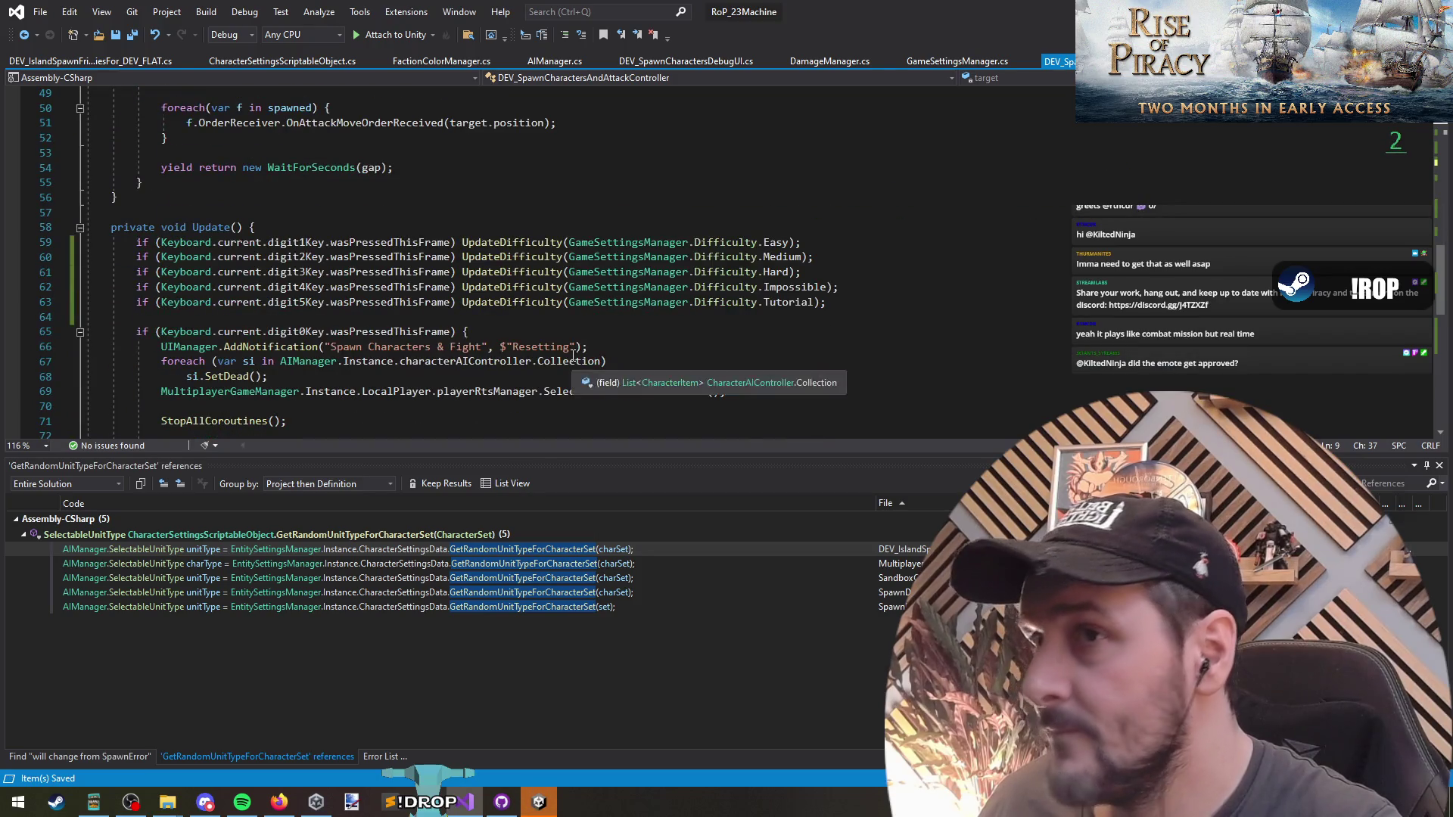
scroll(907, 262, "down", 3)
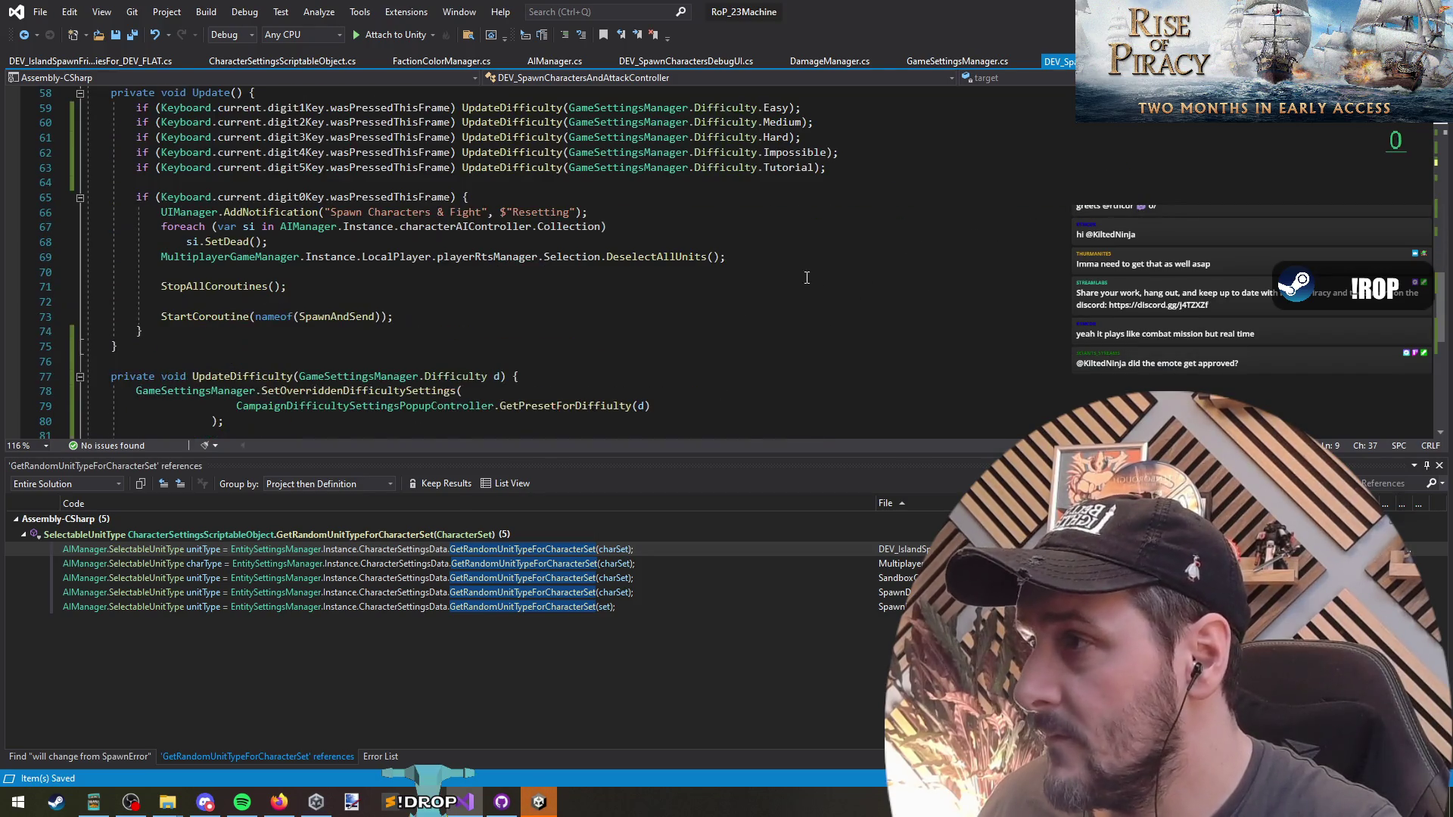
scroll(450, 330, "down", 2)
Add UpdateDifficulty(GameSettingsManager.Difficulty.Medium); right after the StartCoroutine call in Setup.
left_click(285, 346)
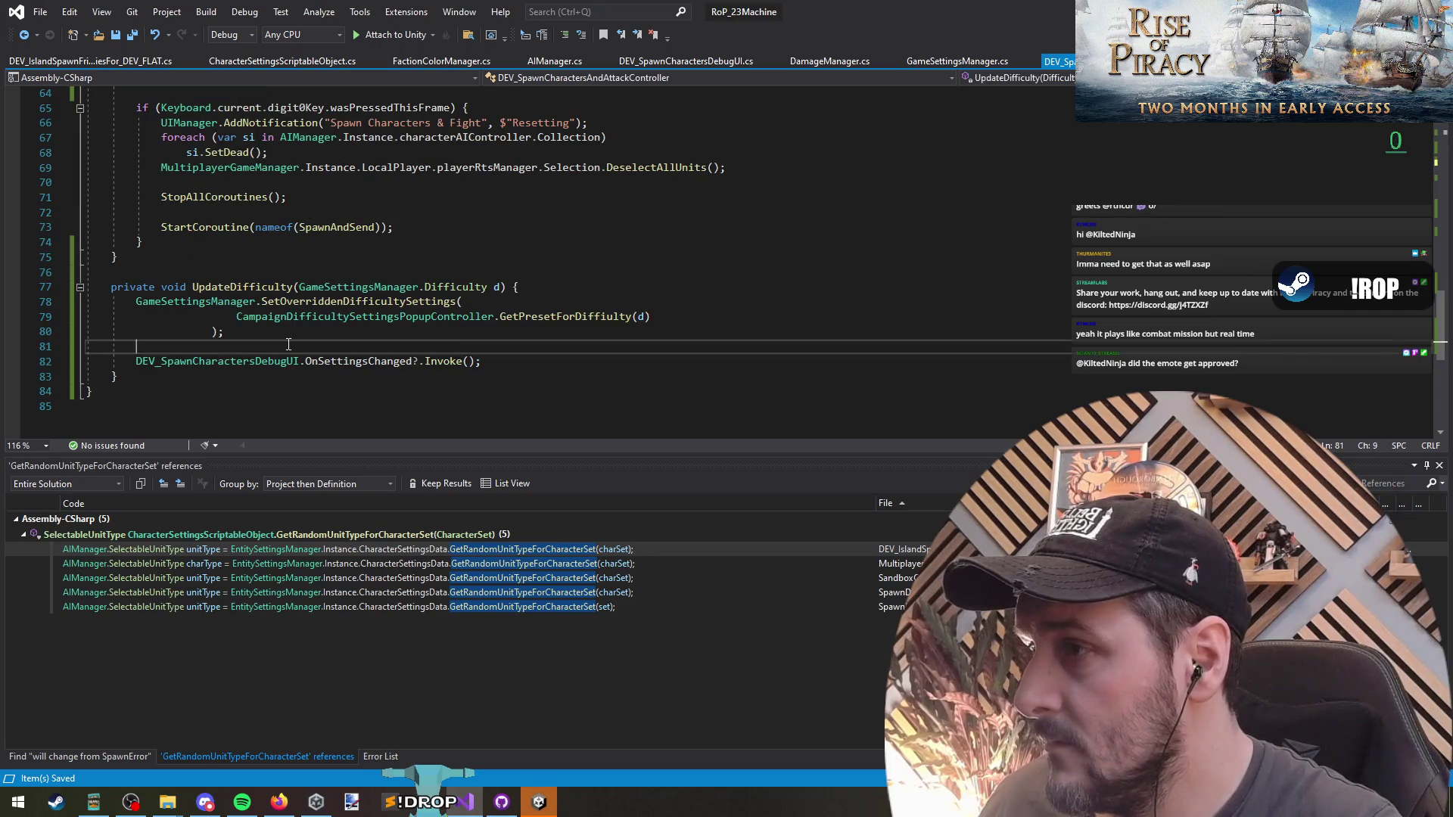
mouse_move(540, 313)
left_click(236, 287)
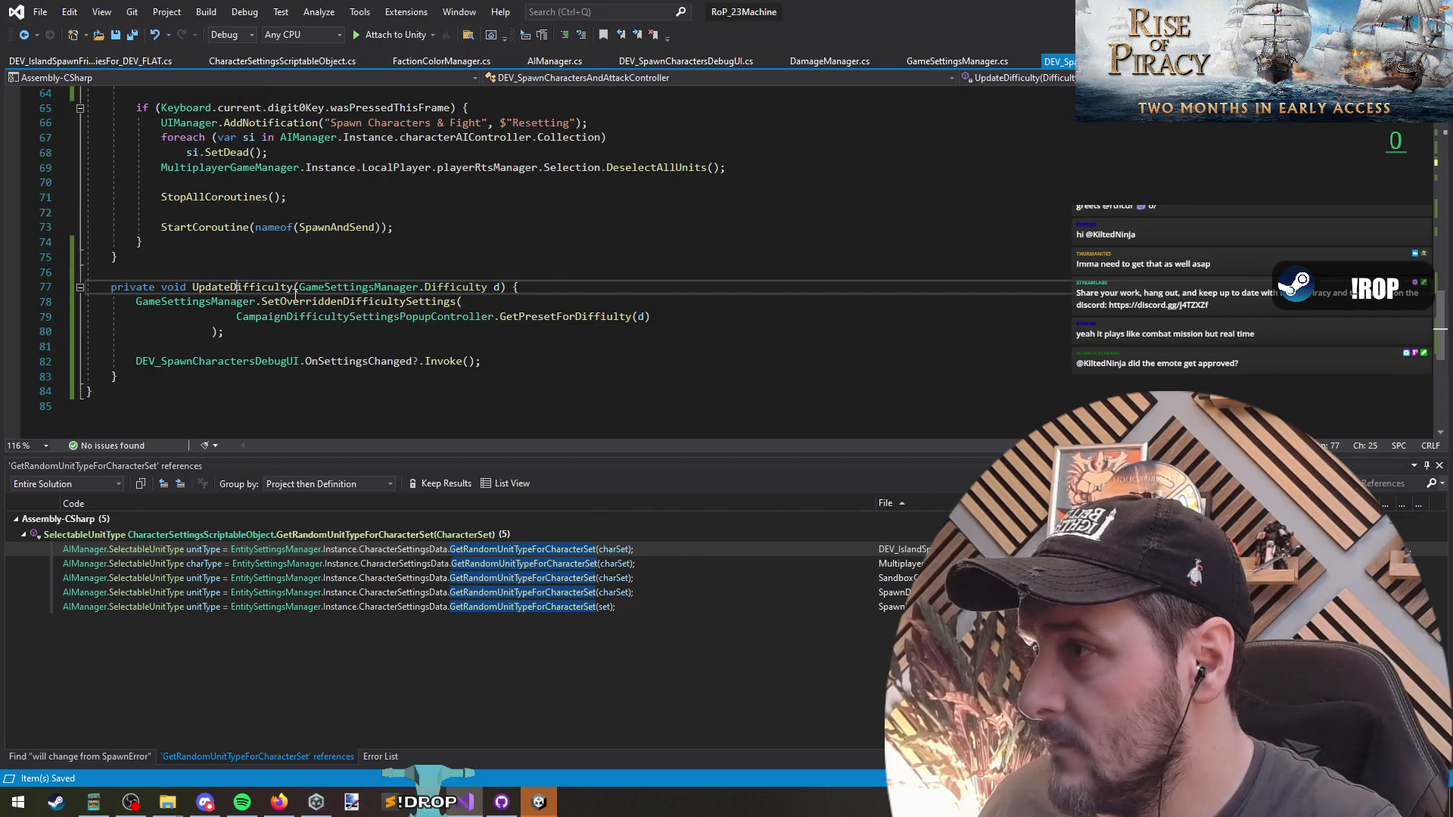
scroll(695, 272, "up", 16)
left_click(437, 293)
key("Return")
type("UpdateDifficulty(")
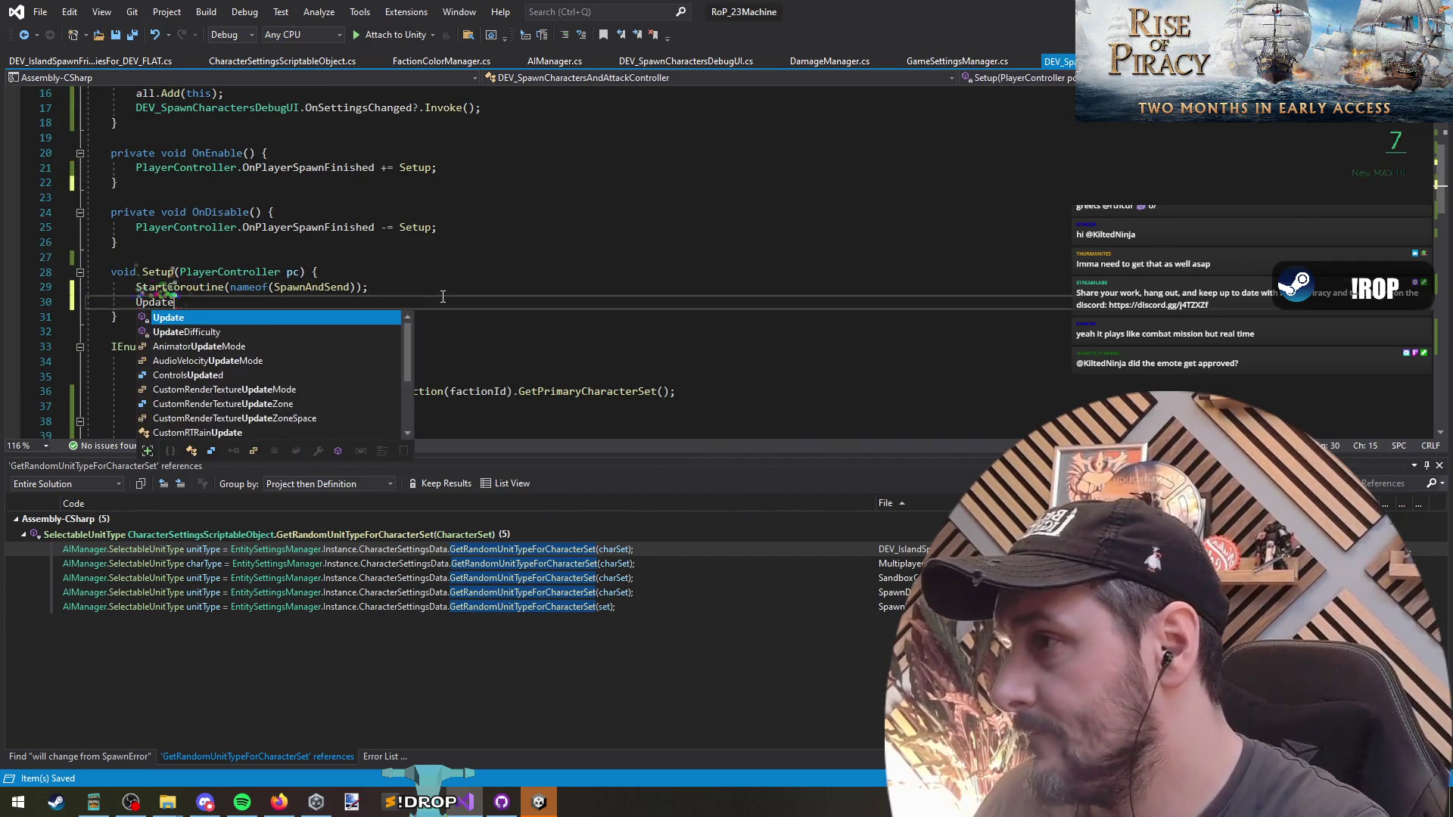
key("Escape")
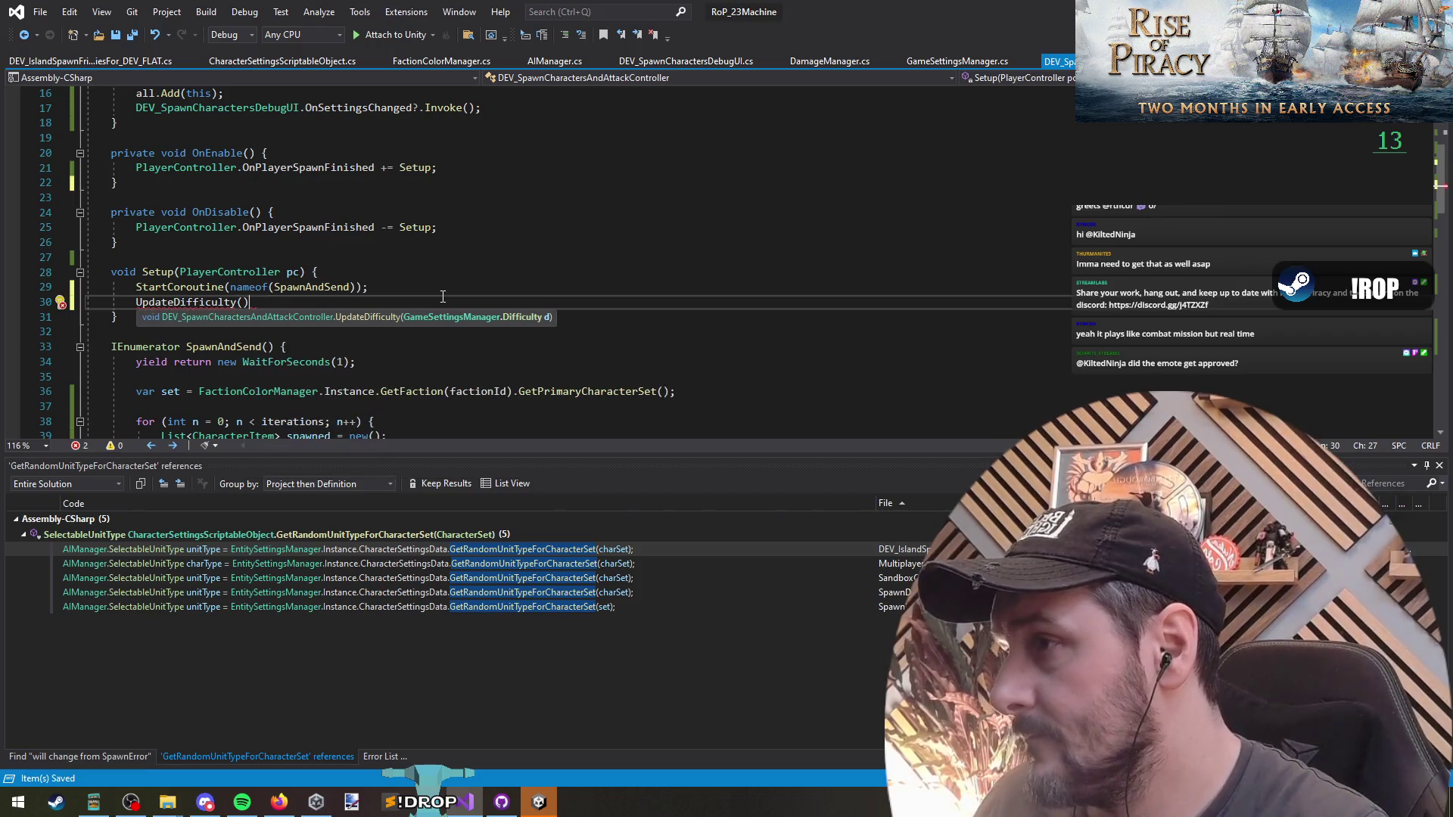
type(")")
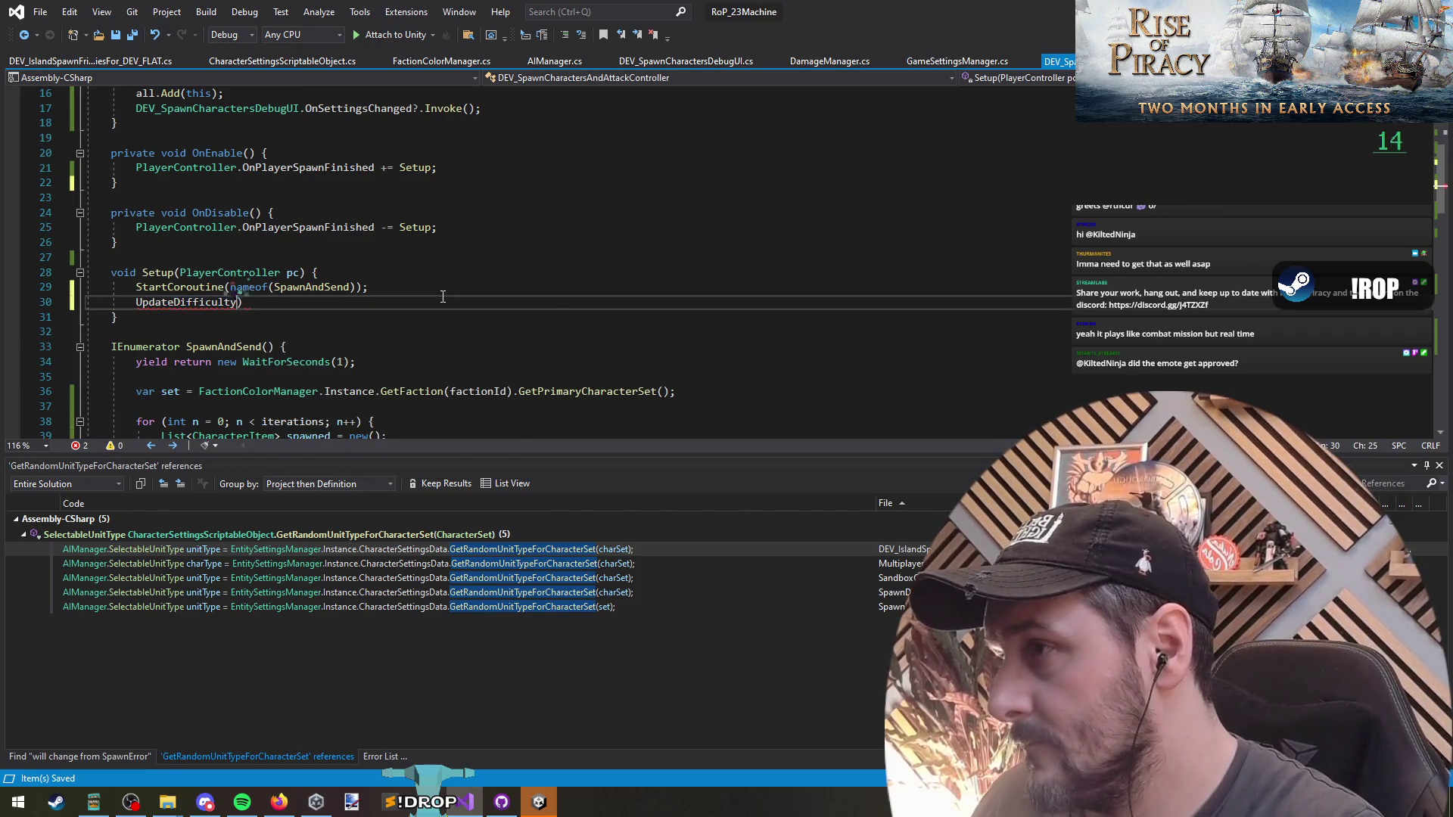
type("(GameSettingsManager.Difficulty.")
type(");")
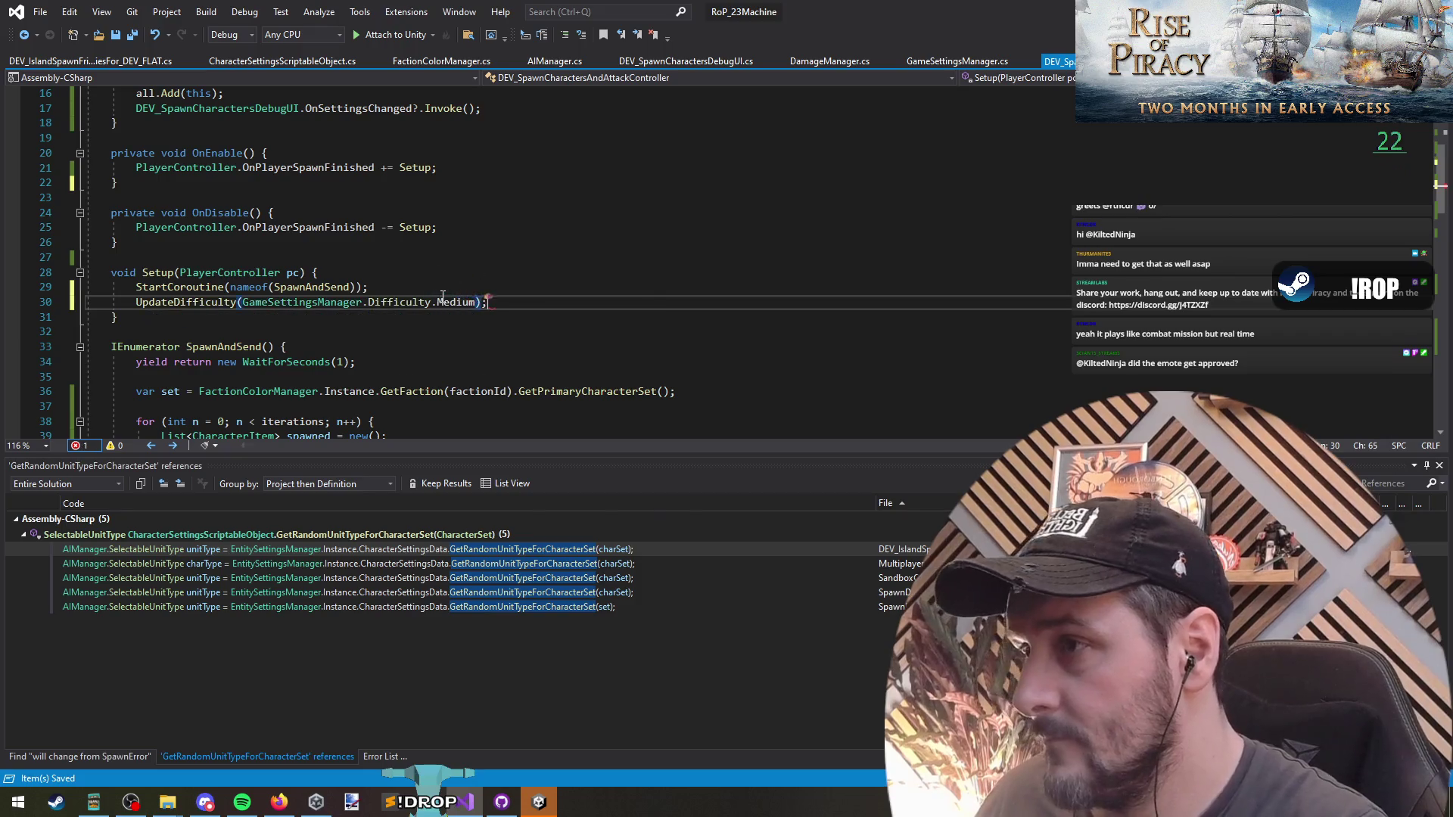
scroll(376, 255, "up", 5)
left_click(354, 301)
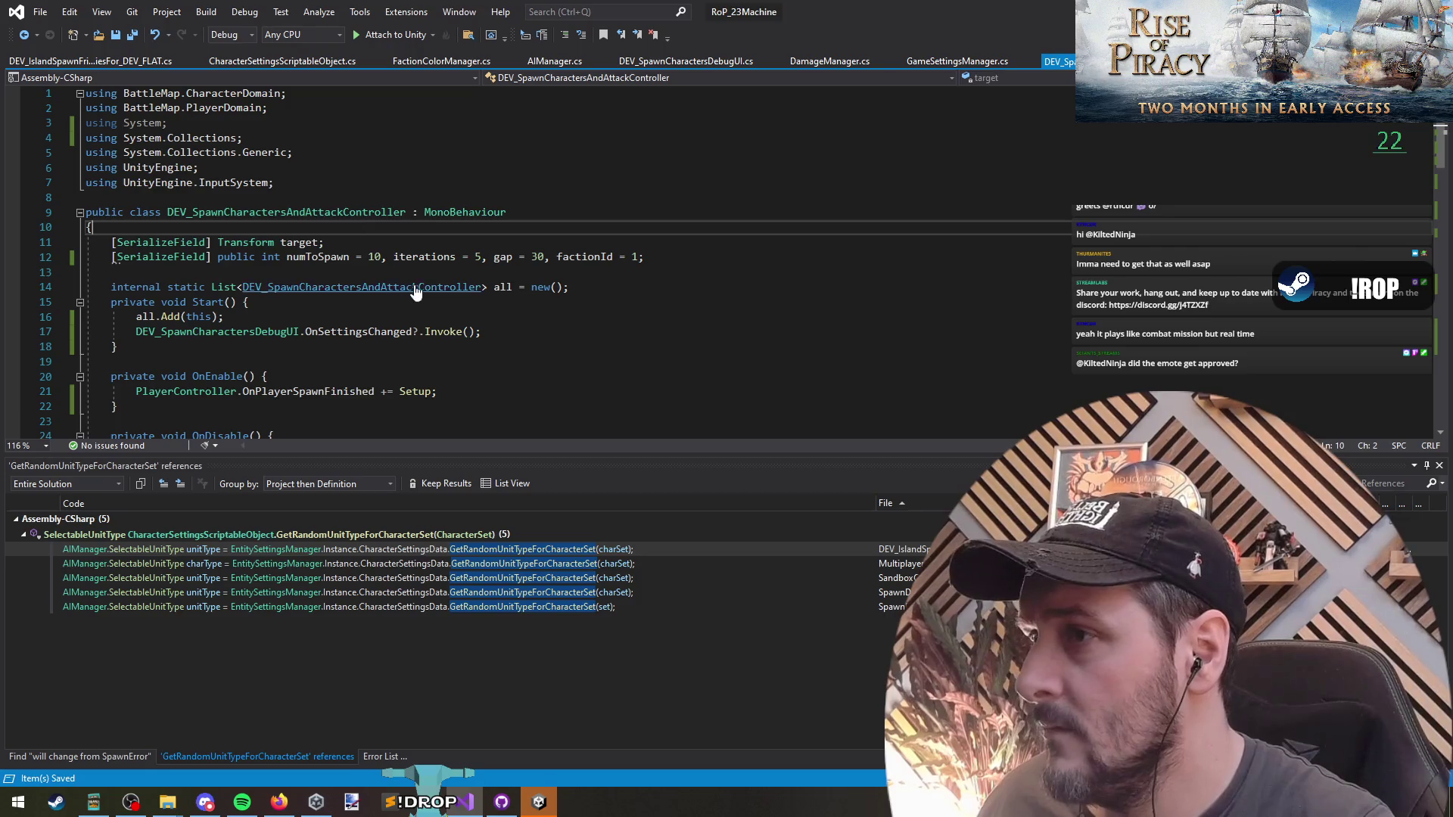
key("ctrl+Tab")
key("ctrl+Tab")
left_click(274, 272)
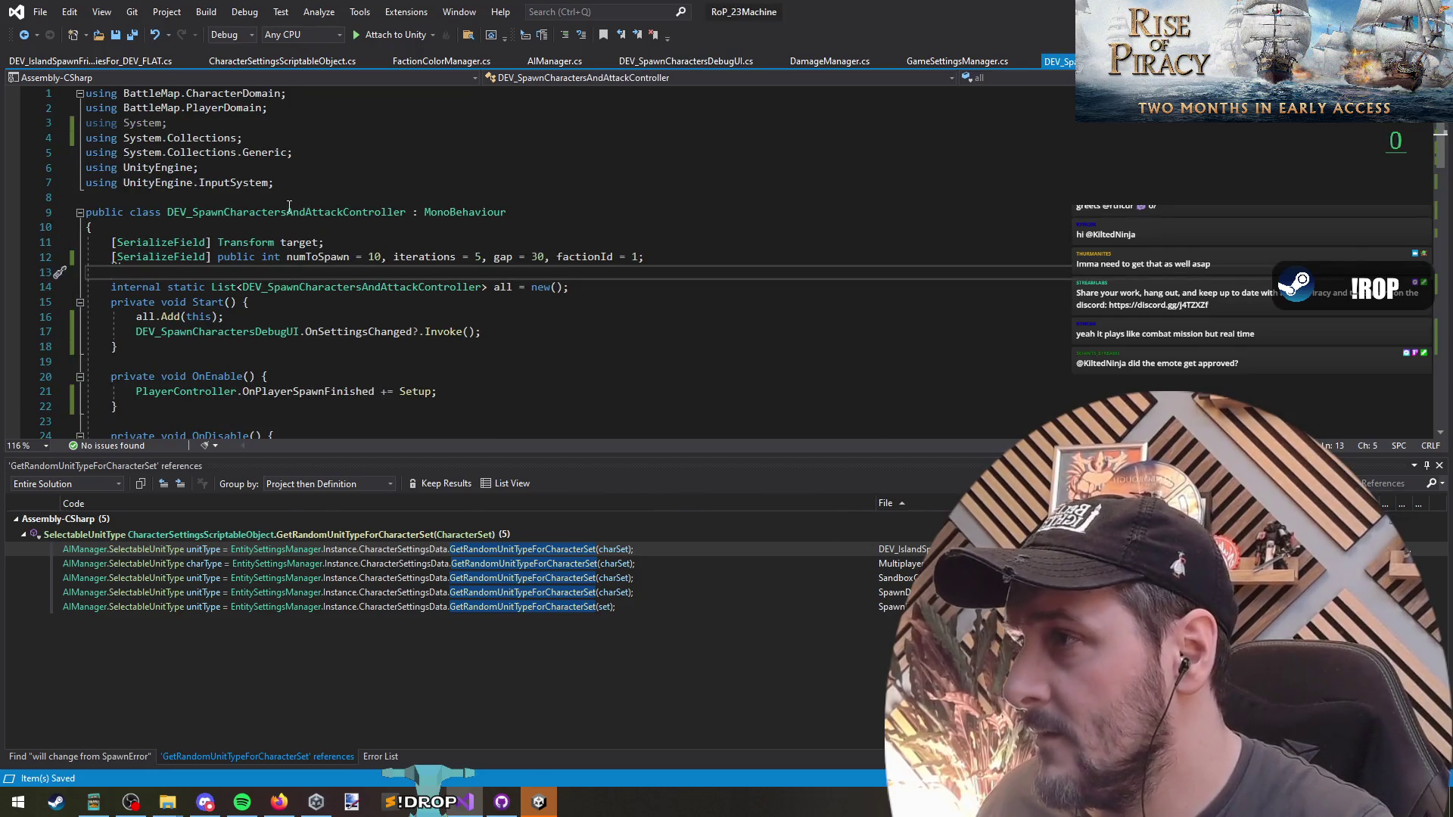
right_click(289, 205)
key("Escape")
key("ctrl+Tab")
left_click(377, 327)
scroll(388, 333, "up", 4)
left_click(192, 334)
scroll(412, 325, "up", 6)
scroll(413, 326, "up", 14)
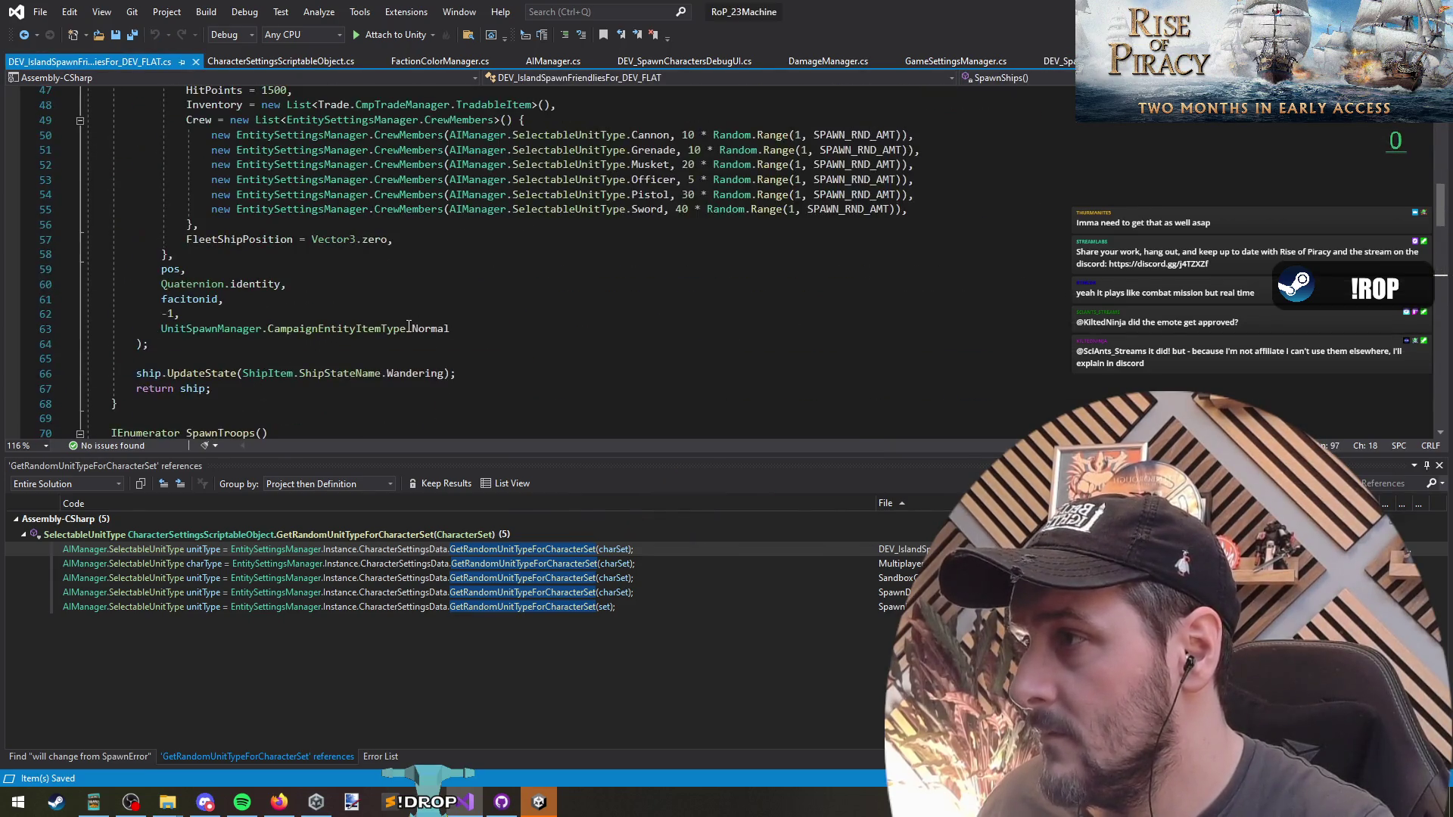
left_click(388, 287)
scroll(387, 287, "down", 7)
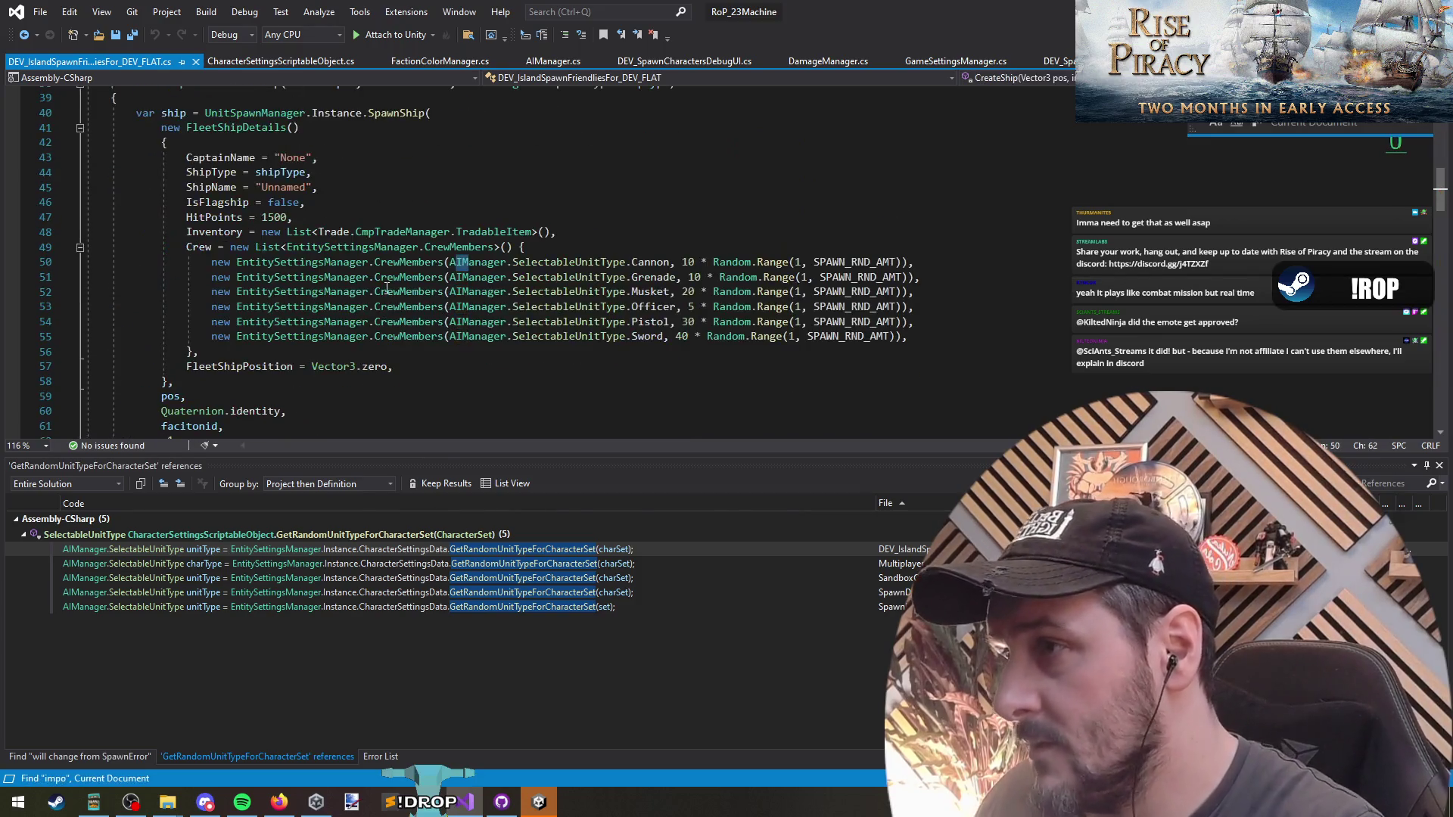
left_click(463, 262)
scroll(306, 250, "up", 7)
left_click(307, 250)
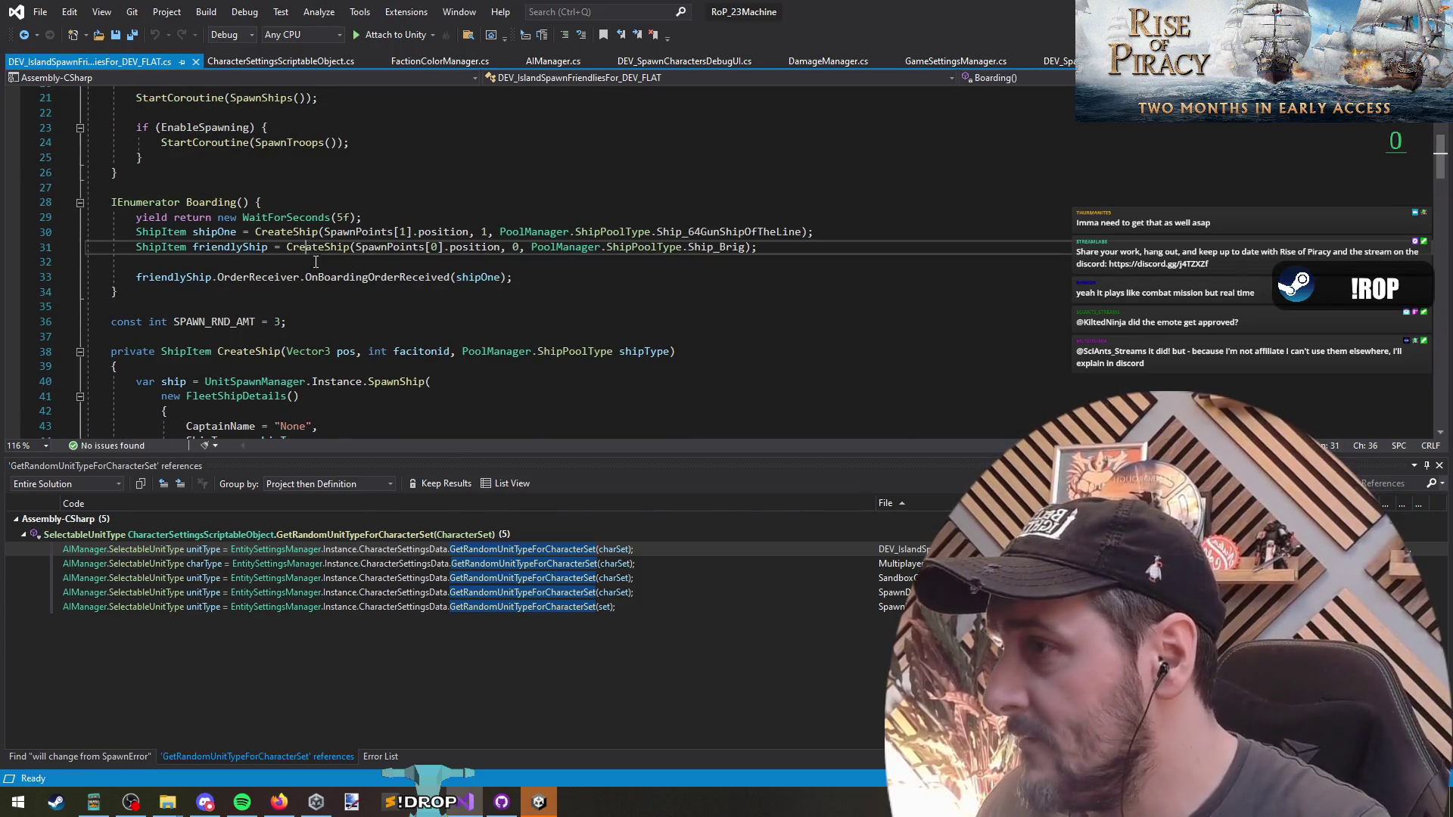
scroll(306, 250, "up", 7)
left_click(293, 243)
left_click(294, 212)
key("ctrl+minus")
key("ctrl+minus")
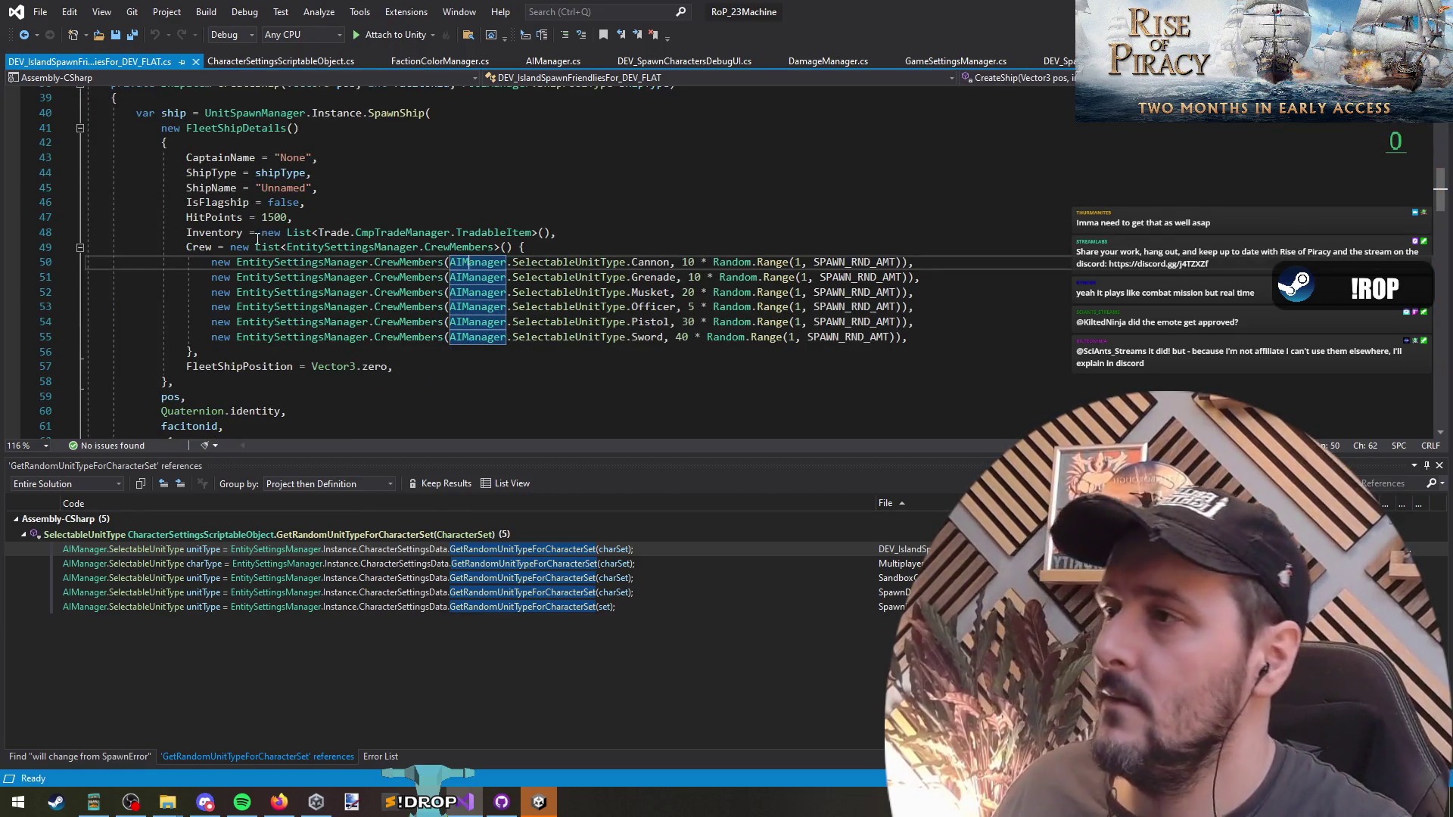
key("ctrl+f")
type("#endif")
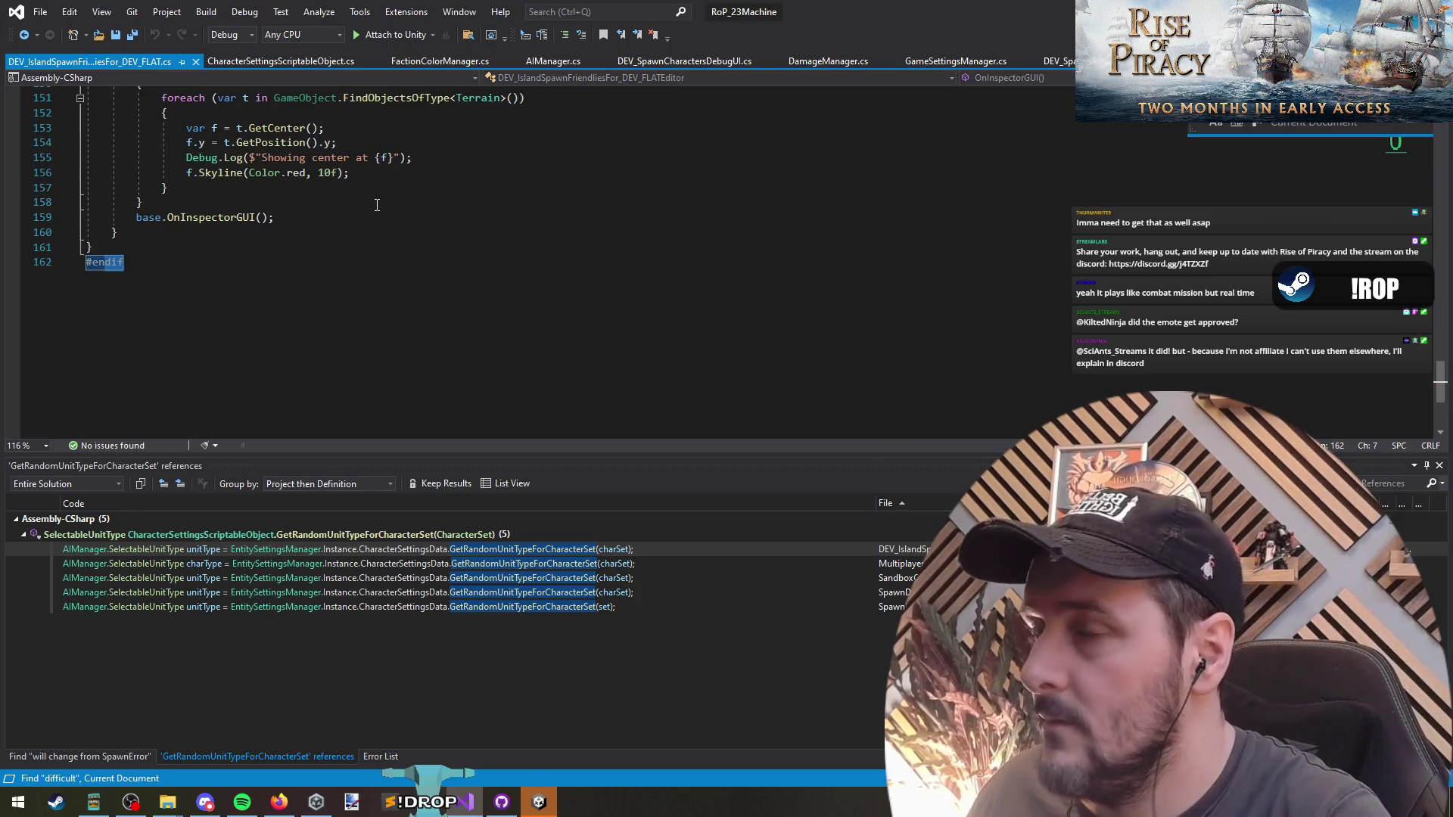
key("Escape")
scroll(380, 204, "up", 4)
key("ctrl+Tab")
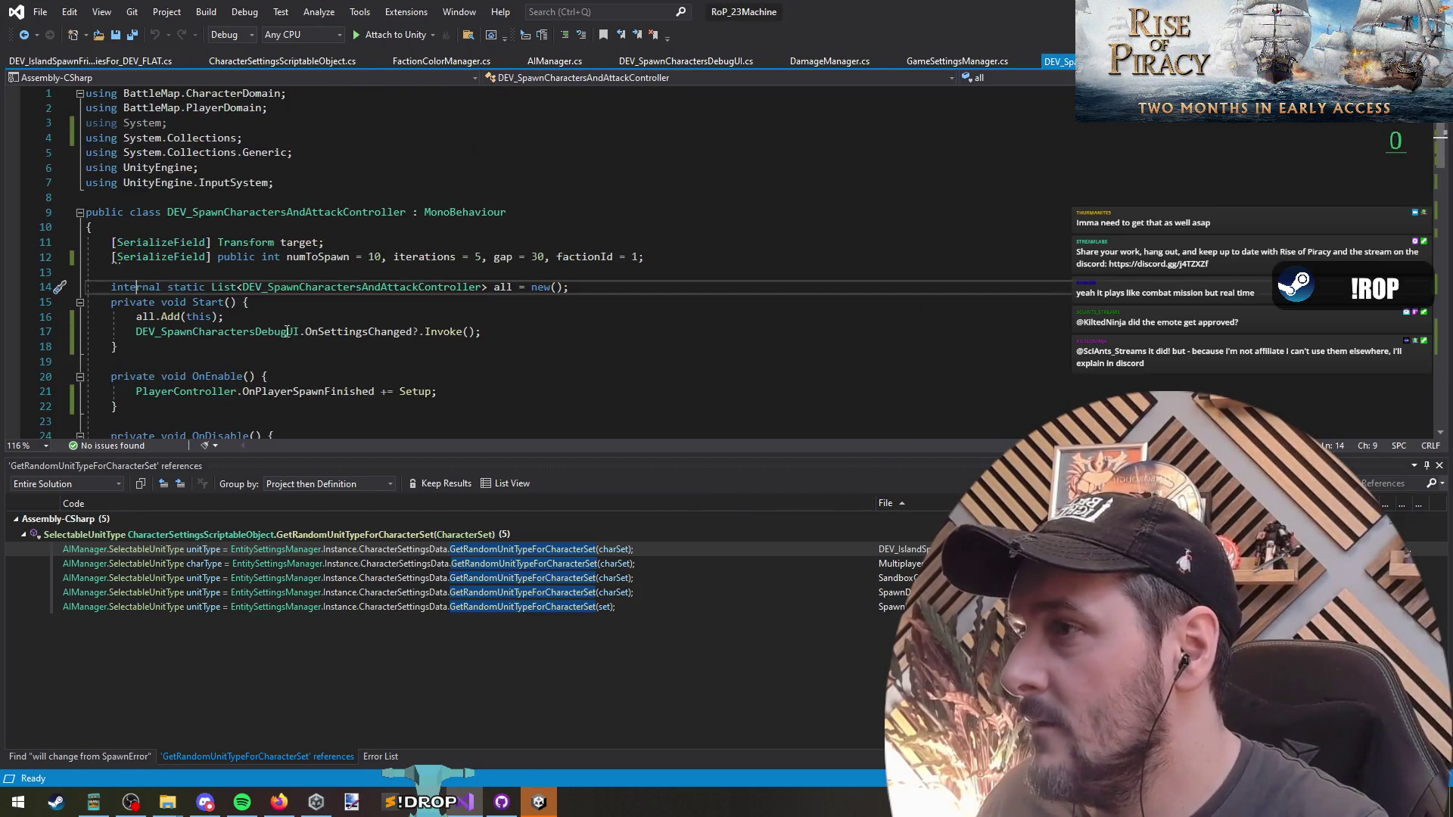
key("ctrl+Tab")
left_click(385, 281)
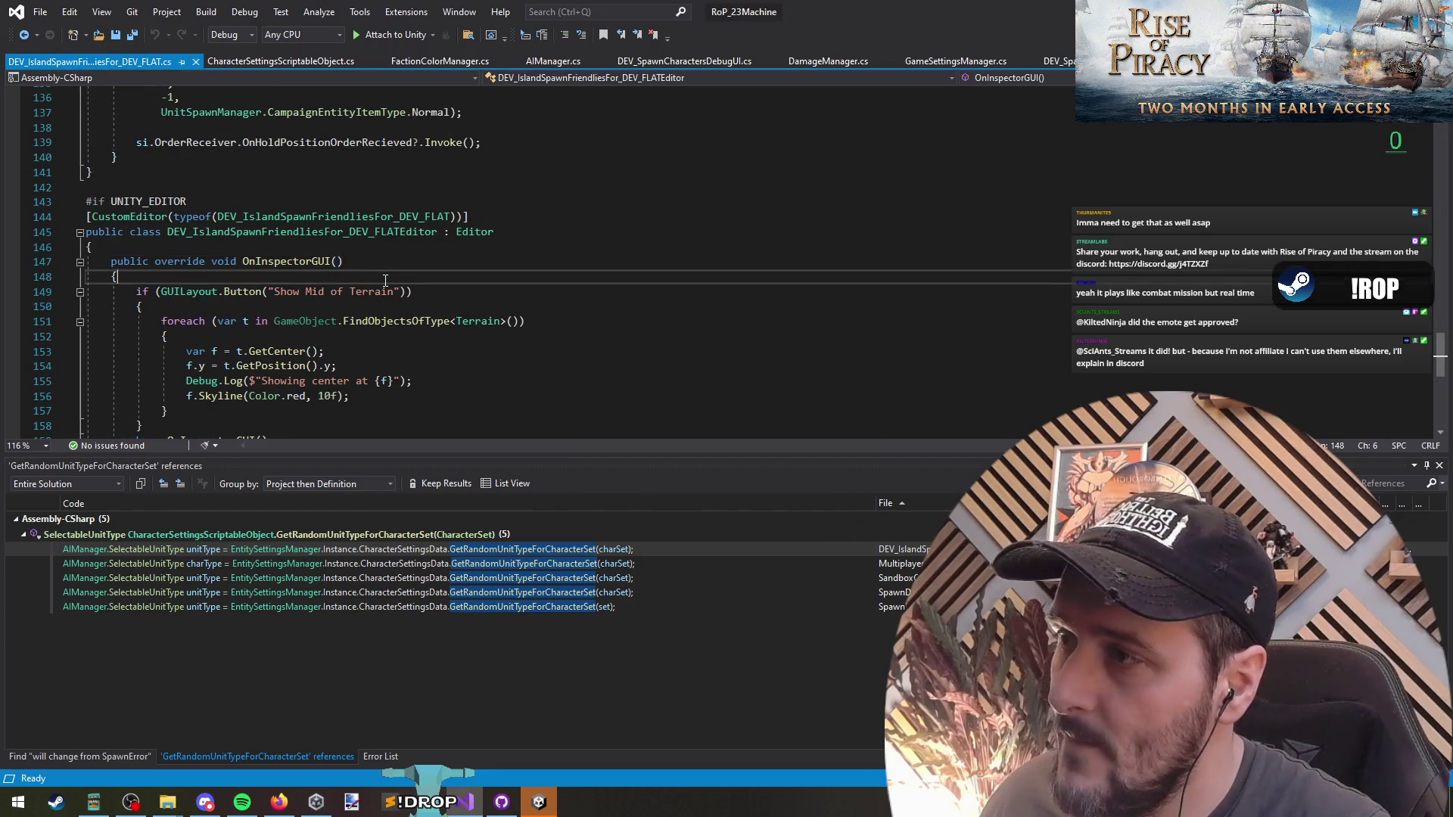
key("ctrl+Tab")
left_click(306, 229)
left_click(372, 273)
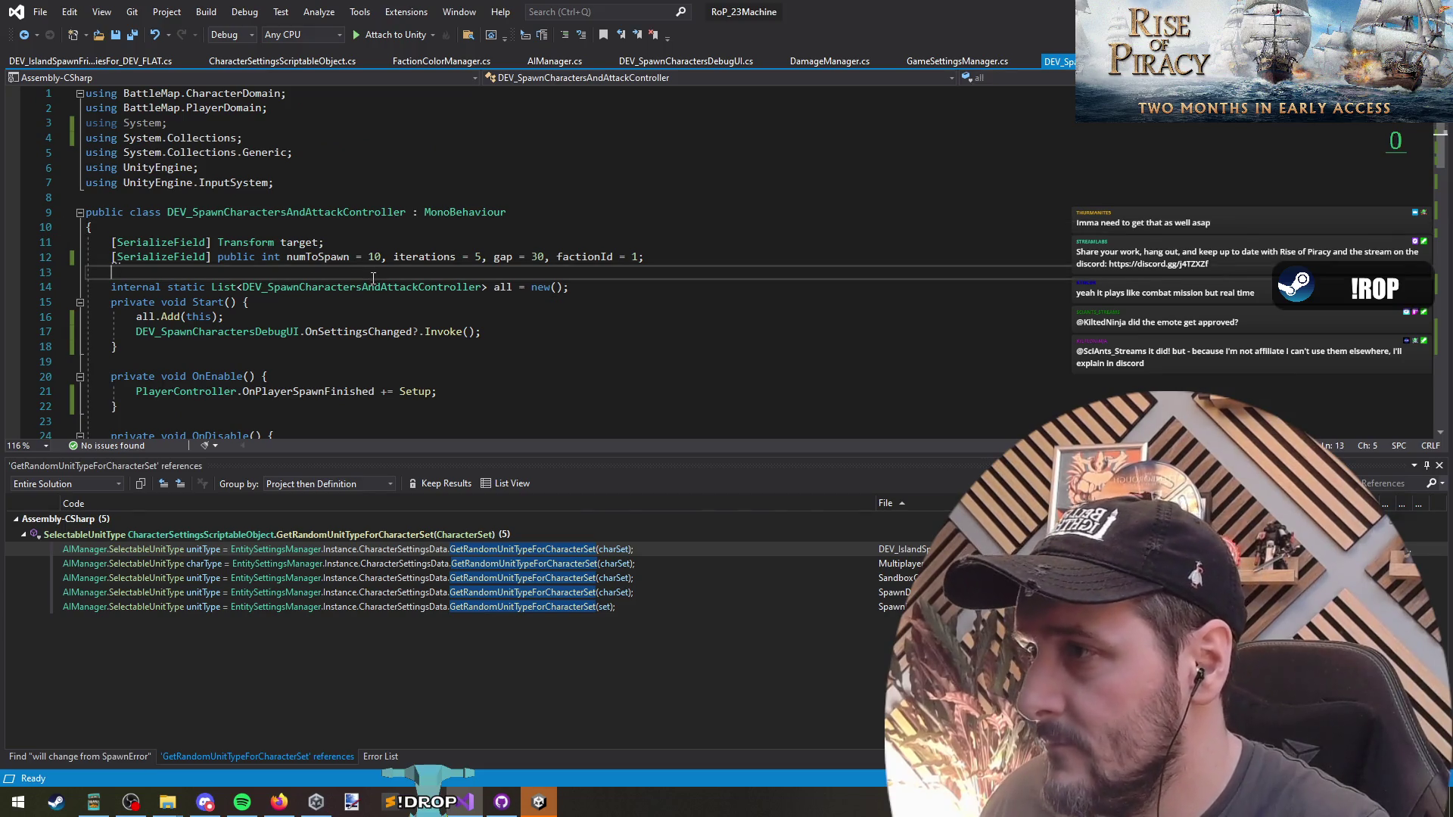
key("ctrl+Tab")
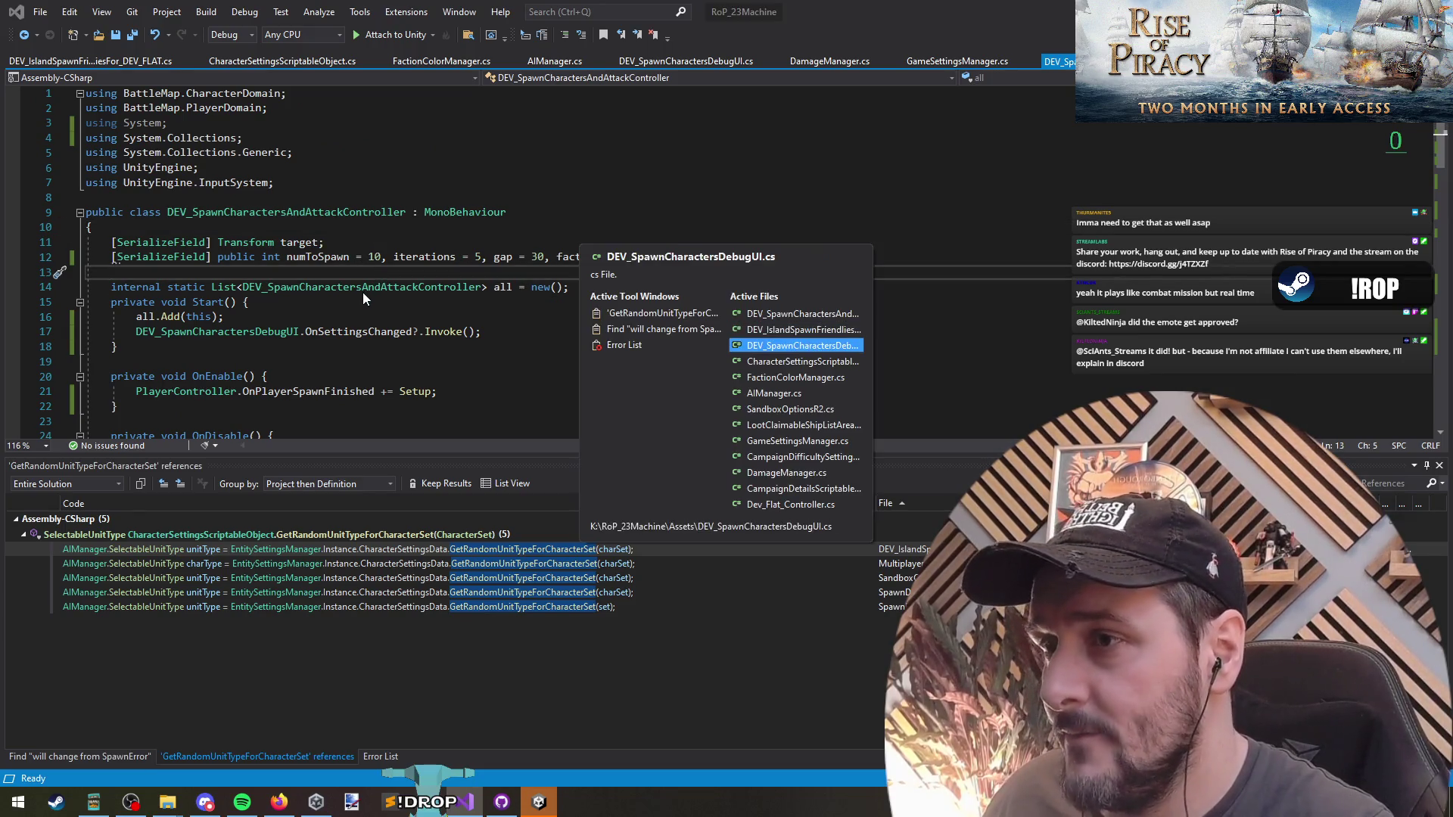
Append \n to the difficulty, NumToSpawn and NumSpawners Desc.text lines and save the script.
key("Down")
key("Down")
key("Down")
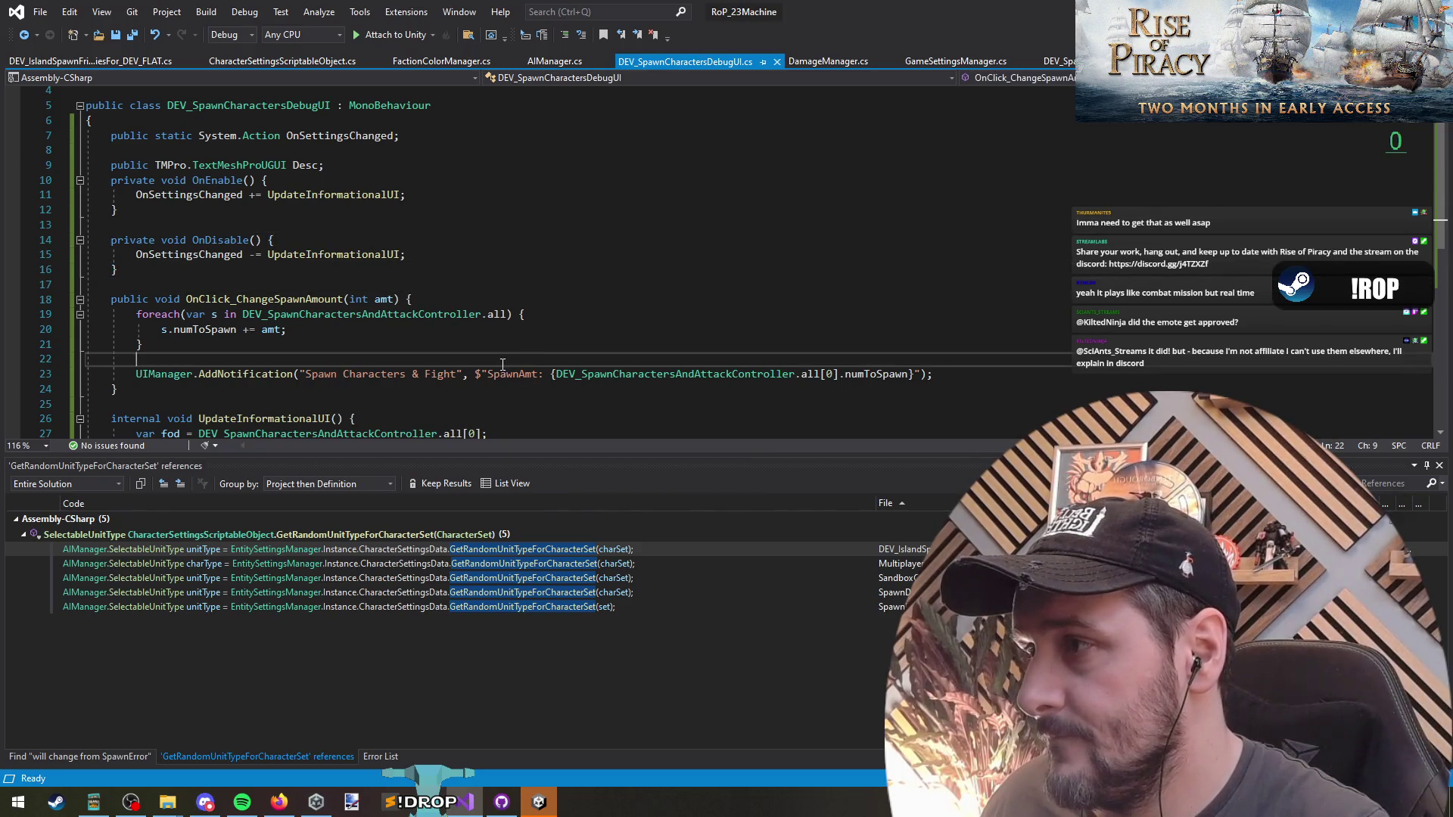
key("Up")
key("Up")
key("Up")
scroll(335, 321, "down", 4)
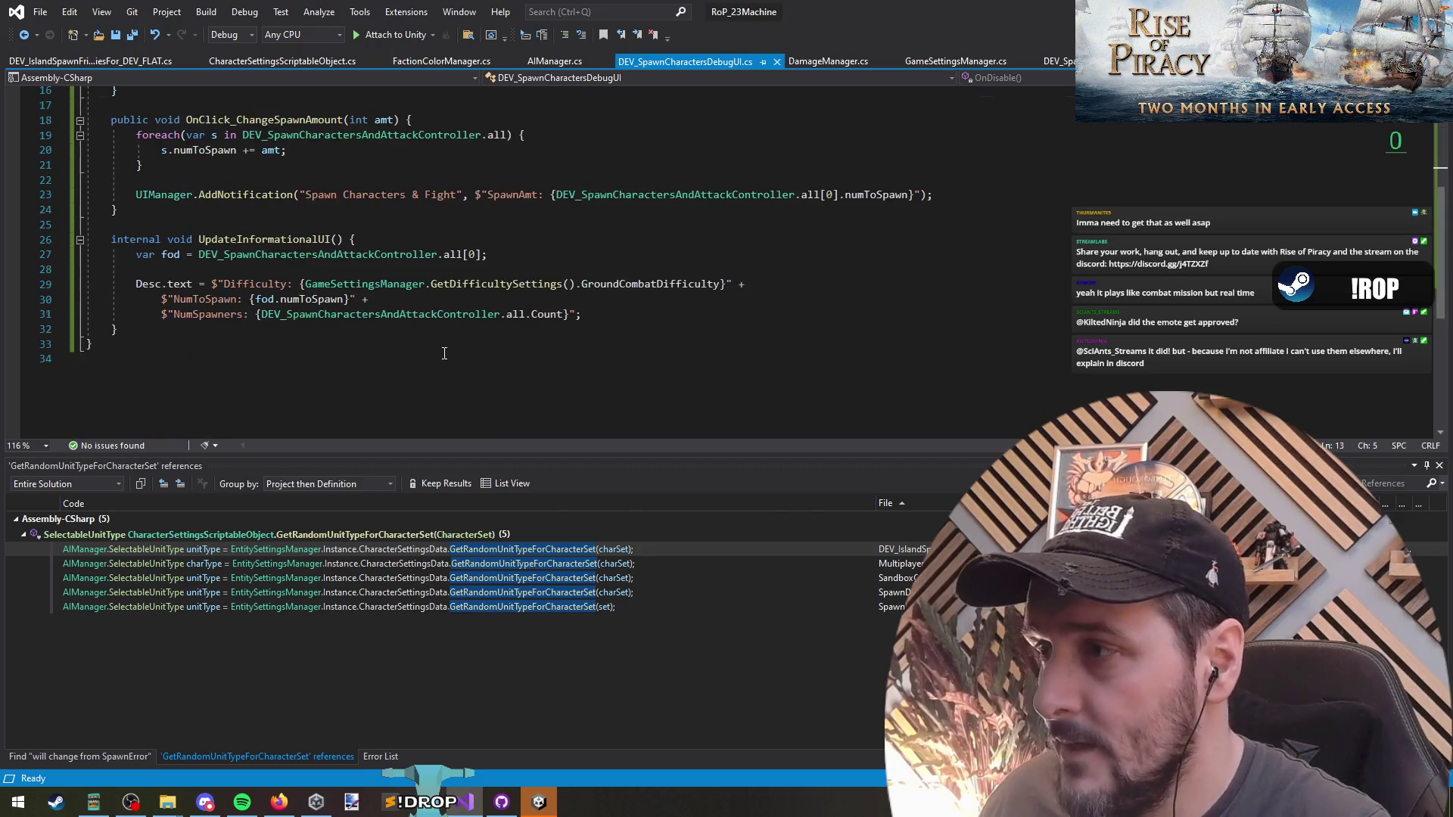
left_click(727, 285)
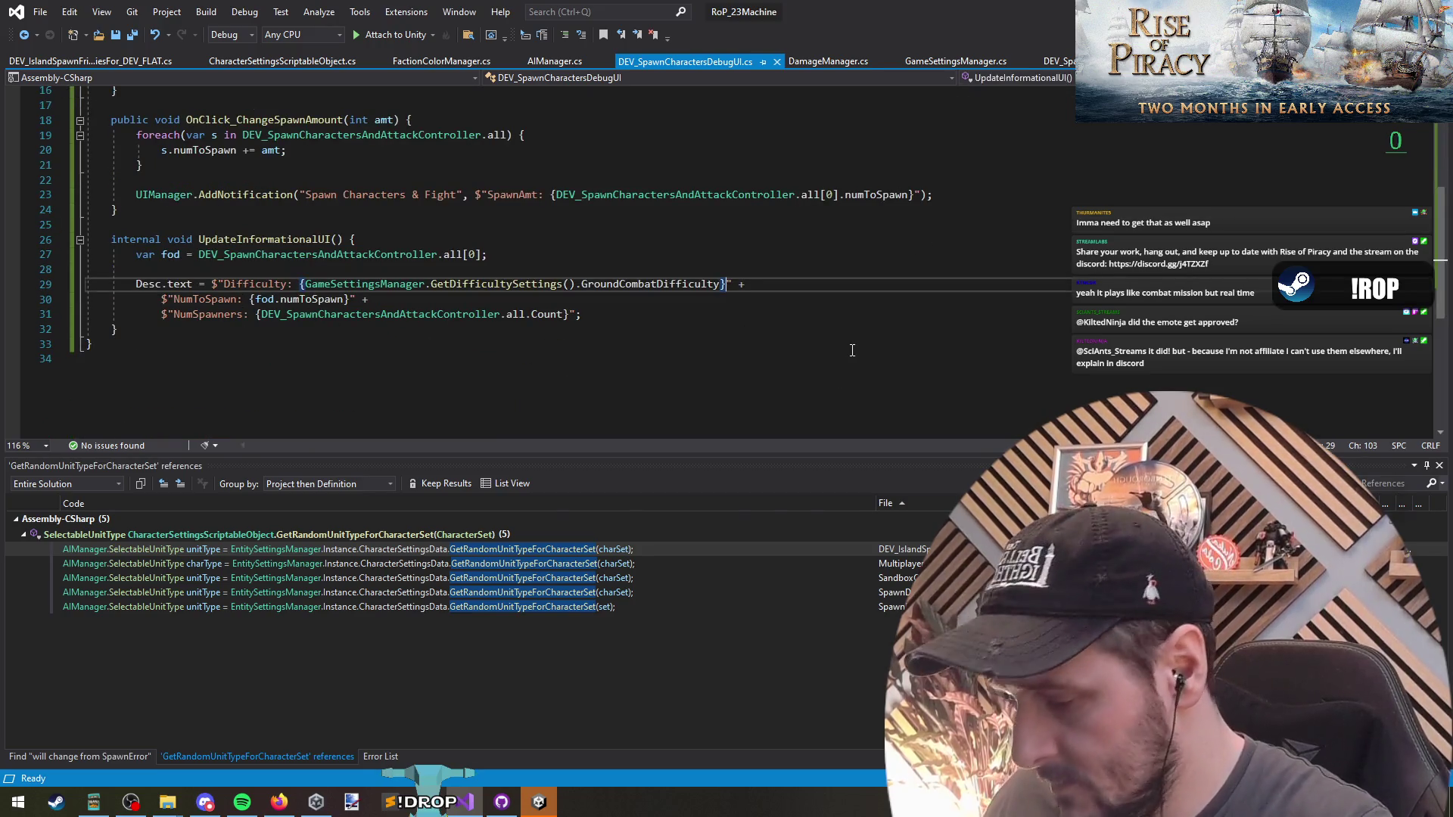
type("\\n")
key("Down")
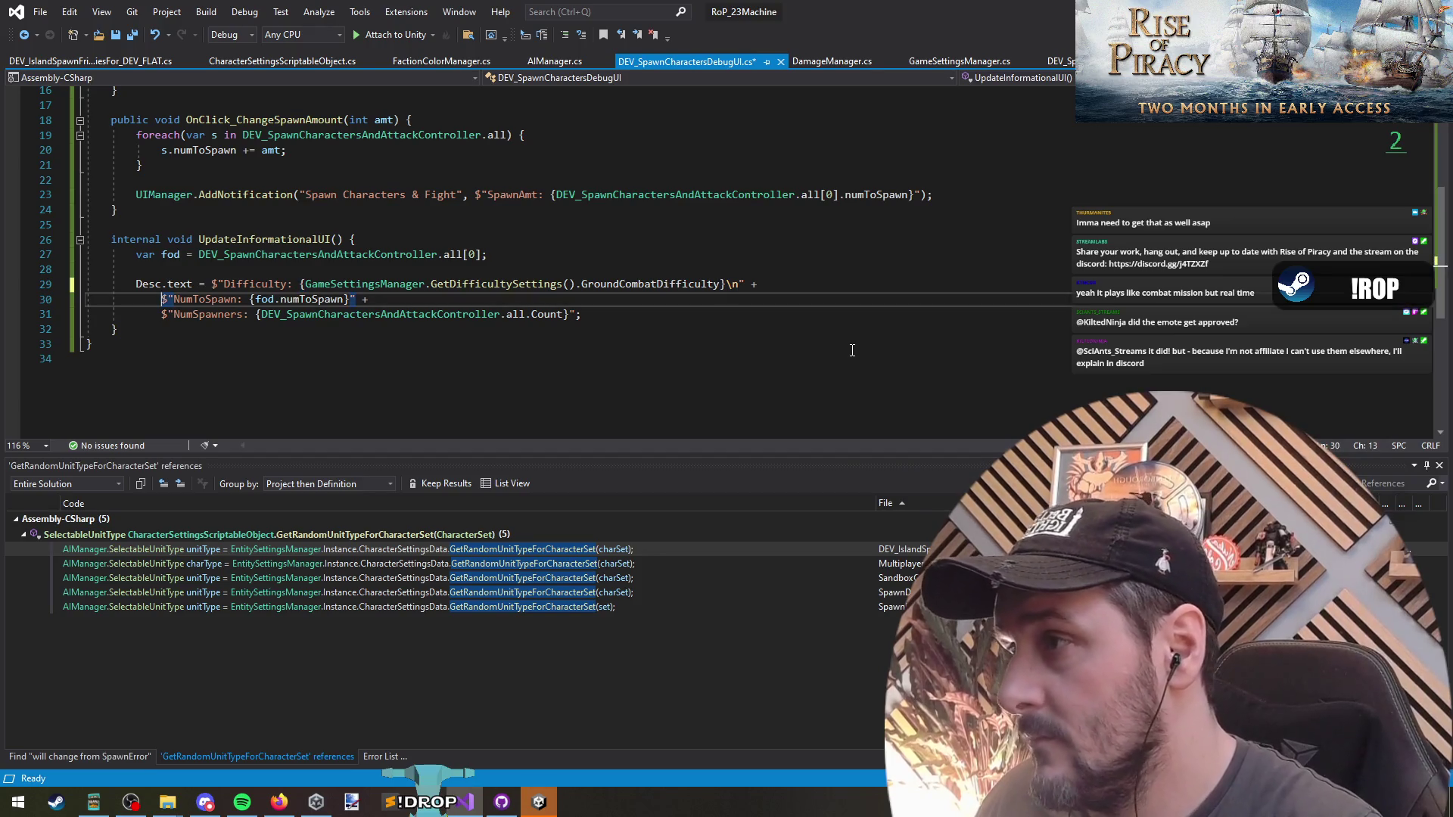
left_click(579, 315)
key("Down")
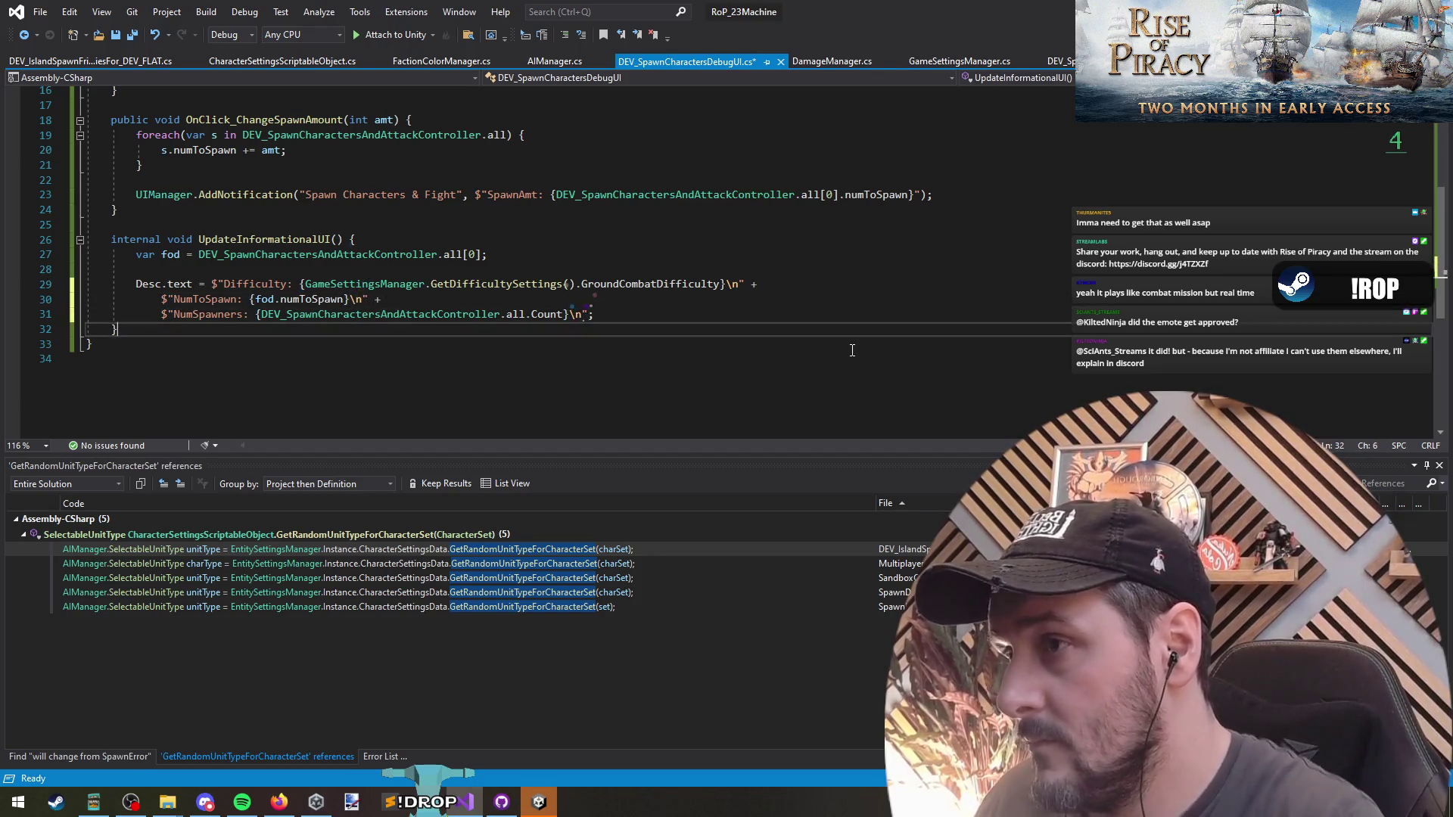
key("ctrl+s")
key("alt+Tab")
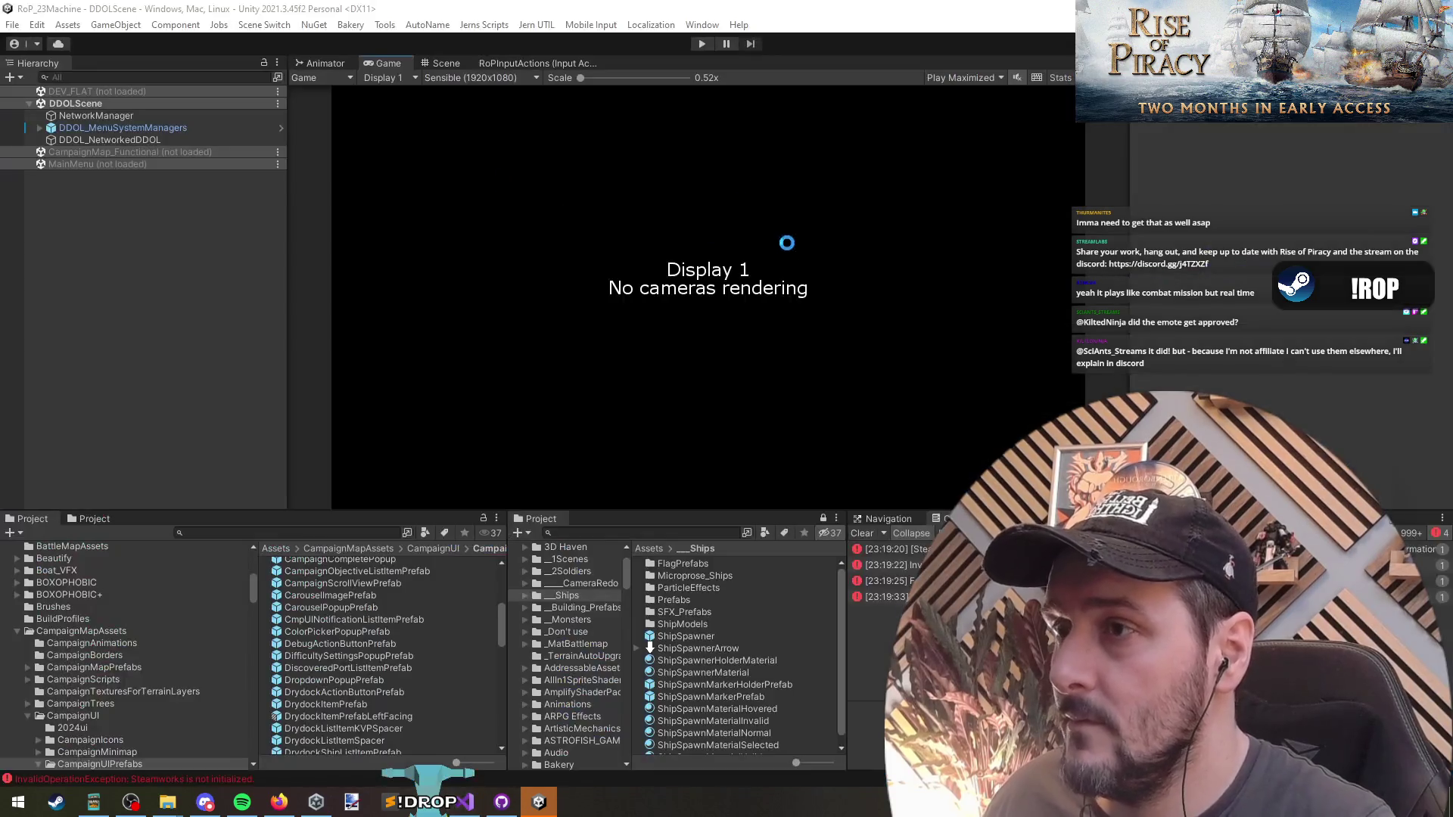
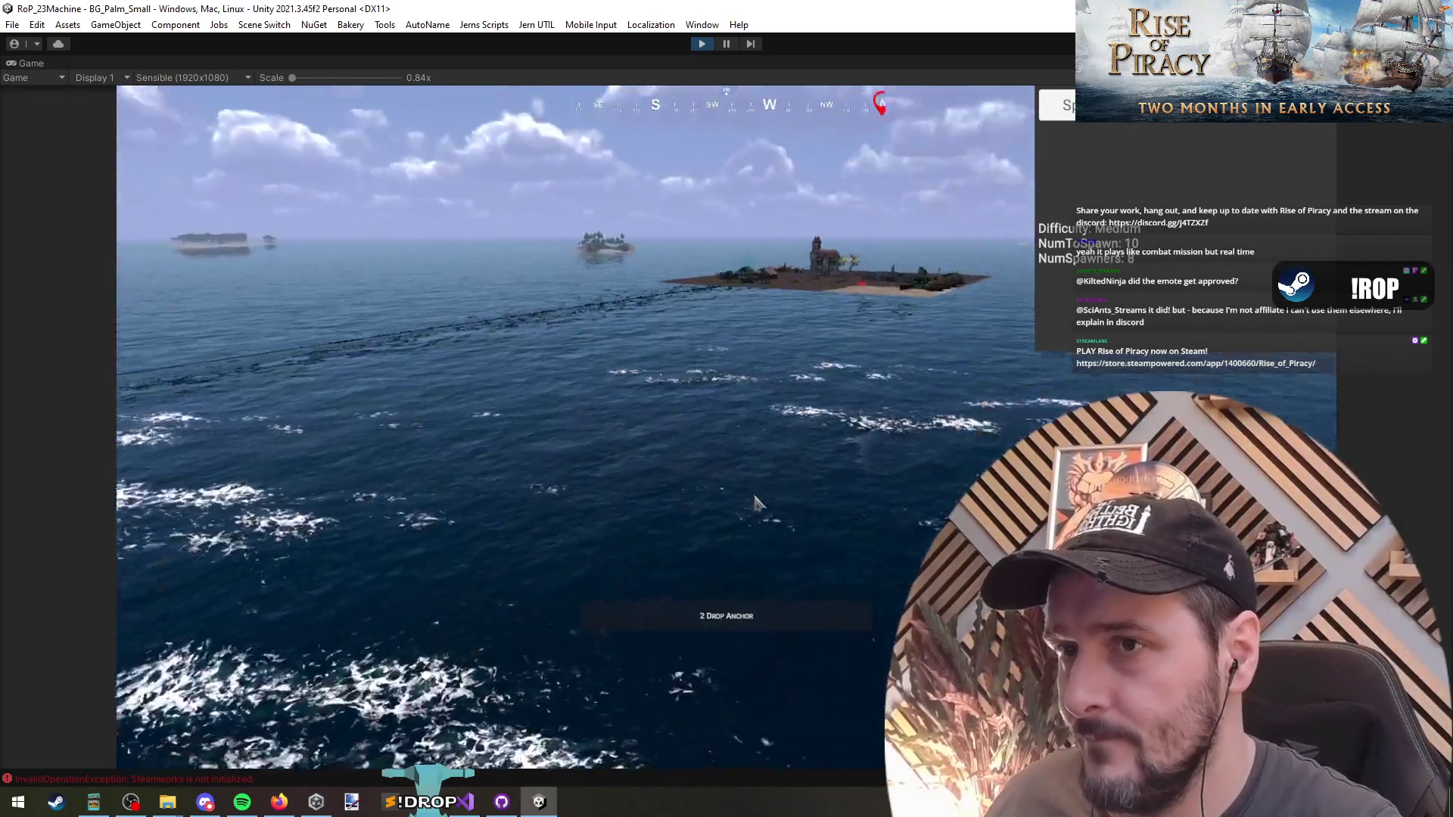
Review the UpdateInformationalUI method in the DEV_SpawnCharactersDebugUI script.
left_click(464, 802)
left_click(463, 270)
left_click(644, 254)
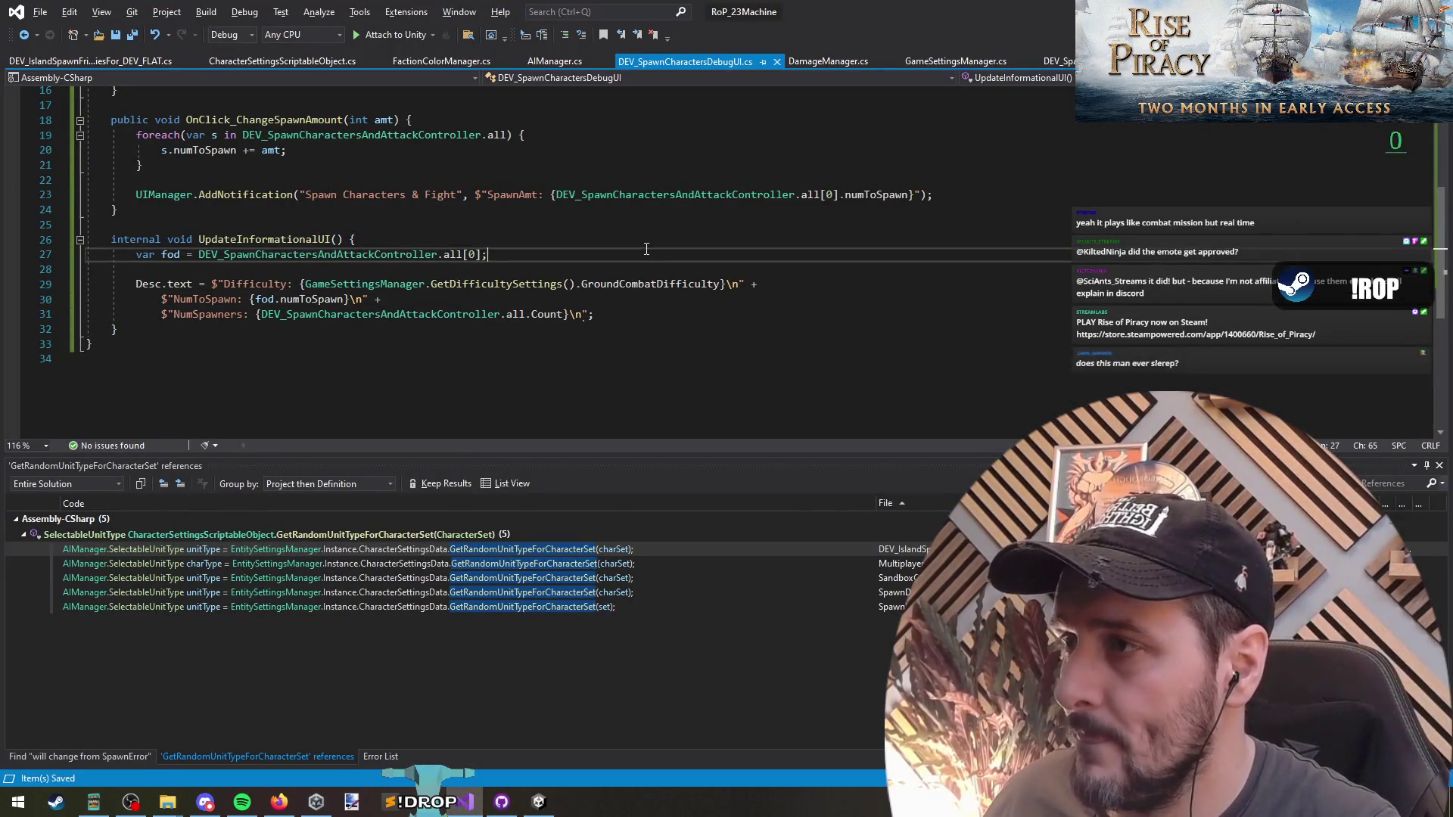
scroll(646, 249, "up", 3)
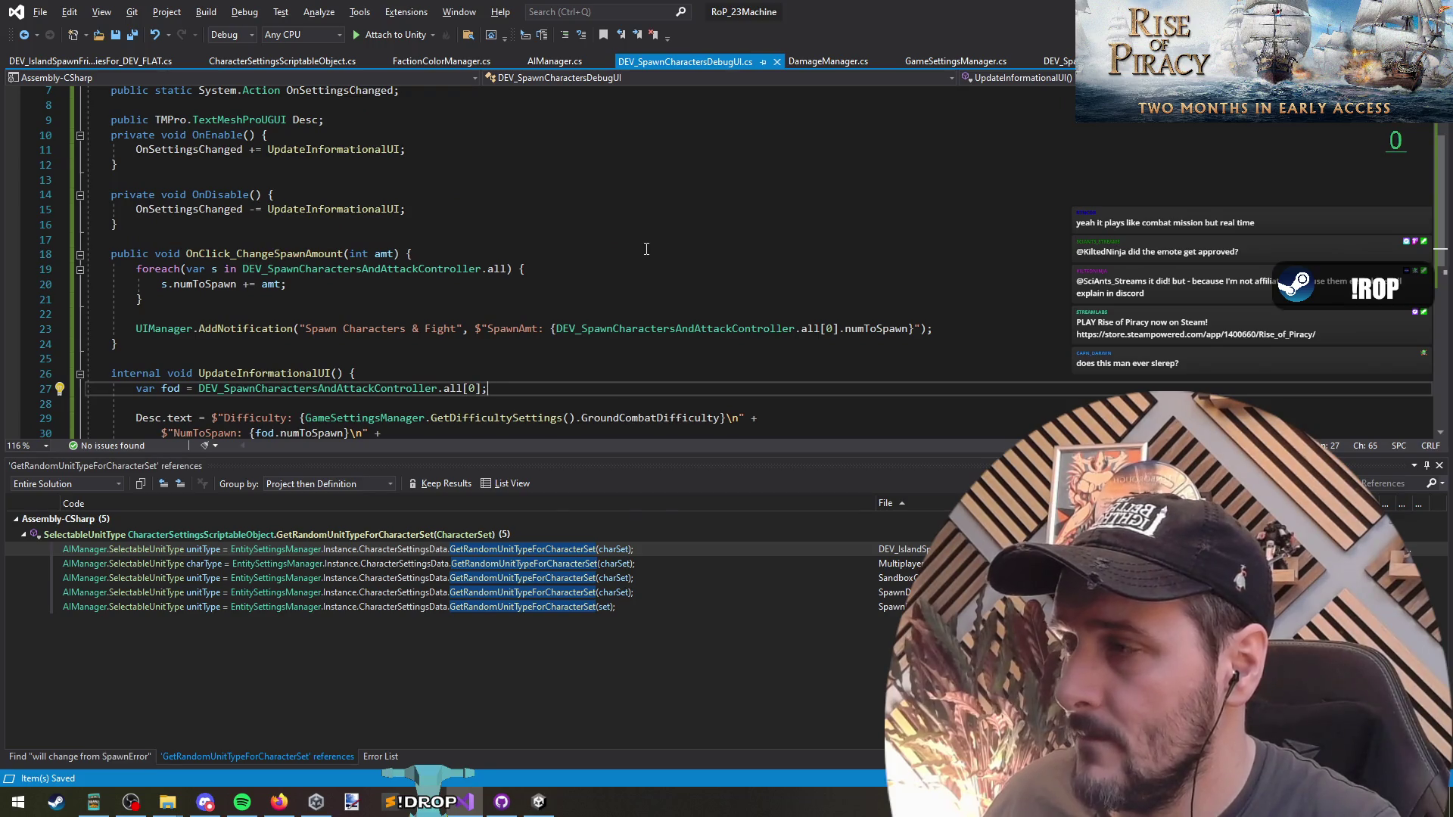
scroll(647, 249, "up", 2)
In DEV_SpawnCharactersAndAttackController, select line 30, where Setup calls UpdateDifficulty(Medium).
left_click(658, 421, "ctrl")
scroll(515, 312, "down", 4)
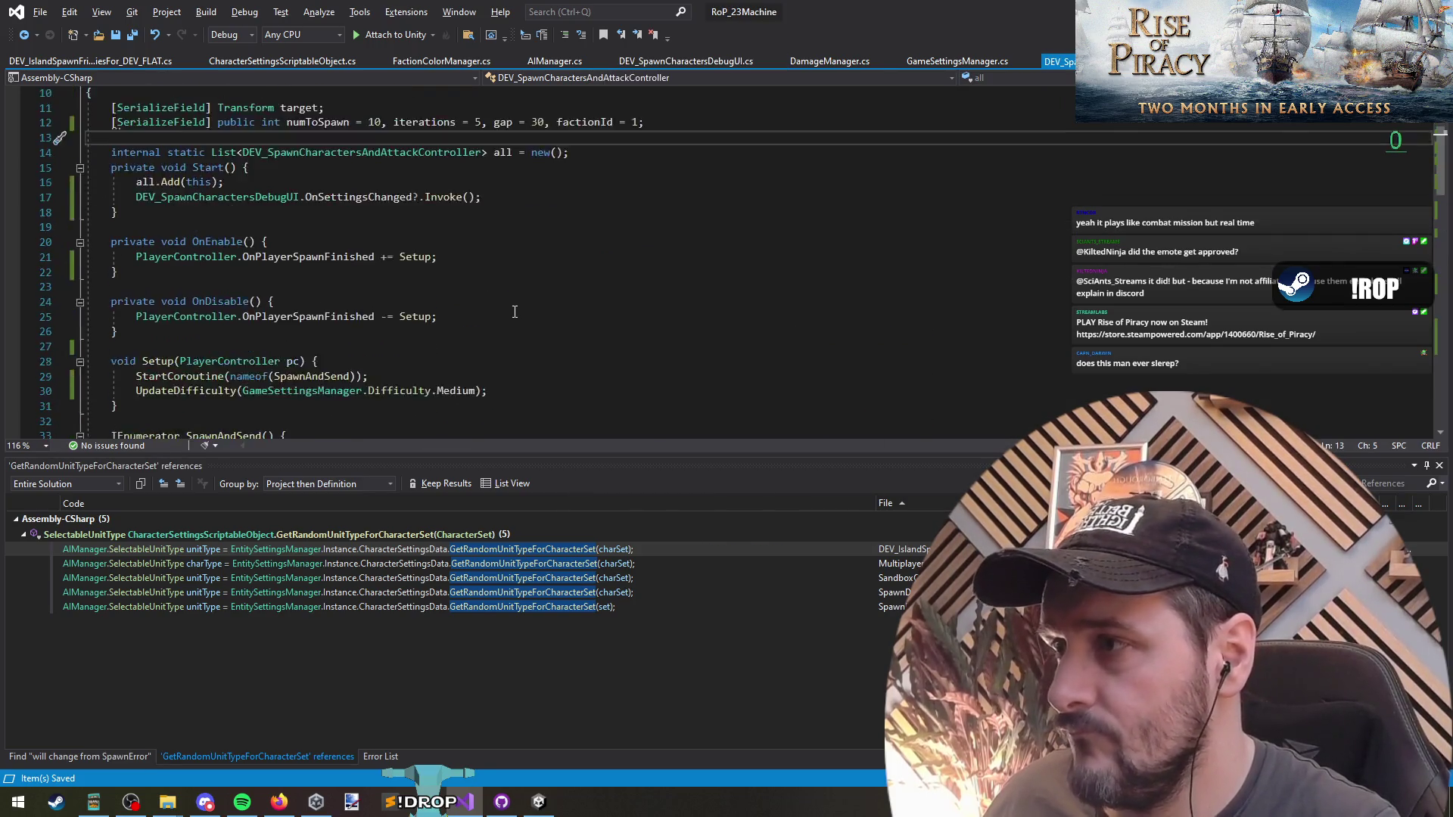
triple_click(447, 348)
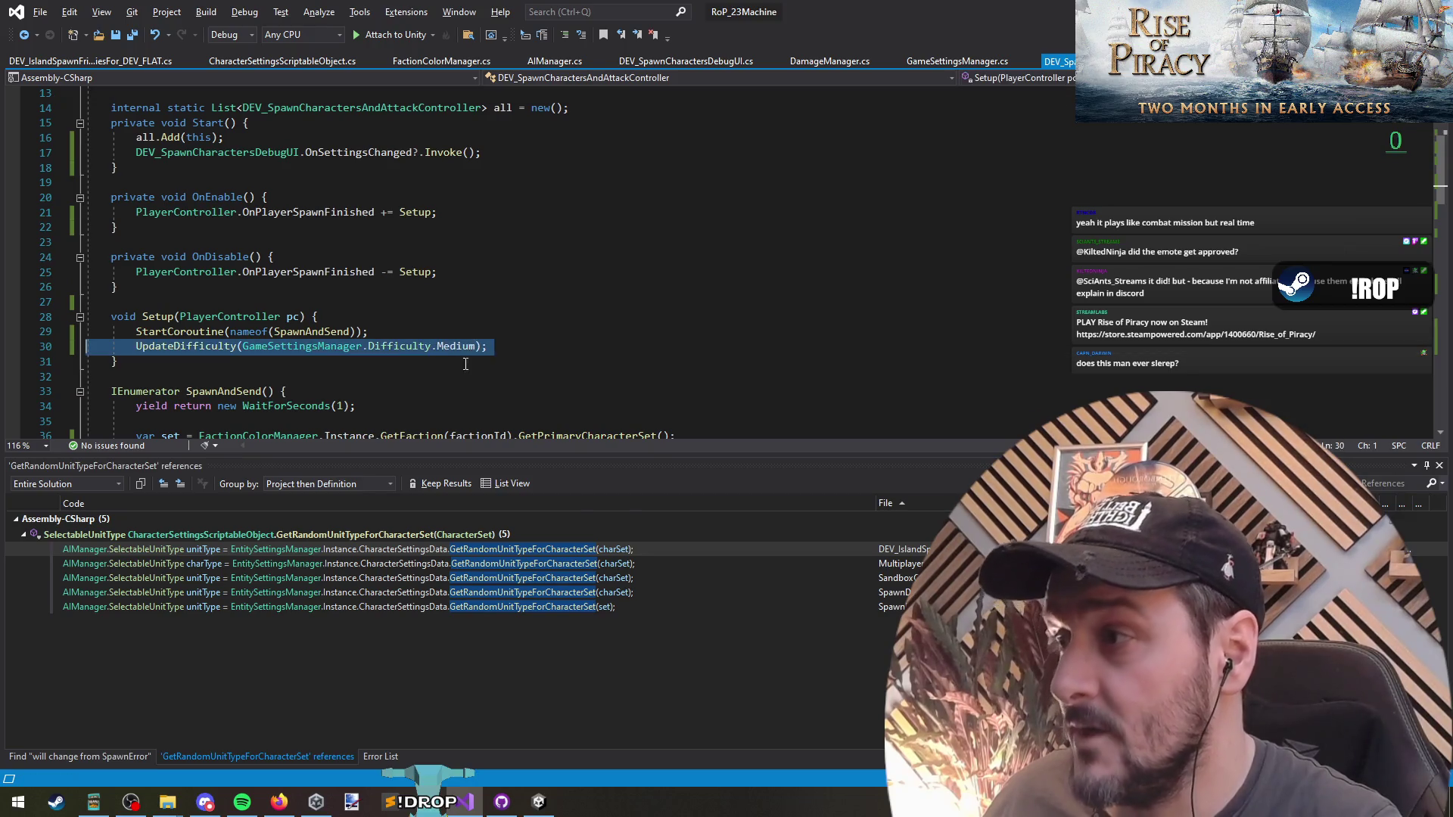
key("alt+Tab")
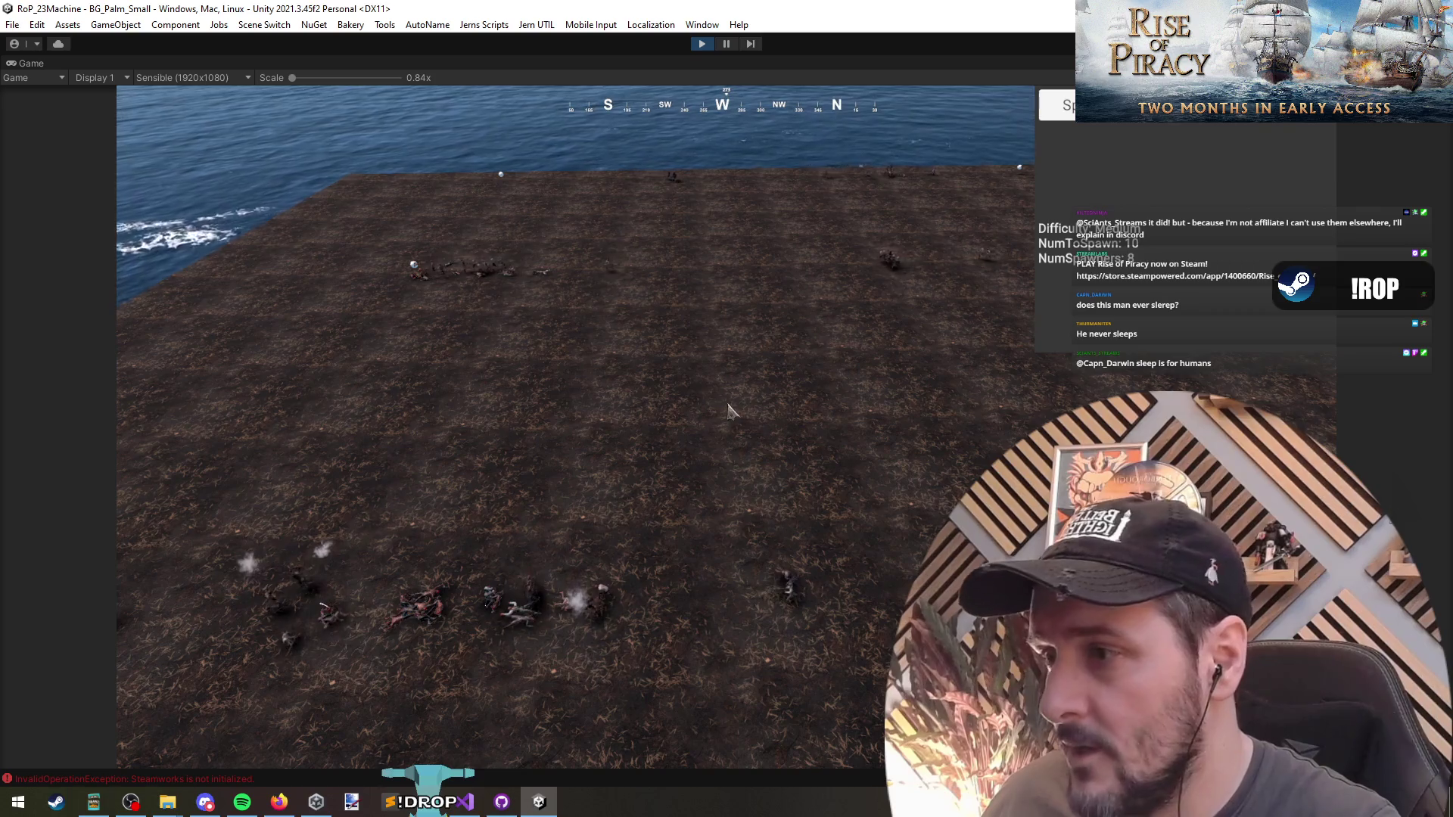
Watch the Play-mode fight in Unity, then go back to DEV_SpawnCharactersDebugUI.cs in Visual Studio.
key("alt+Tab")
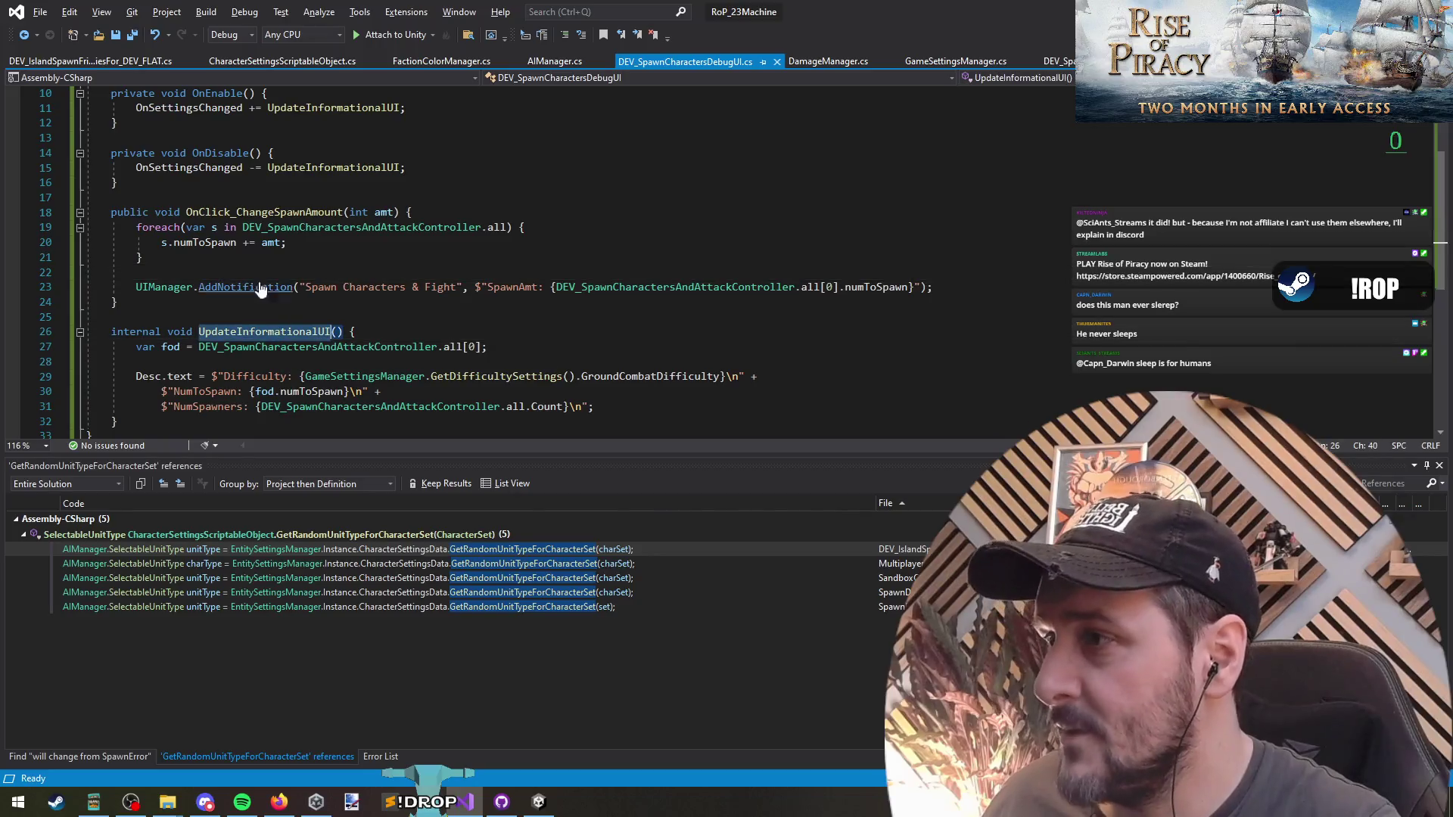
Add an UpdateInformationalUI(); call after the AddNotification line in OnClick_ChangeSpawnAmount.
left_click(260, 282)
key("End")
key("Return")
type("()")
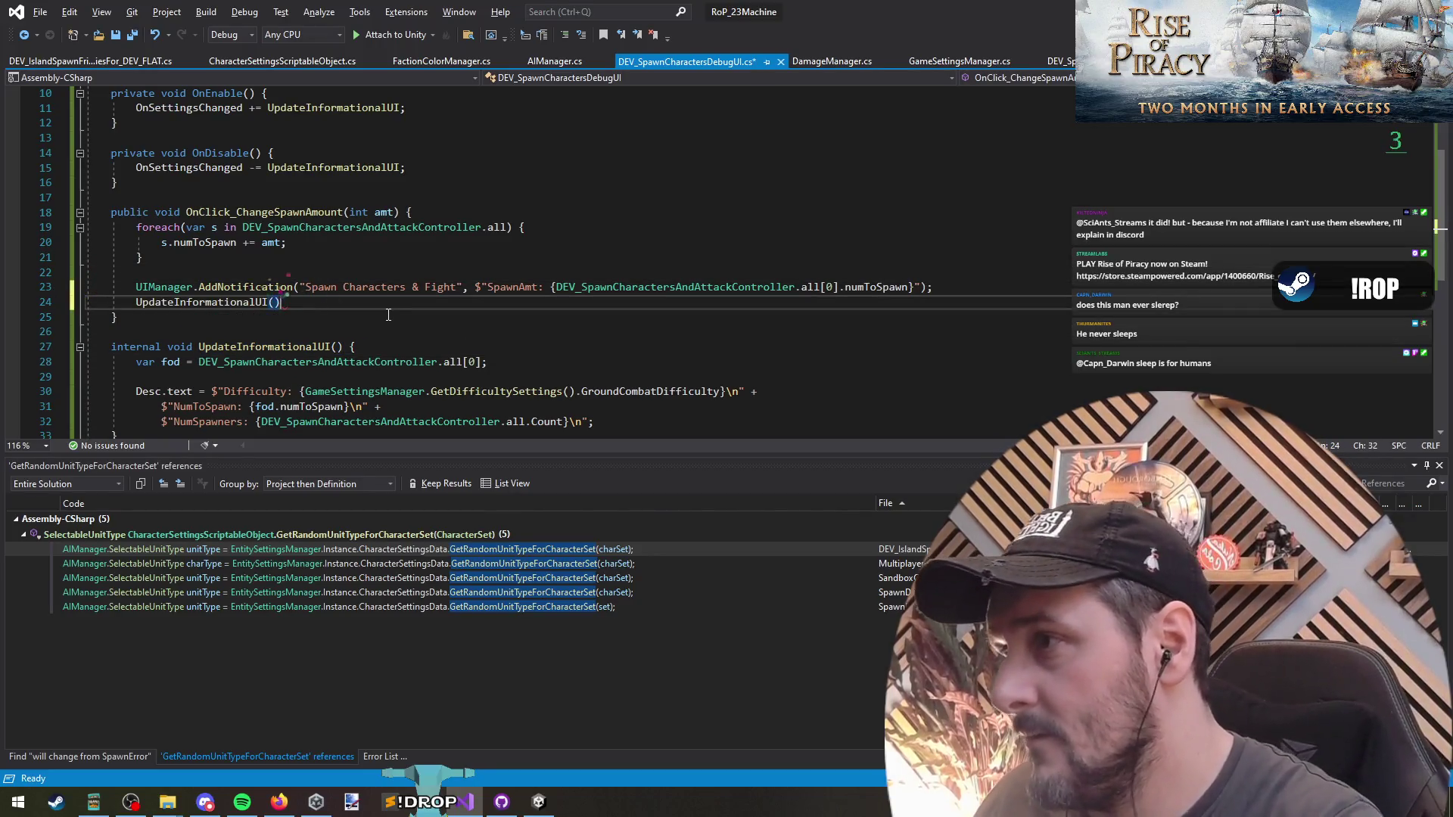
Delete the opening and closing braces of the foreach loop.
left_click(306, 259)
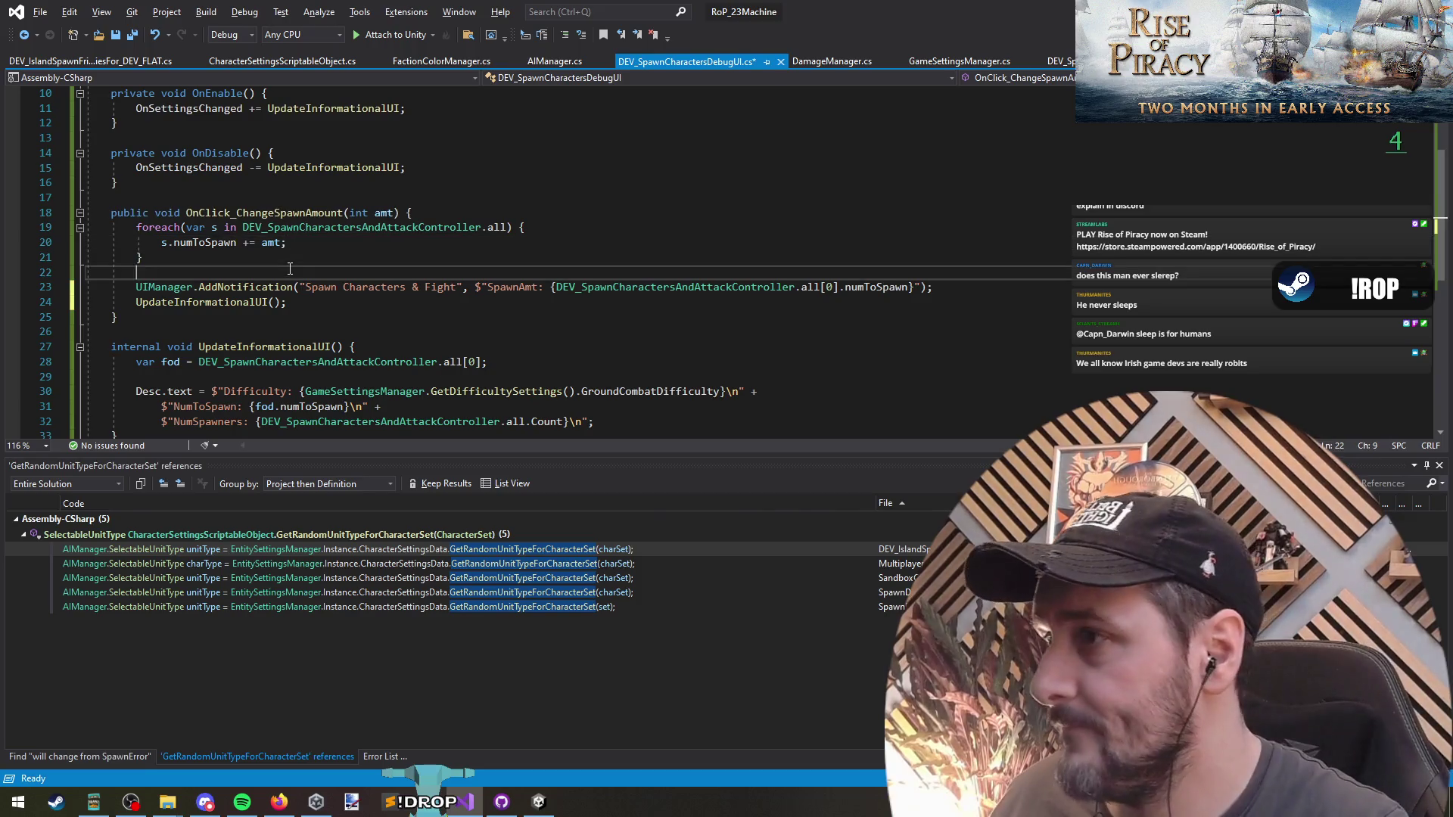
key("BackSpace")
key("BackSpace")
key("BackSpace")
left_click(530, 227)
key("BackSpace")
left_click(571, 246)
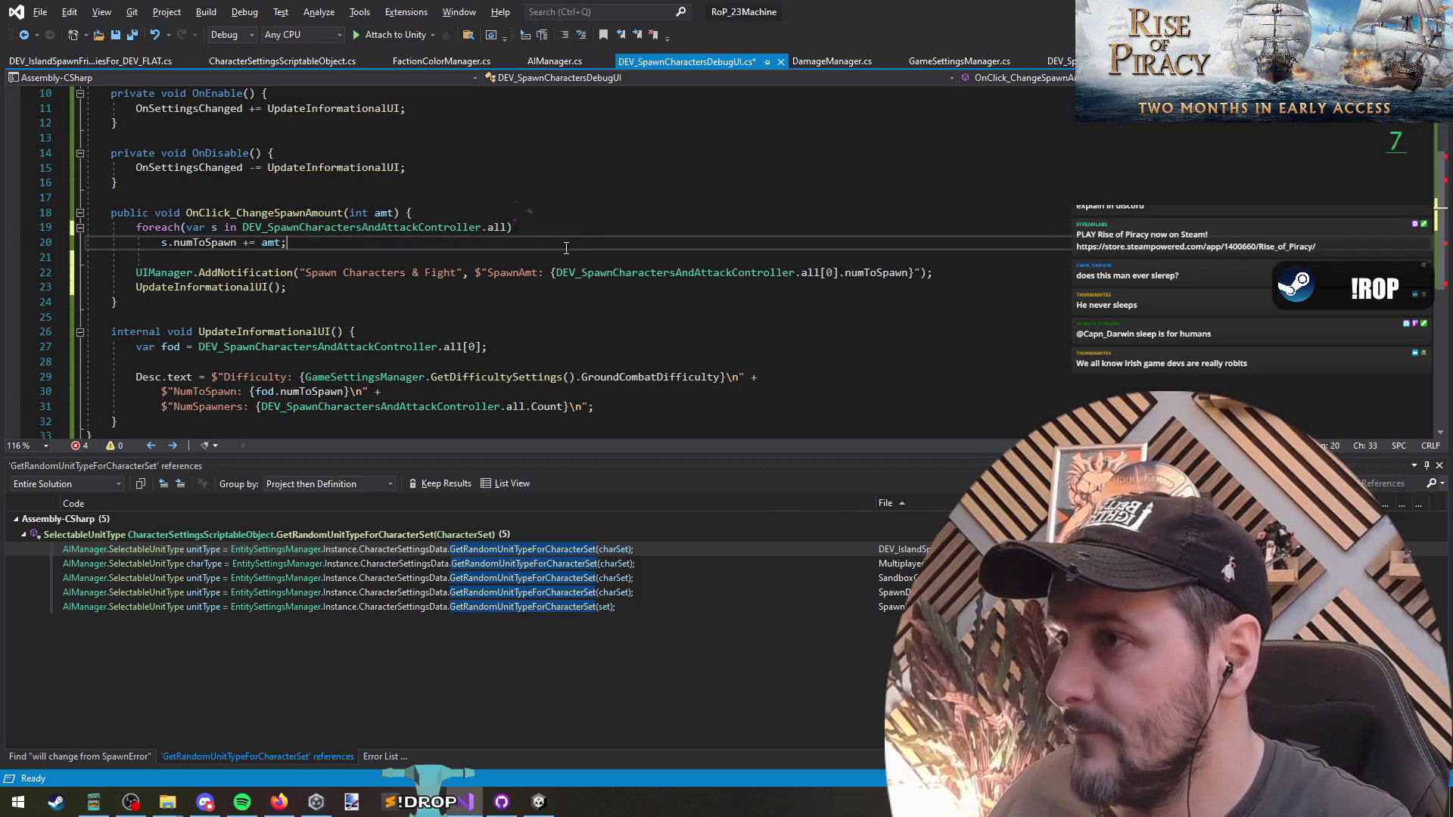
key("alt+Tab")
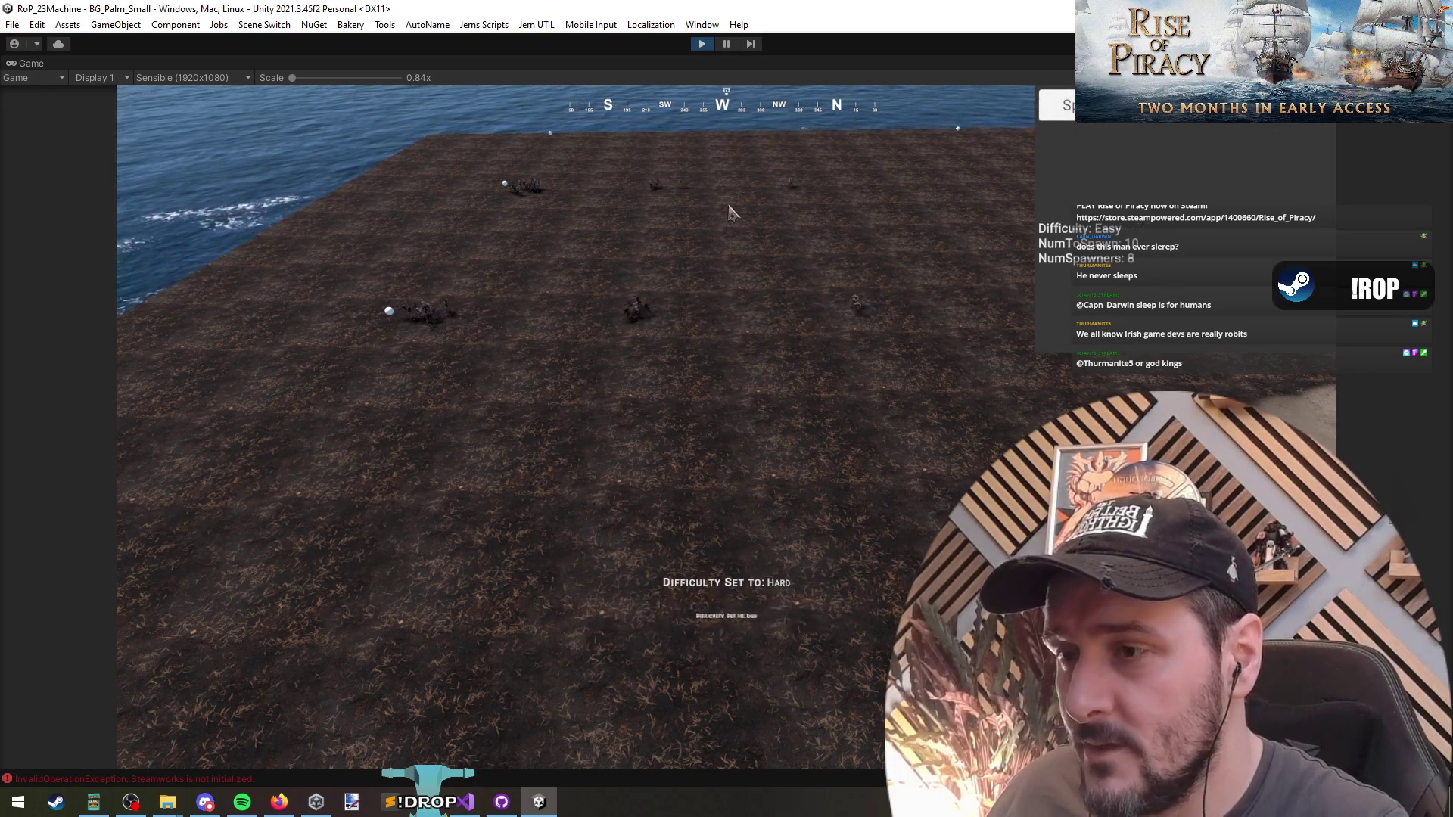
Exit Play mode, Save All in Visual Studio, and return to Unity to recompile the scripts.
left_click(702, 44)
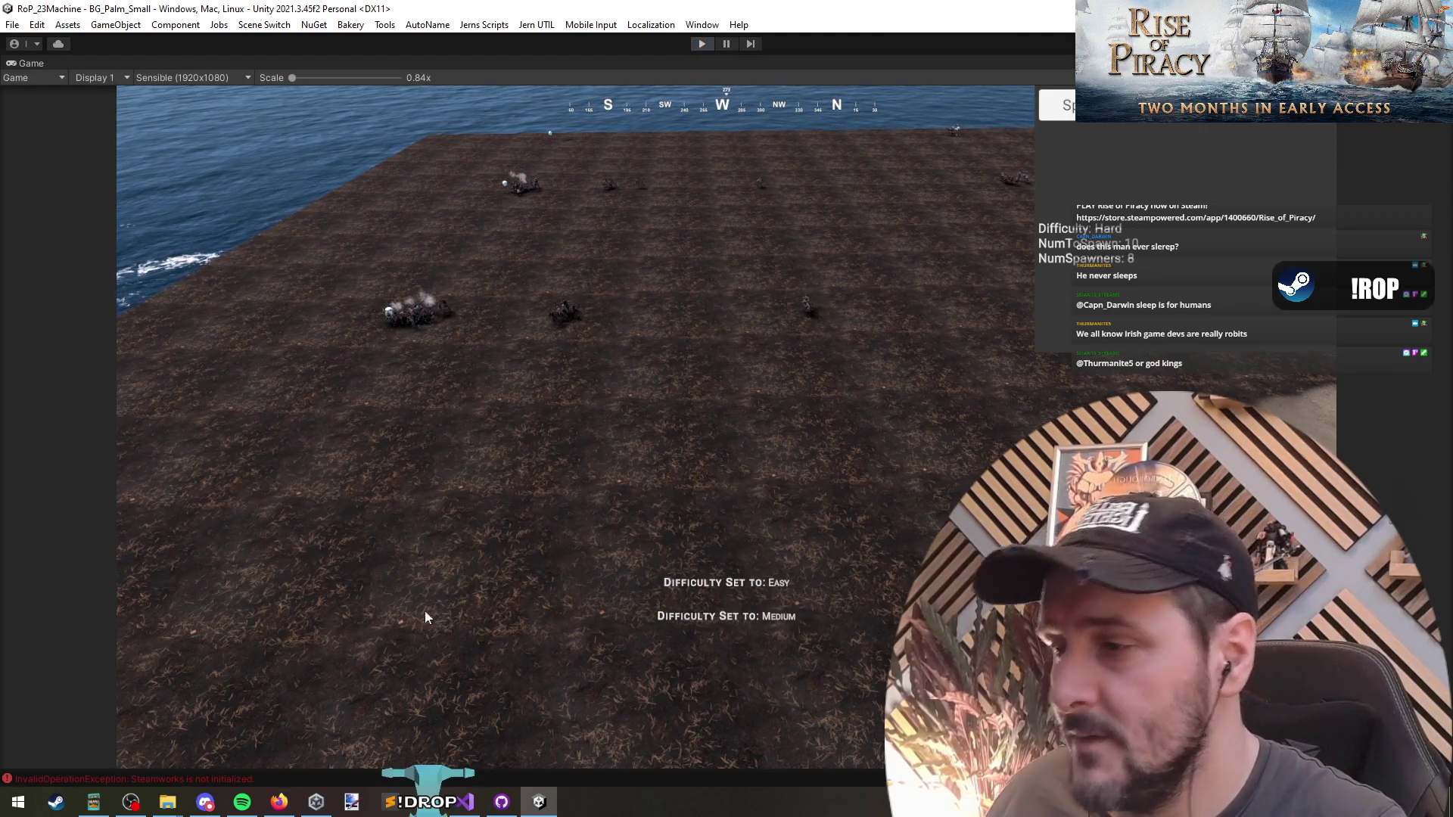
key("alt+Tab")
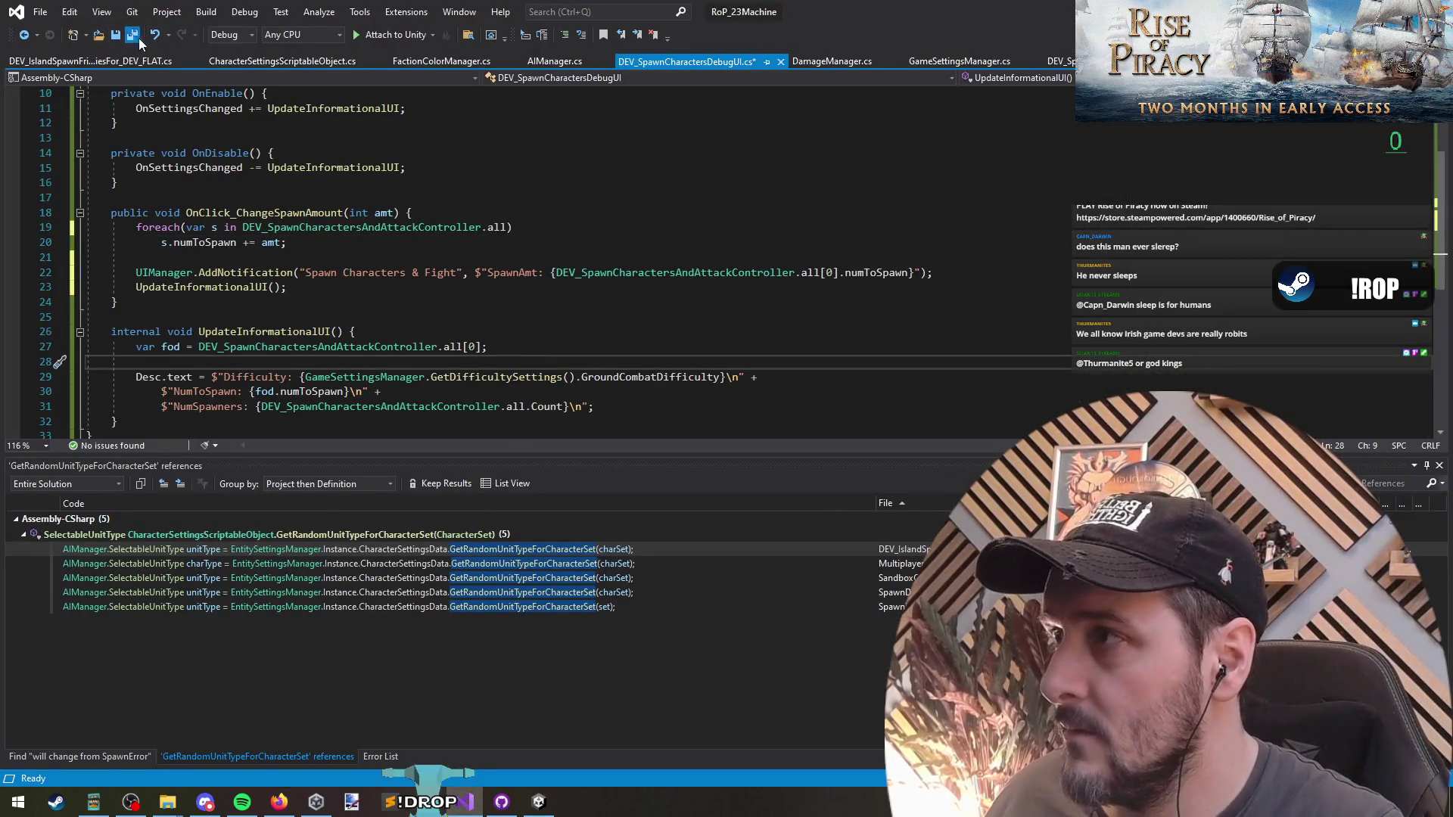
left_click(139, 38)
key("alt+Tab")
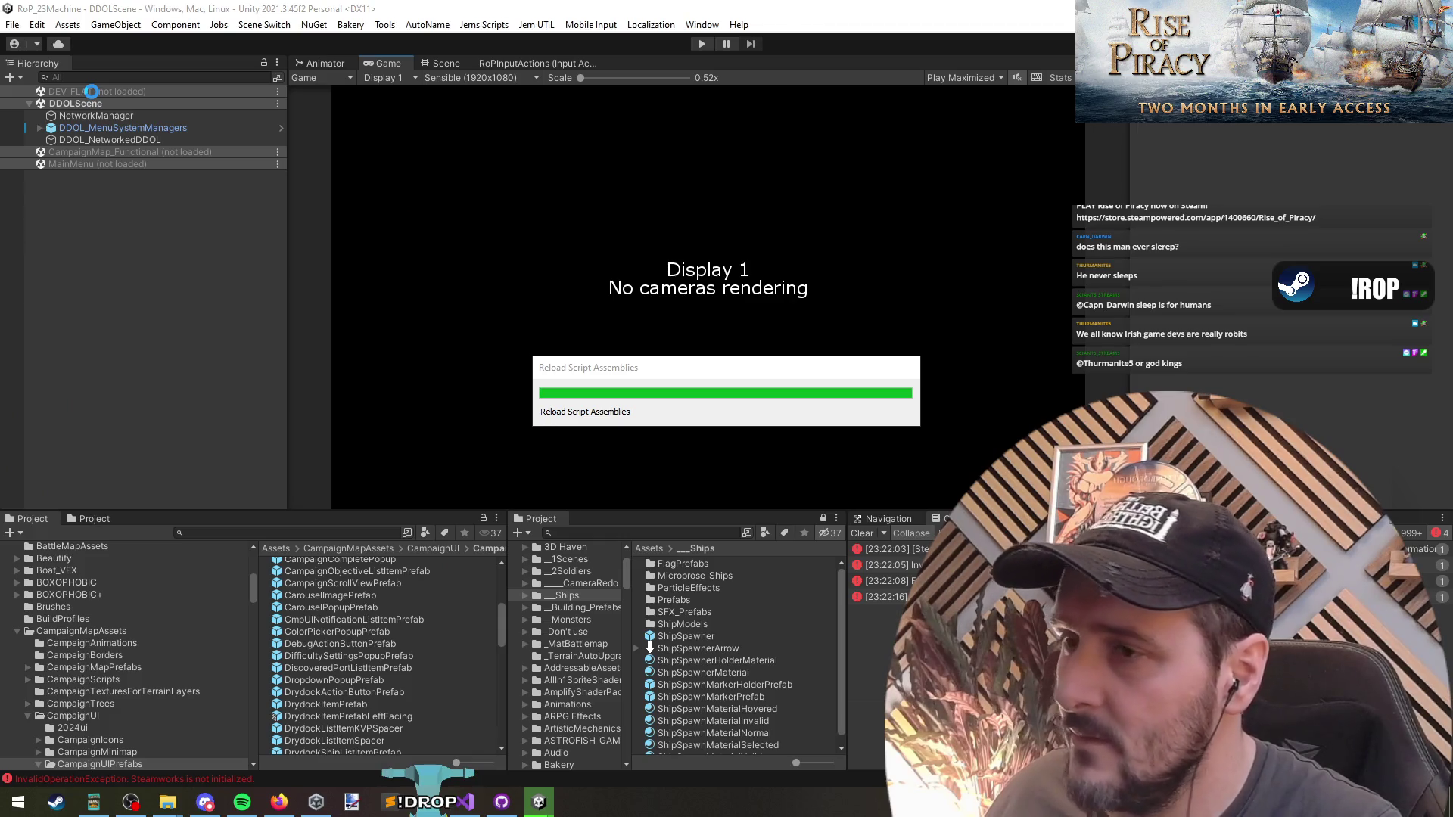
Load DEV_FLAT and select BTN_SpawnNum++ under Canvas > SpawnOptions > NumUnits.
right_click(92, 92)
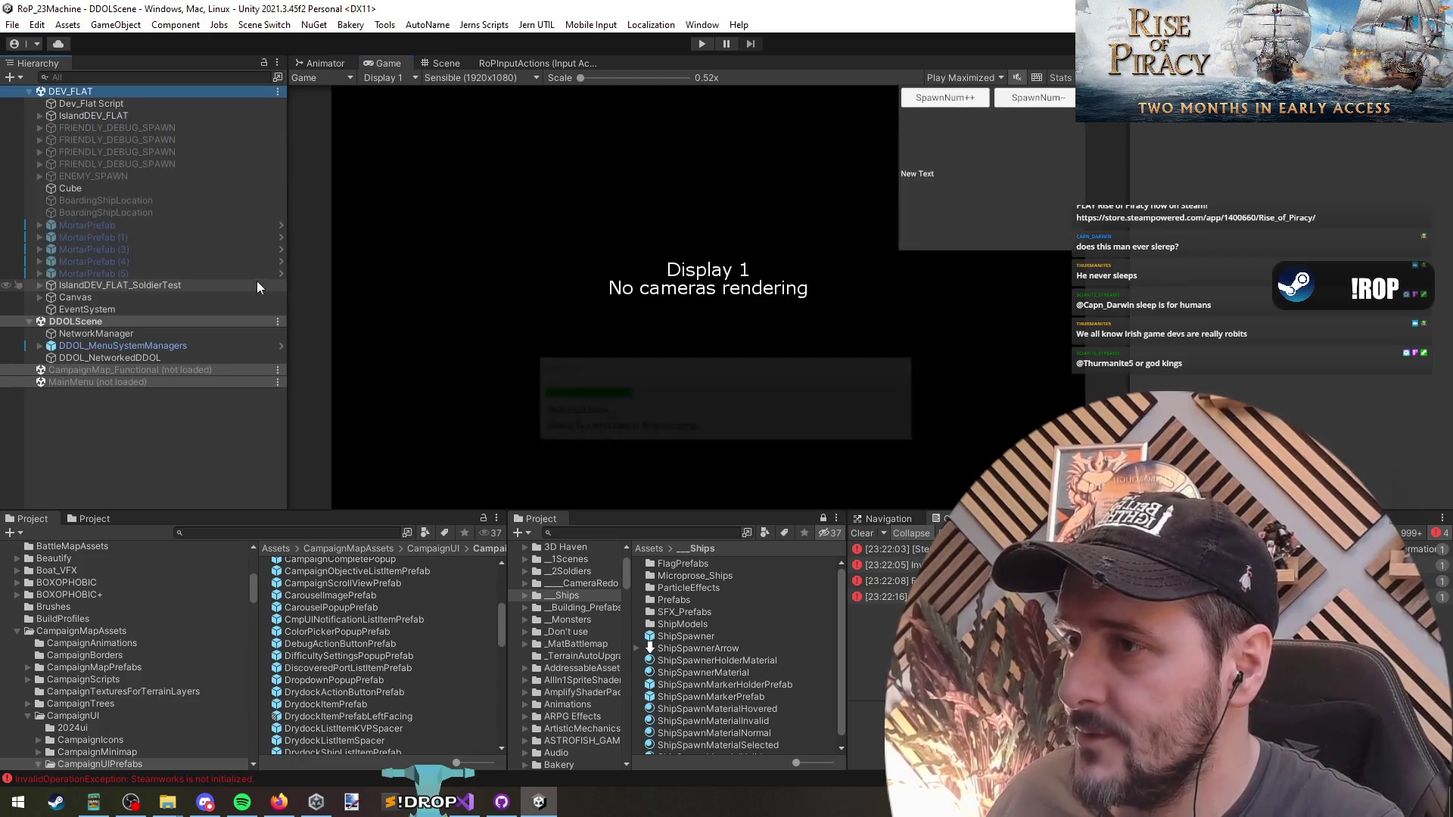
left_click(114, 285)
left_click(116, 301)
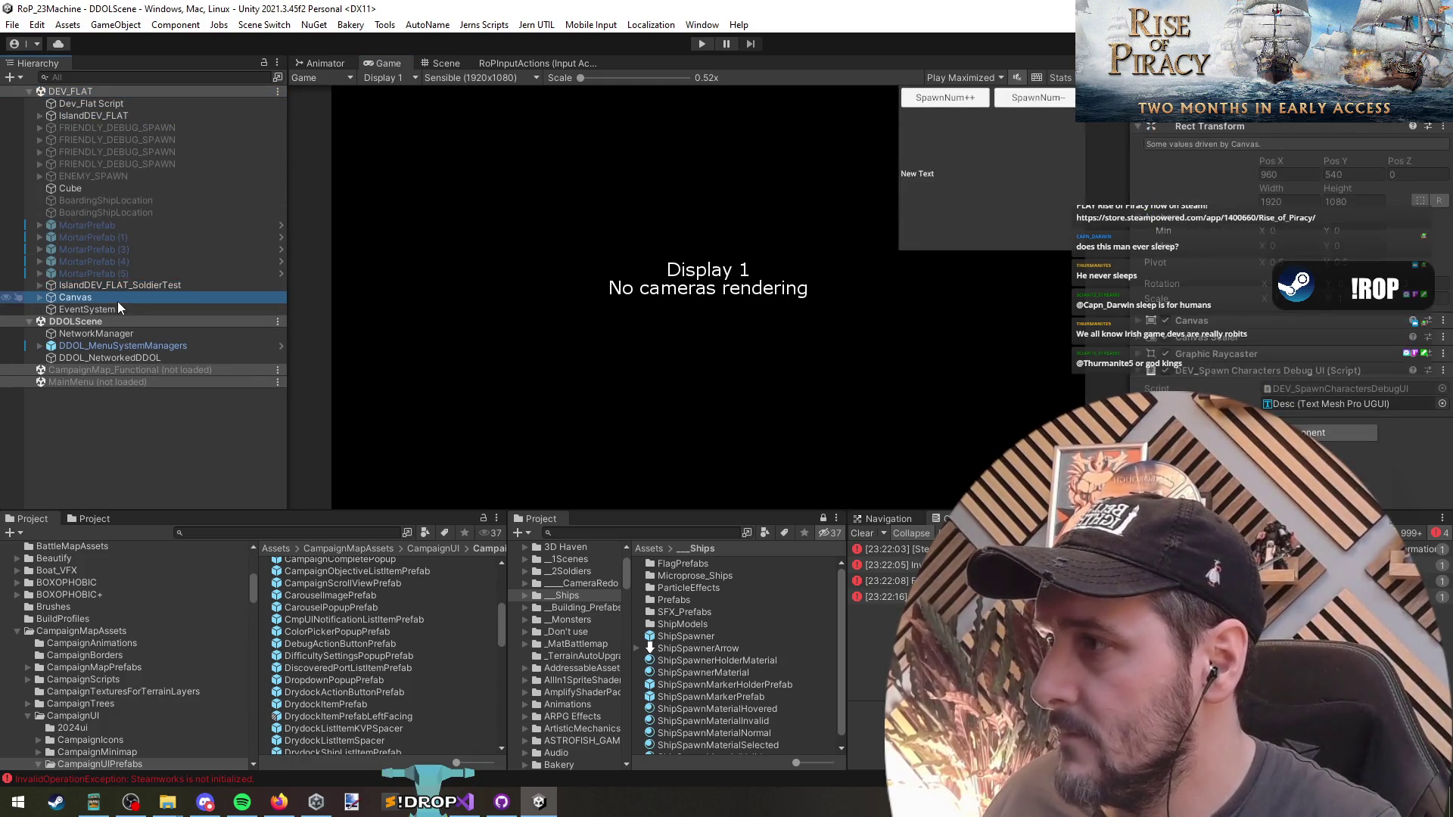
key("Right")
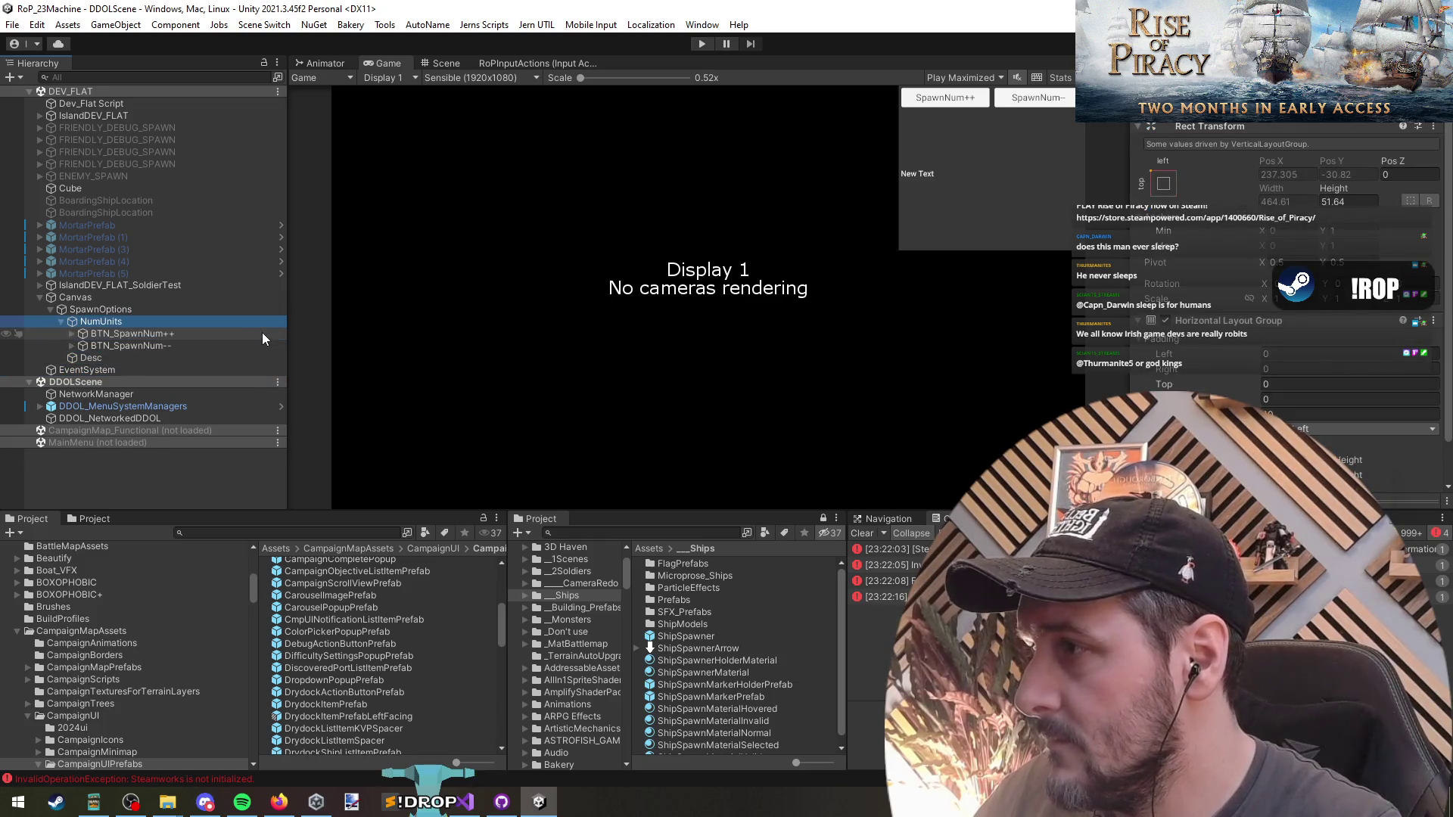
left_click(262, 333)
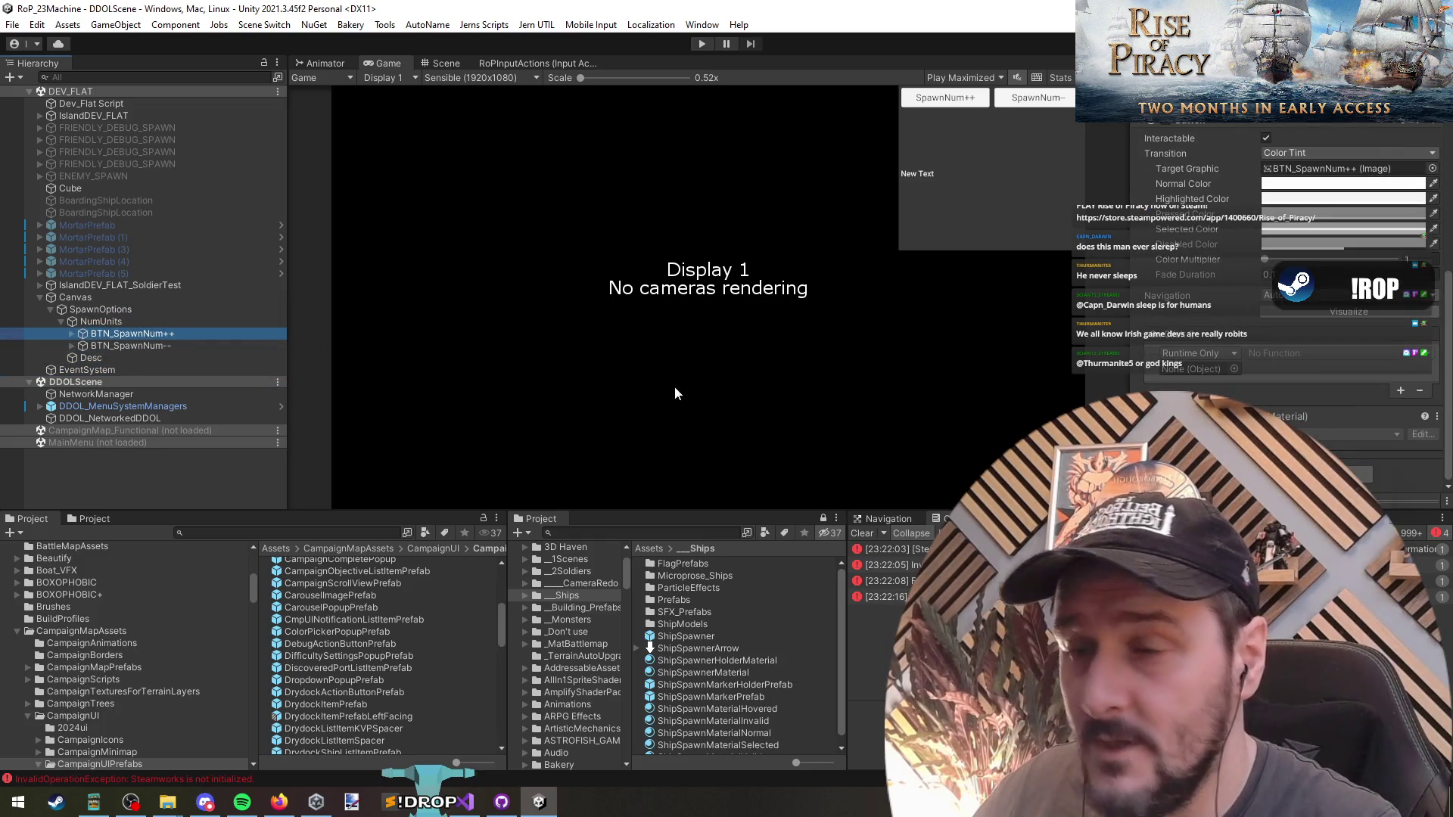
Set the button's On Click event to call the spawn debug UI script's function.
left_click_drag(98, 295, 1182, 375)
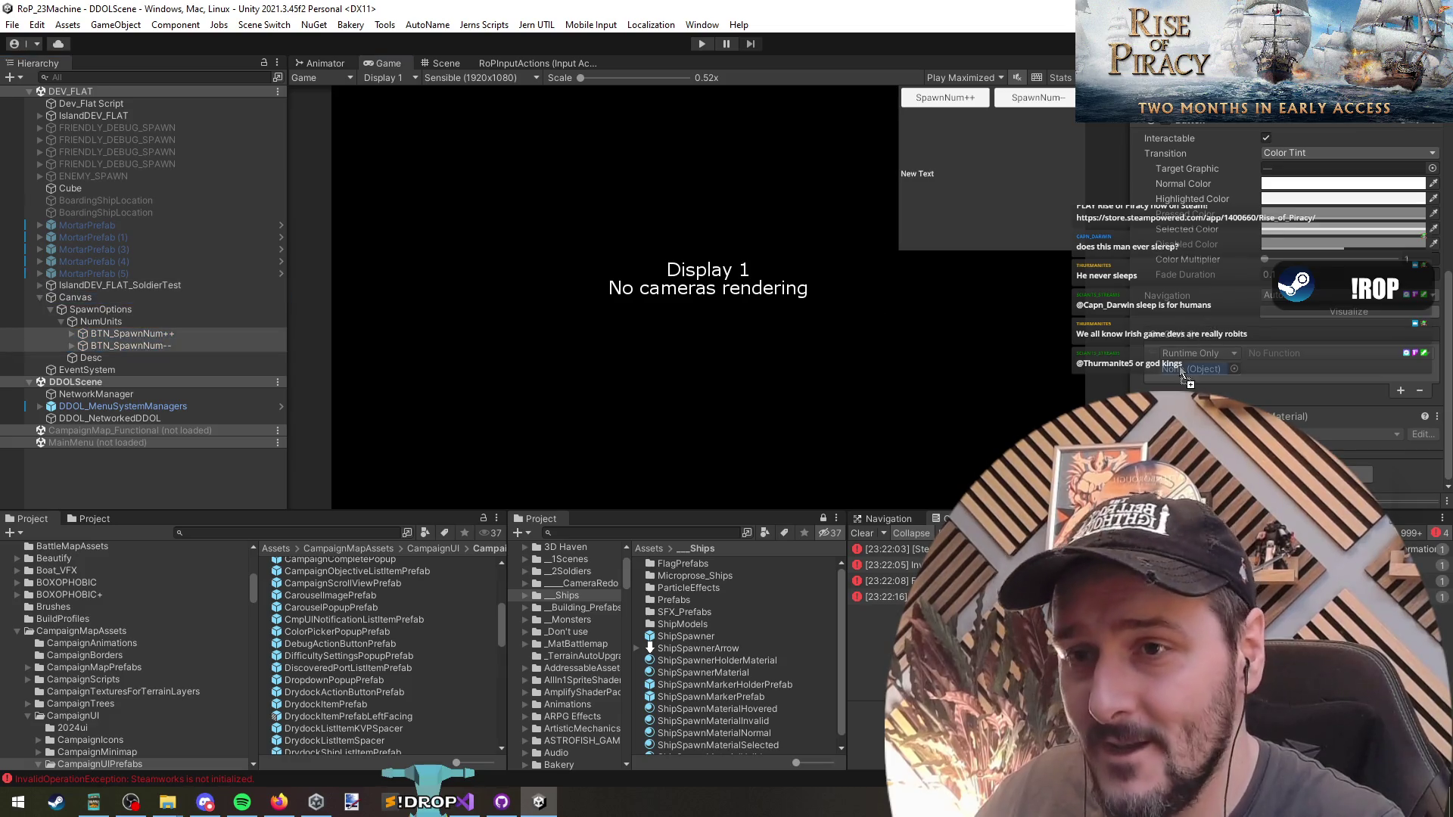
left_click(1317, 353)
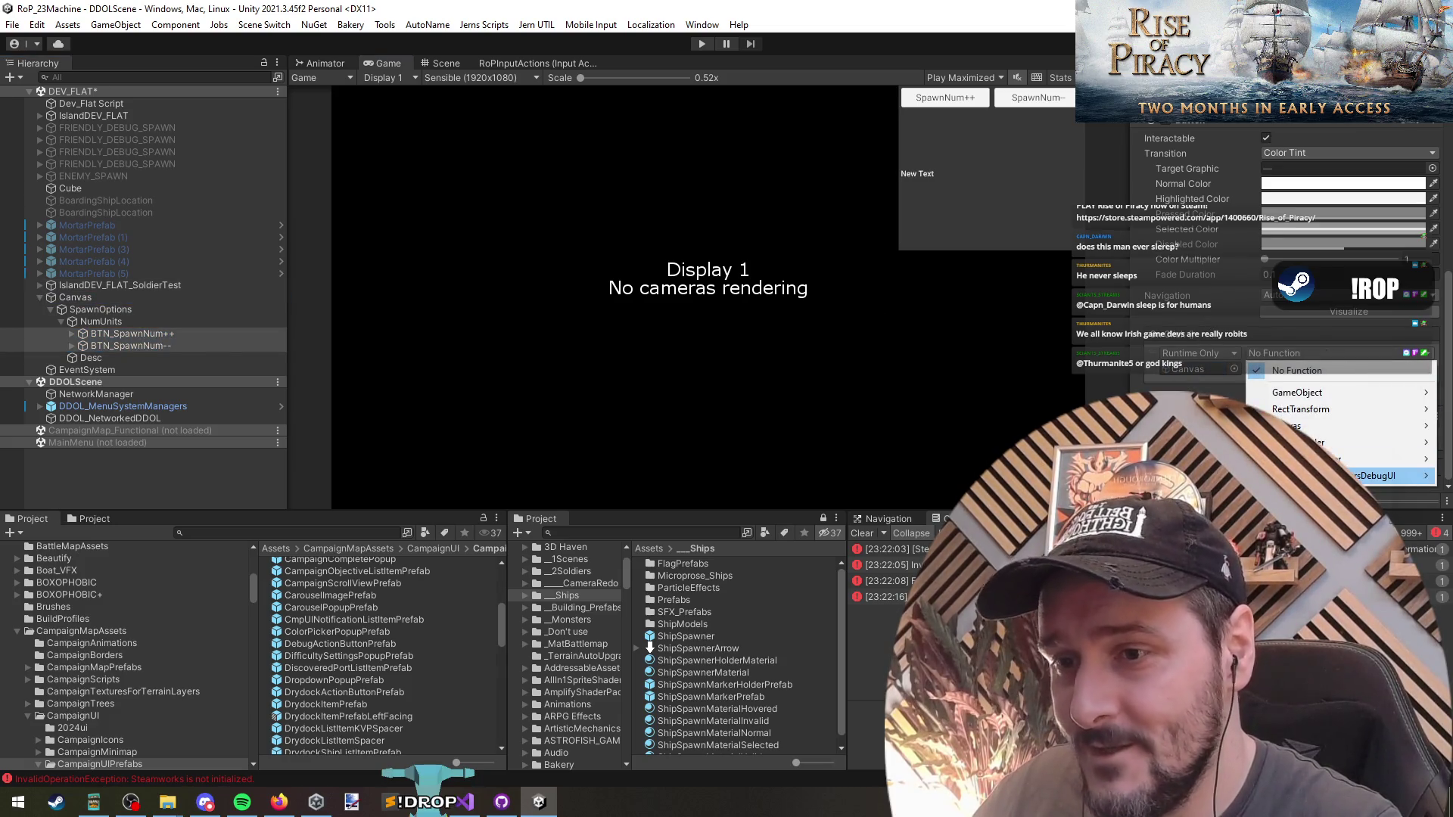
left_click(1173, 492)
left_click(124, 336)
left_click(134, 456)
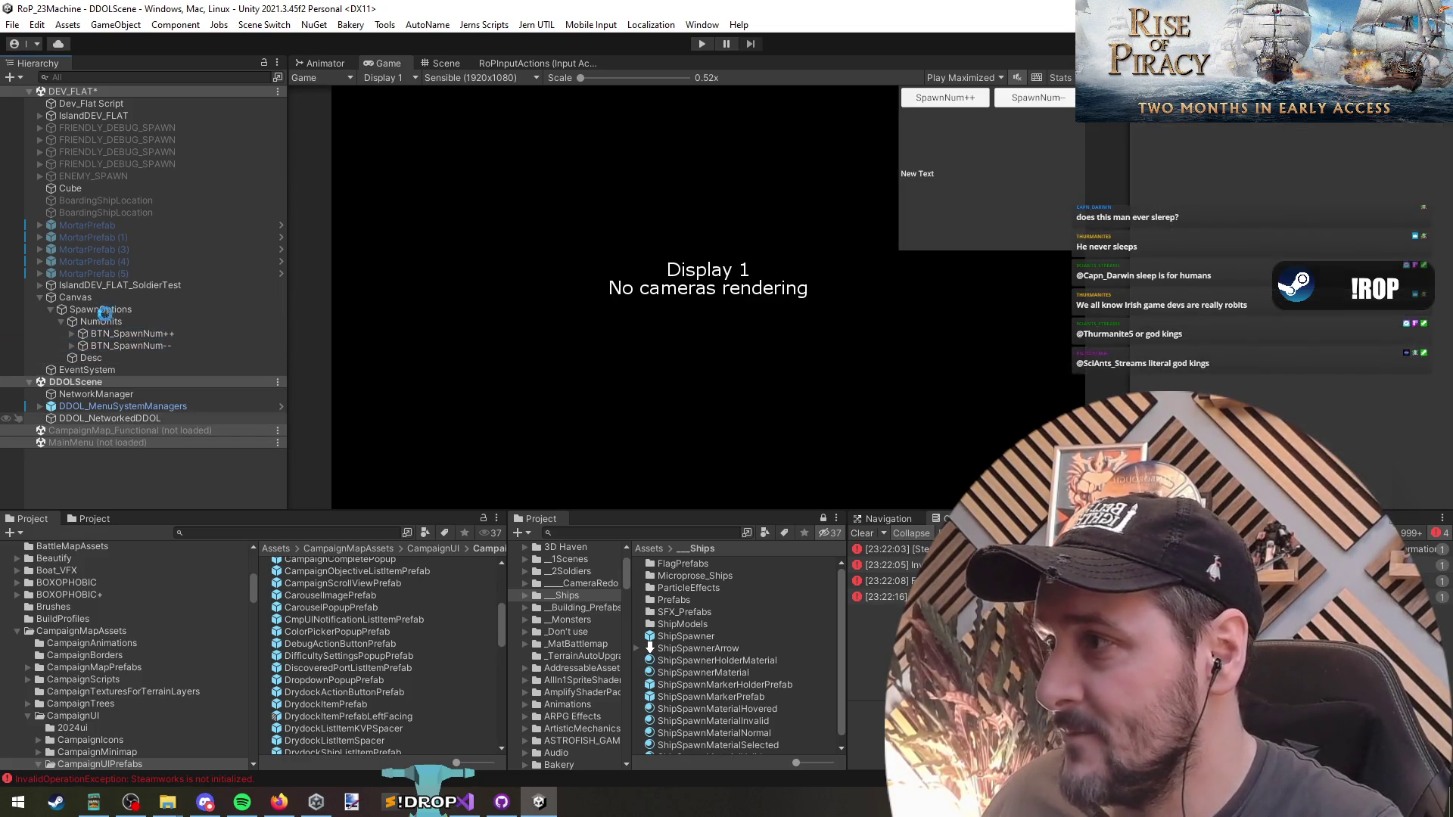
Unload the DEV_FLAT scene and enter Play mode.
right_click(97, 91)
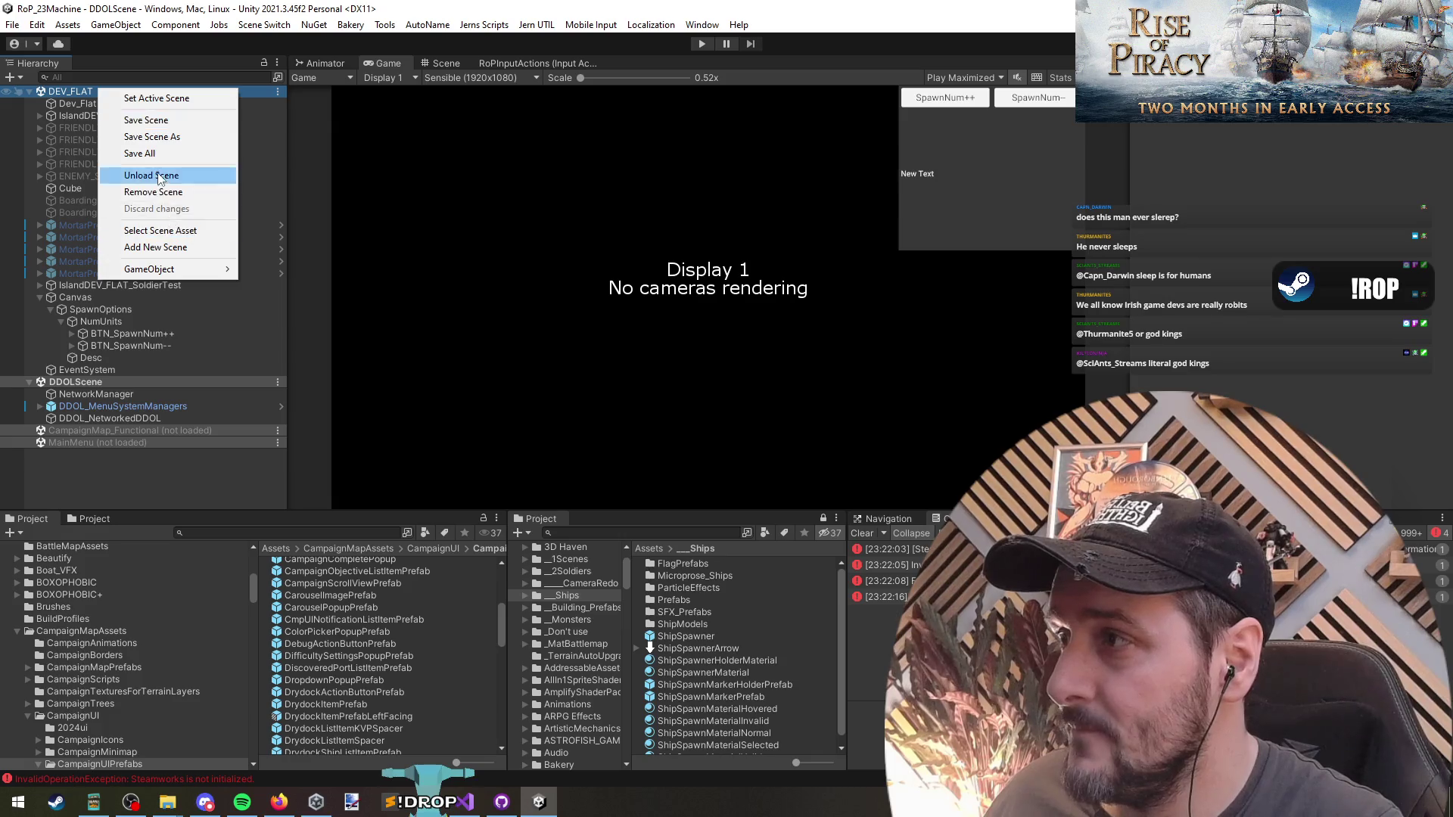
left_click(140, 173)
left_click(700, 45)
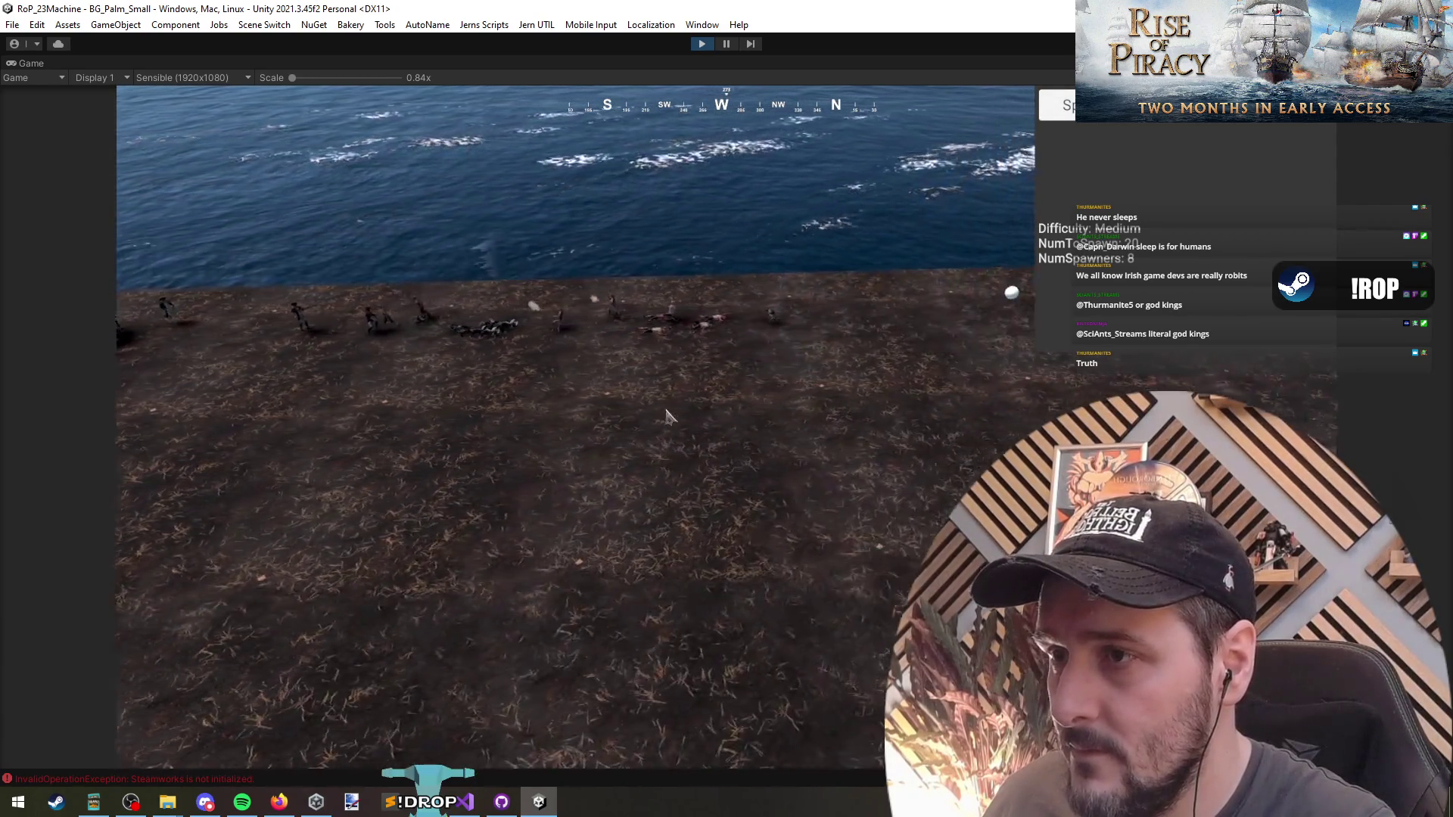
Set the difficulty to Impossible with F4, then reset the fight with F5.
key("F4")
key("F5")
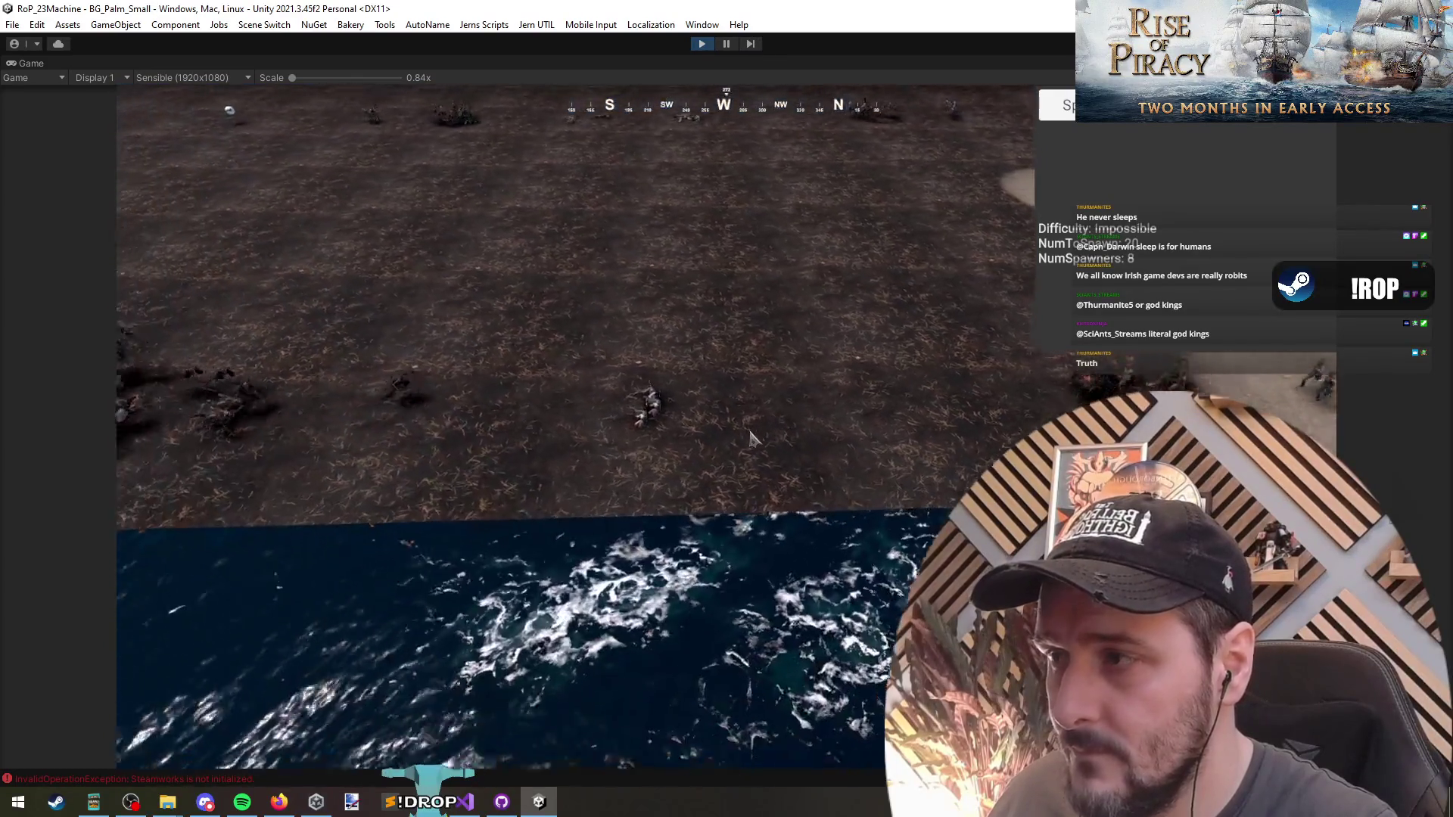
Box-select two soldier groups in the Game view, then clear the selection.
left_click_drag(262, 428, 480, 609)
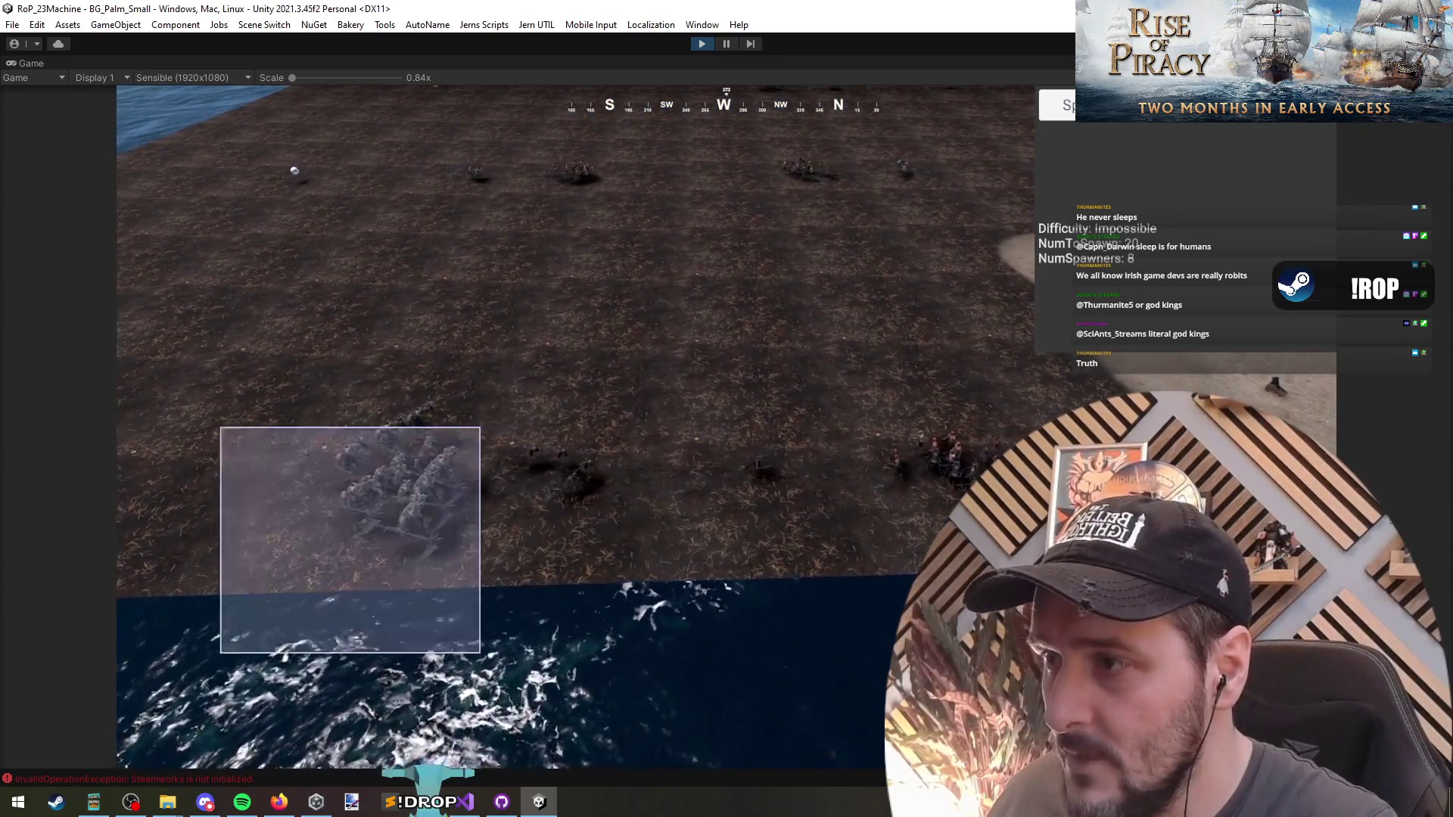
left_click_drag(374, 399, 588, 573)
left_click(677, 526)
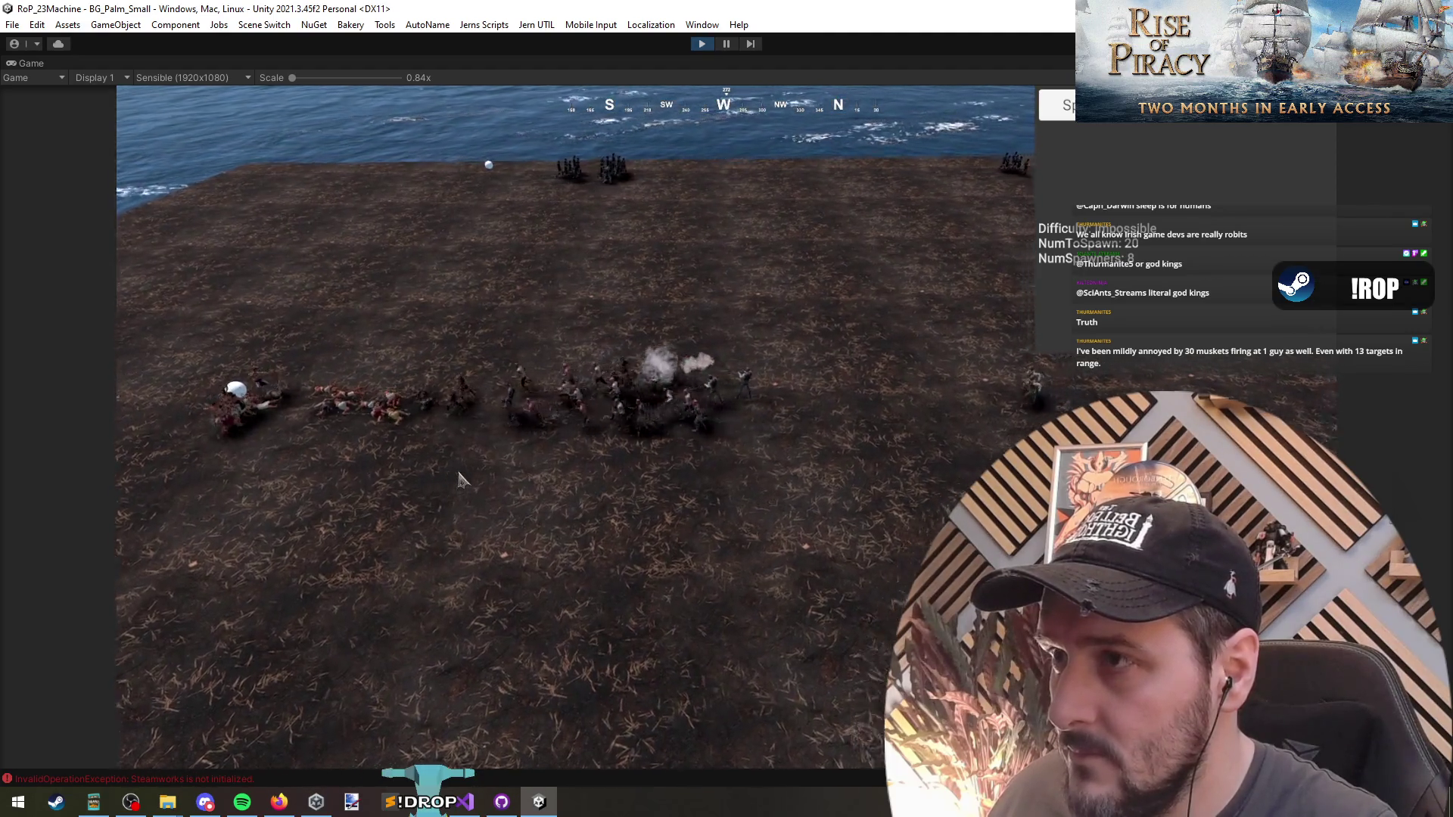
Move the camera toward the shore, select the right-hand group, and switch the difficulty to Easy.
key("w")
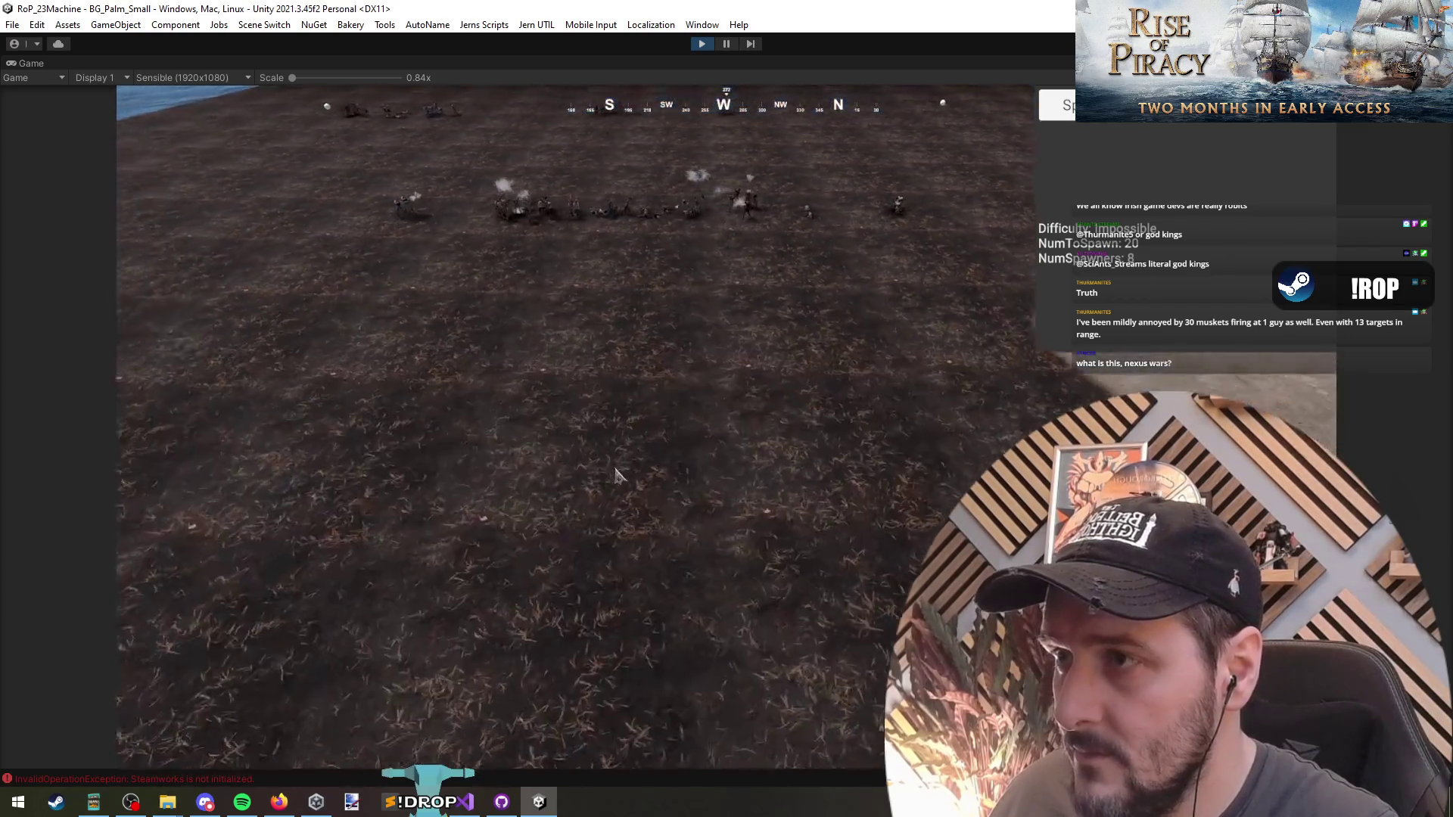
scroll(615, 473, "down", 2)
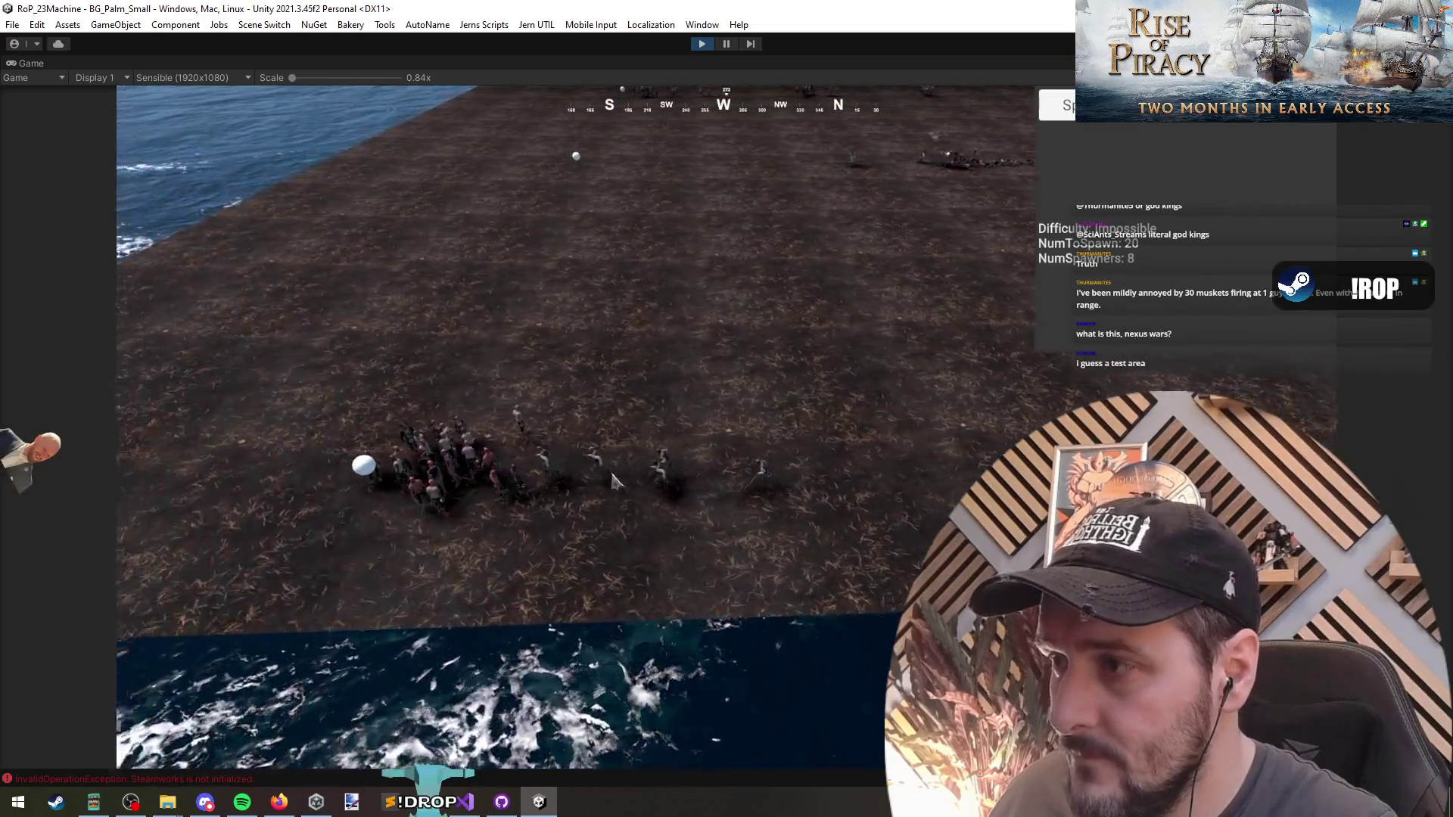
left_click(931, 454)
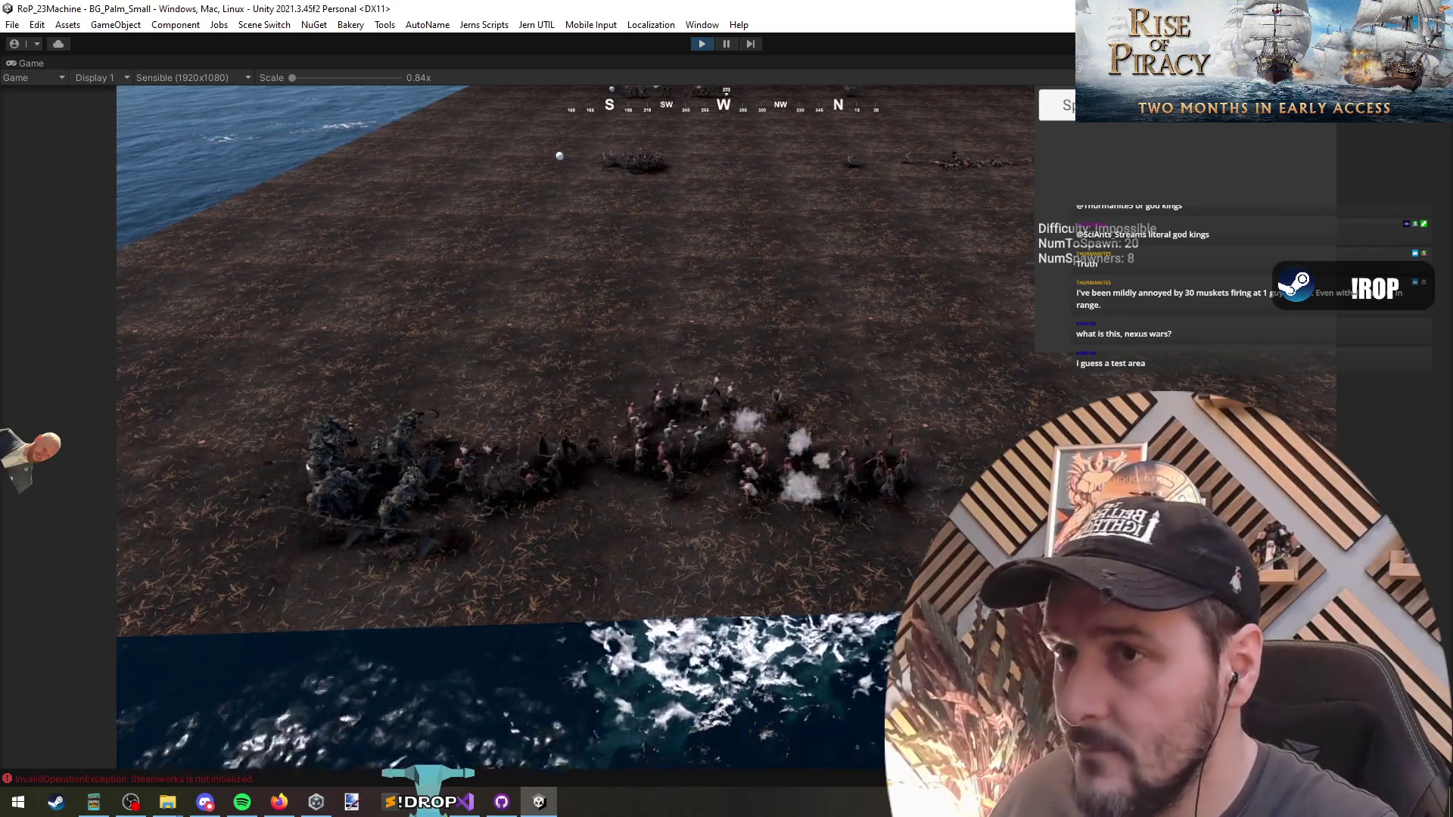
key("F2")
left_click(846, 532)
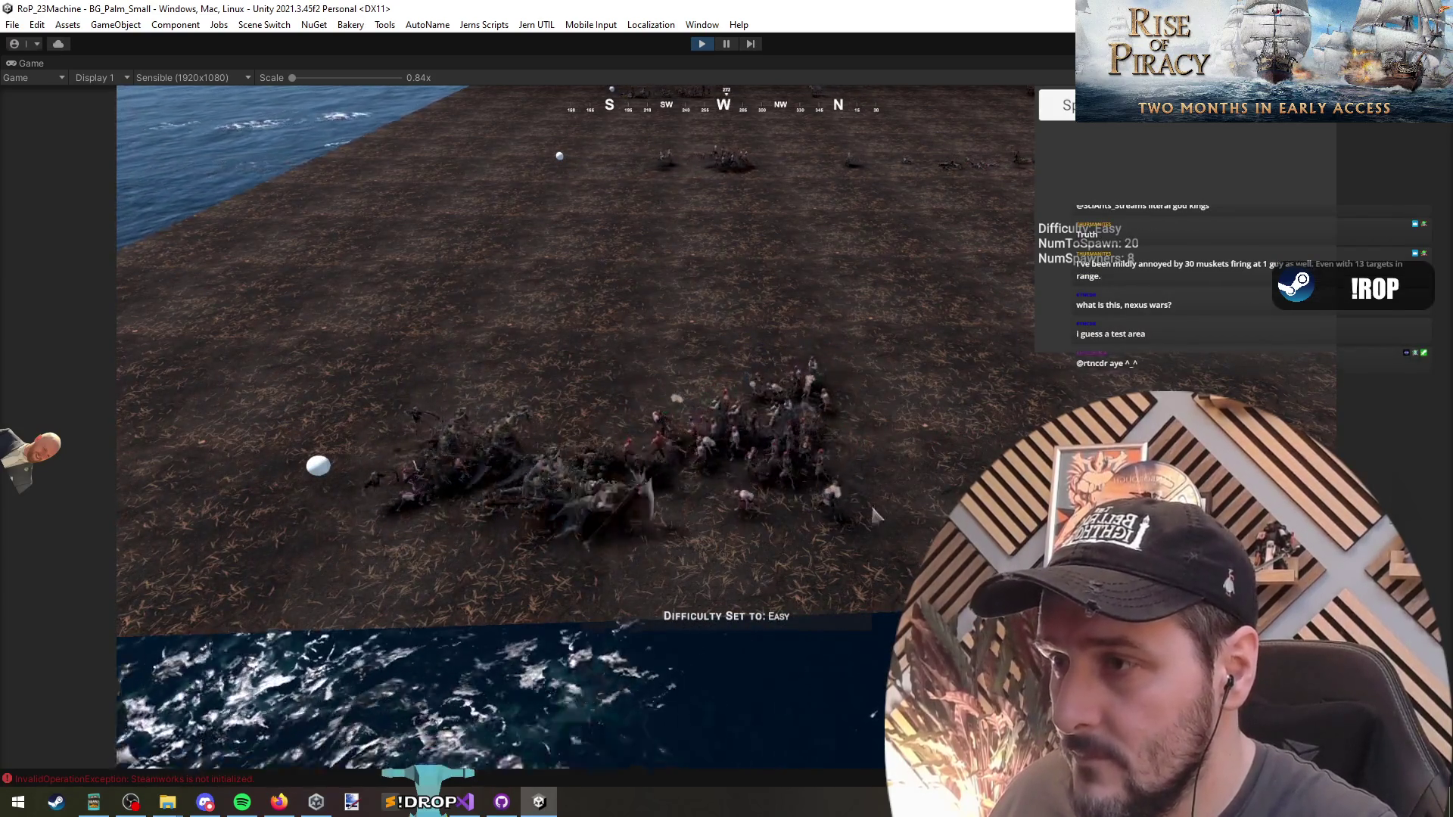
Reset the Spawn Characters & Fight test with R, then follow the new coastline battle with the camera.
key("r")
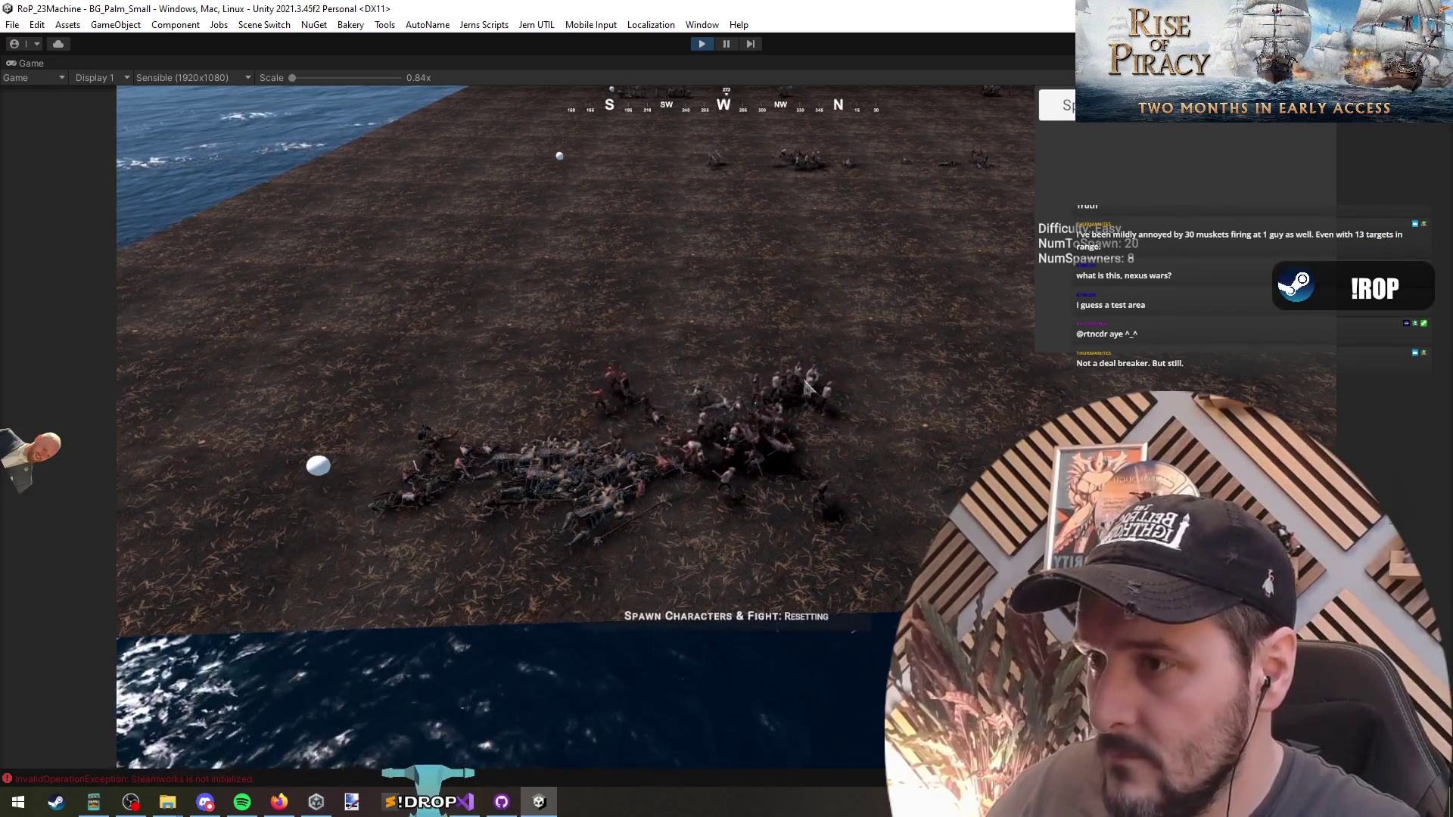
key("d")
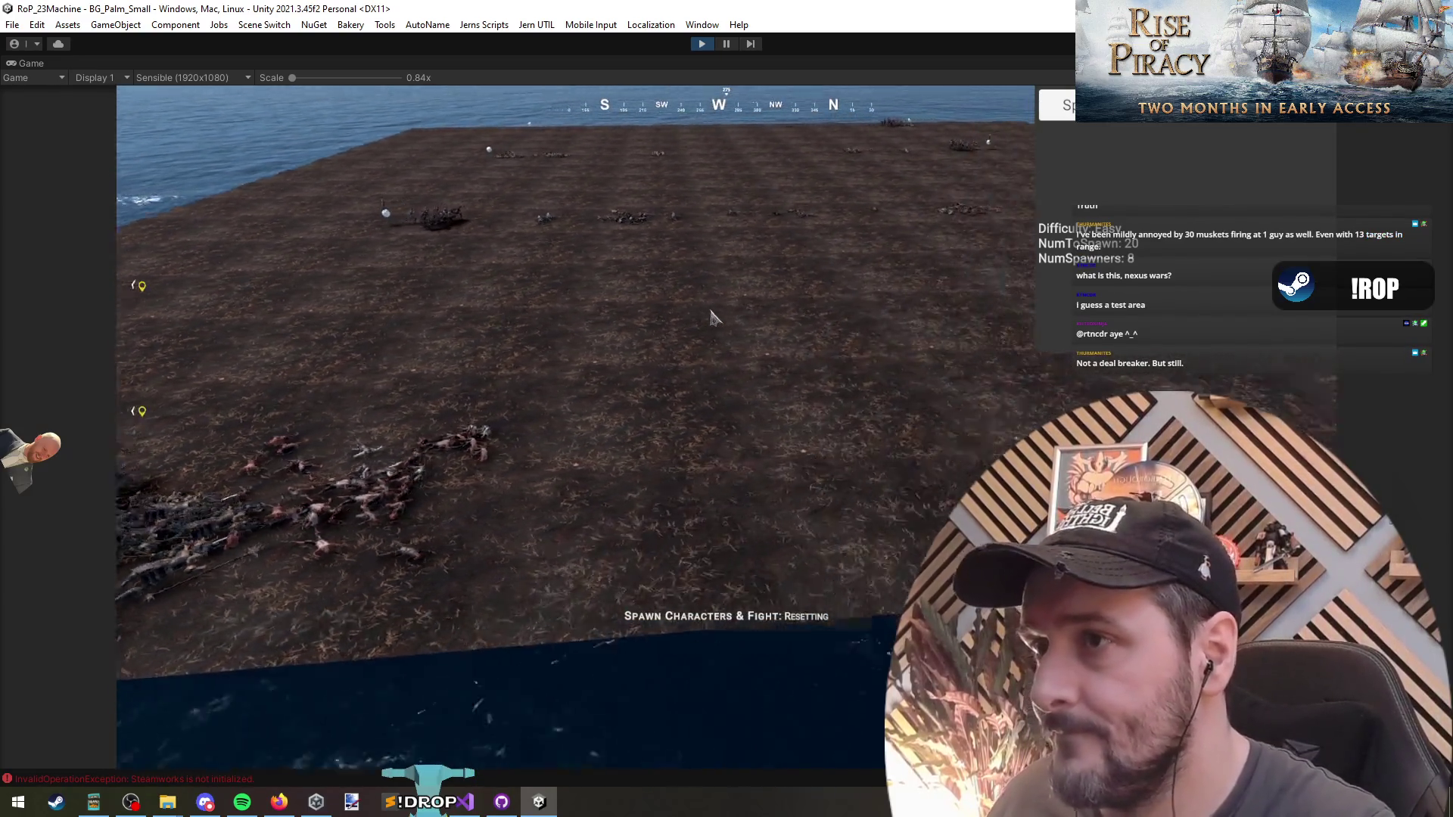
key("d")
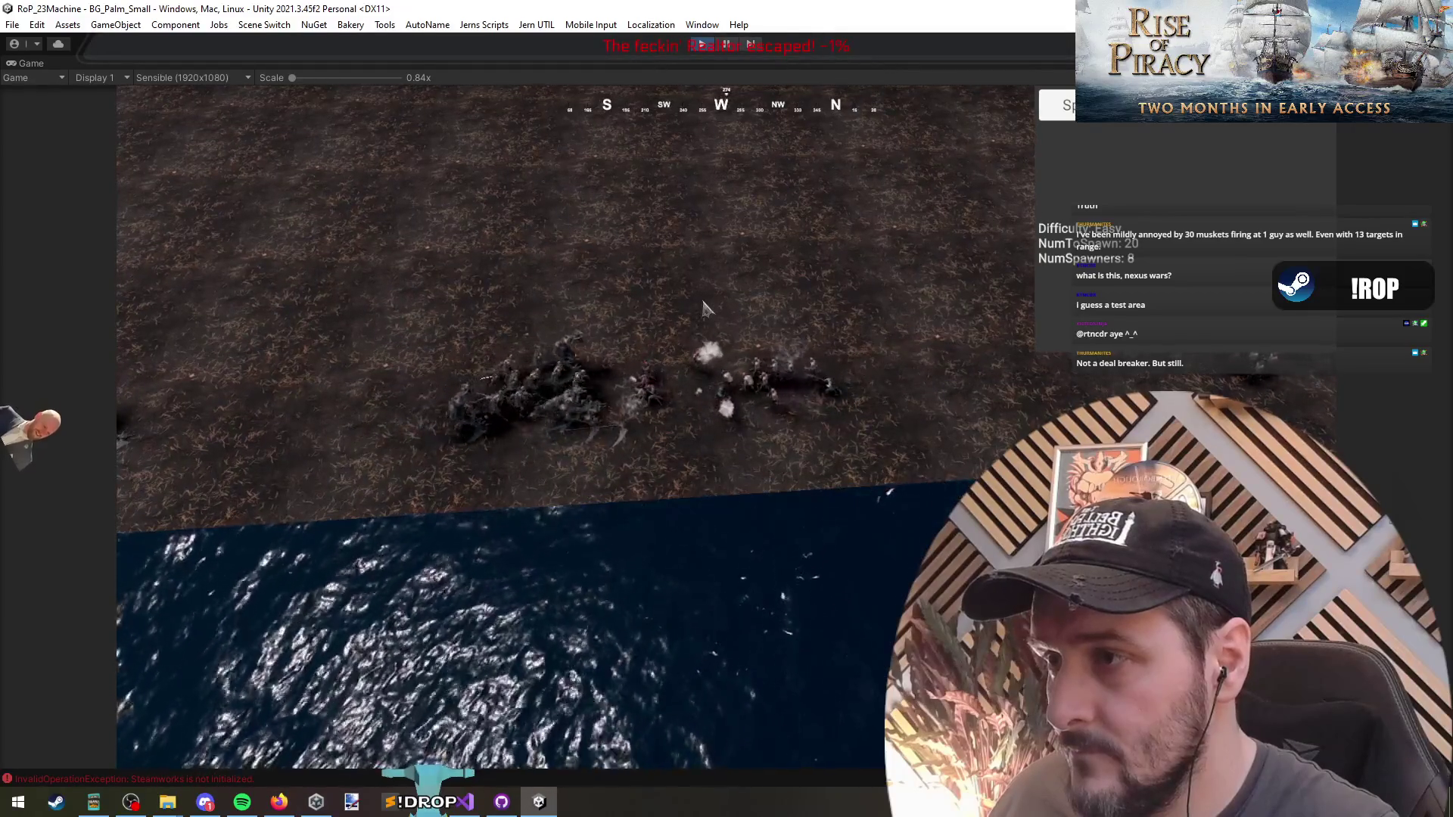
scroll(703, 308, "up", 3)
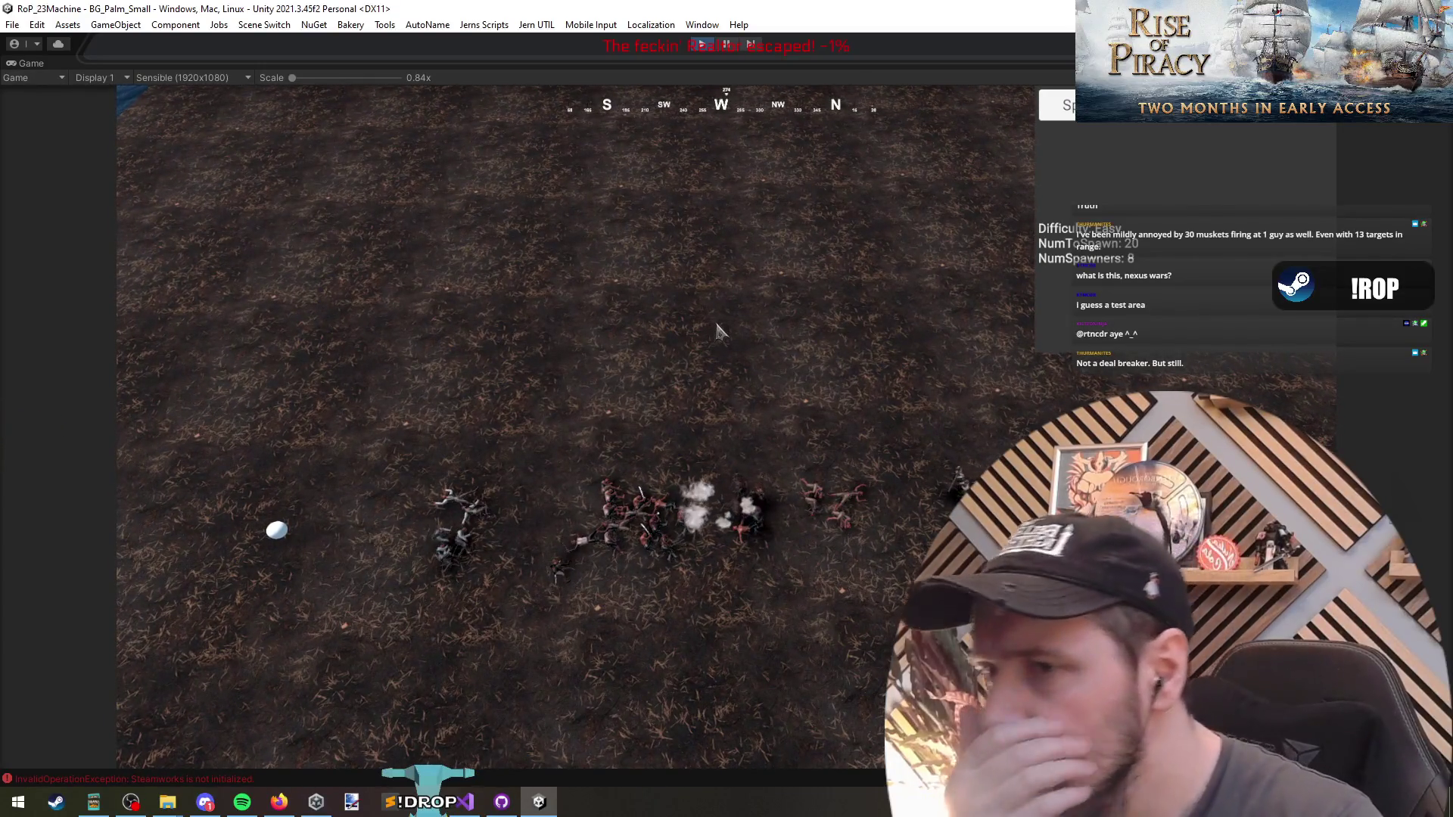
scroll(715, 303, "down", 3)
scroll(715, 284, "down", 2)
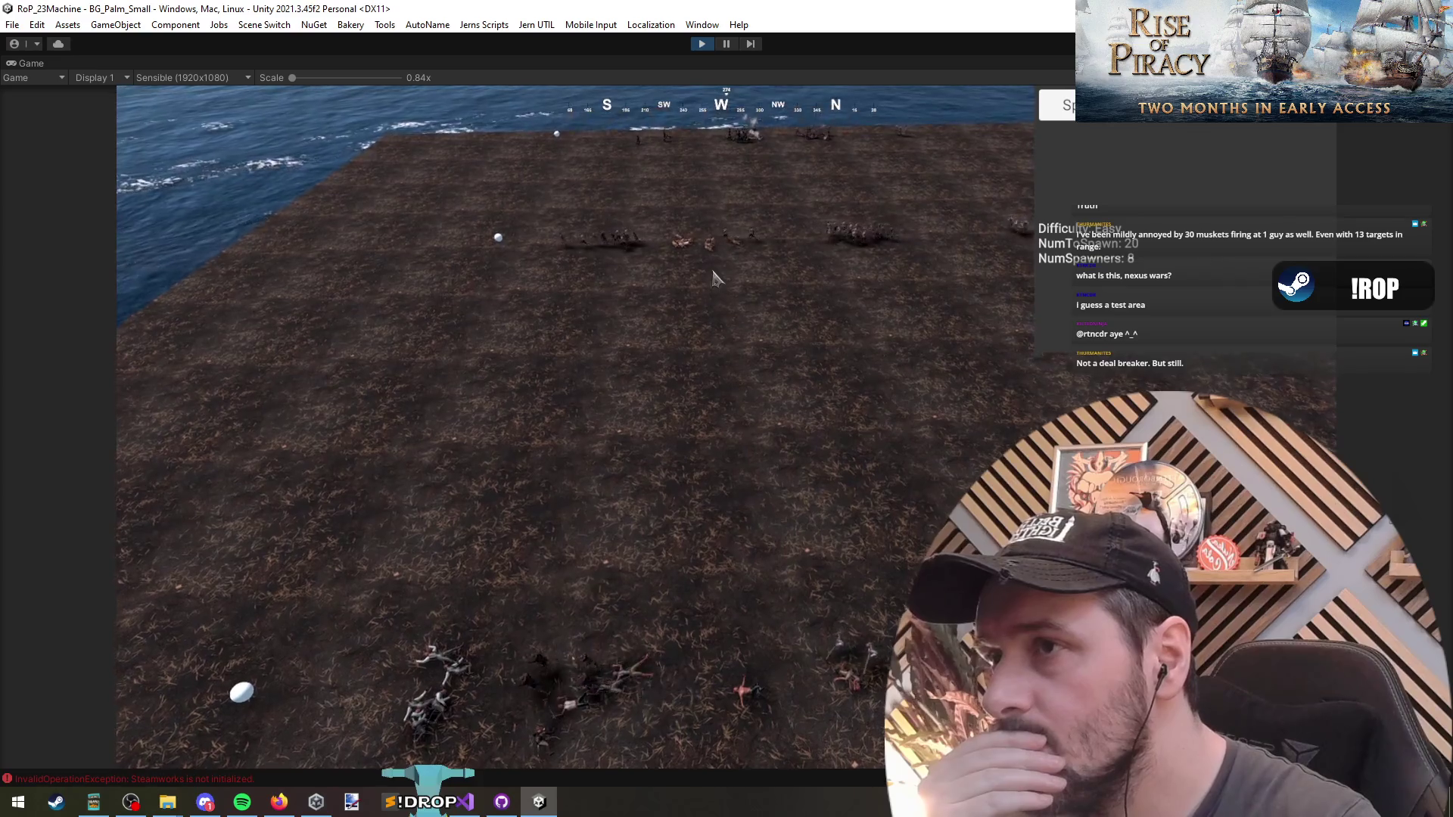
scroll(719, 278, "up", 5)
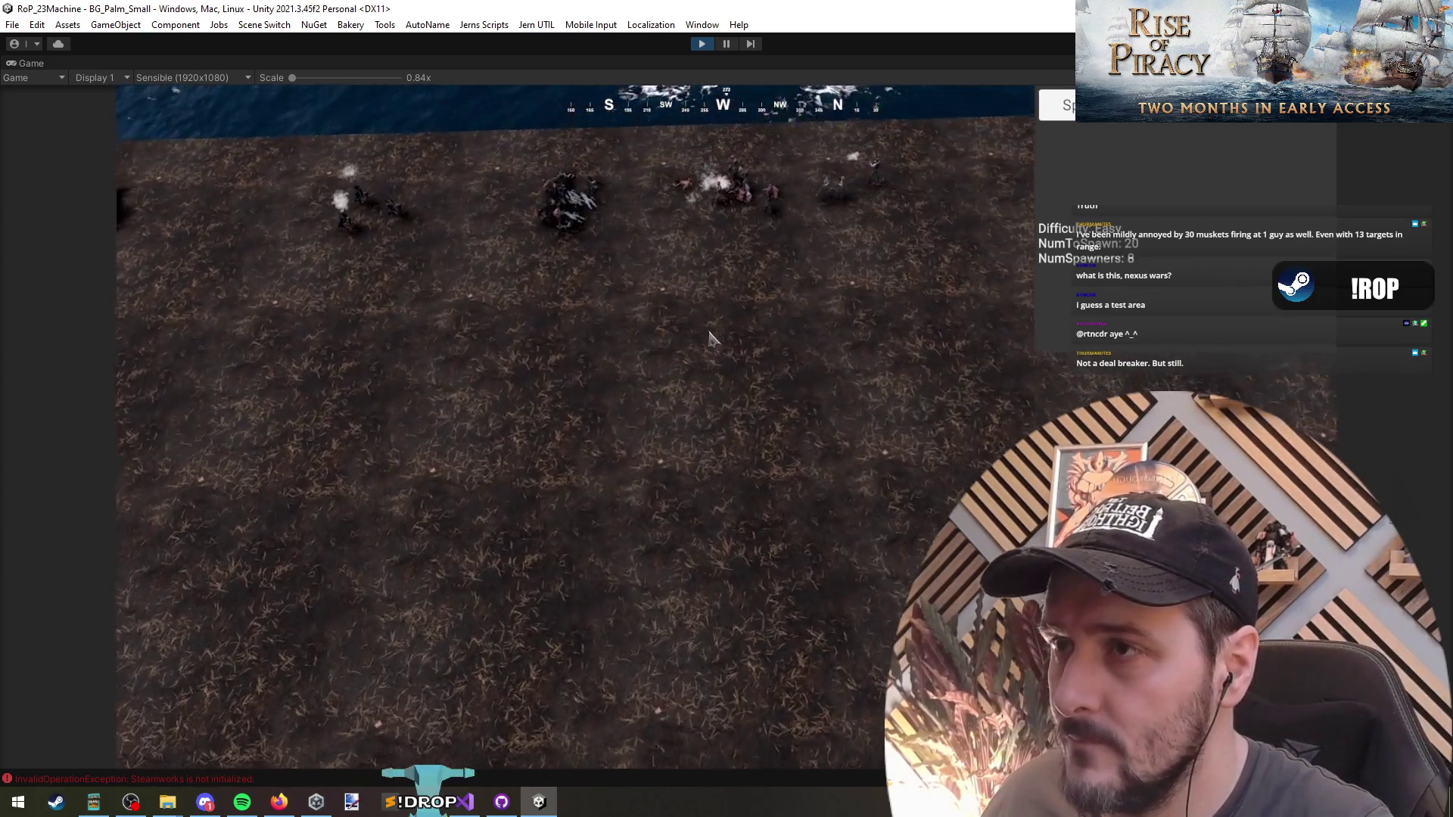
scroll(703, 364, "down", 3)
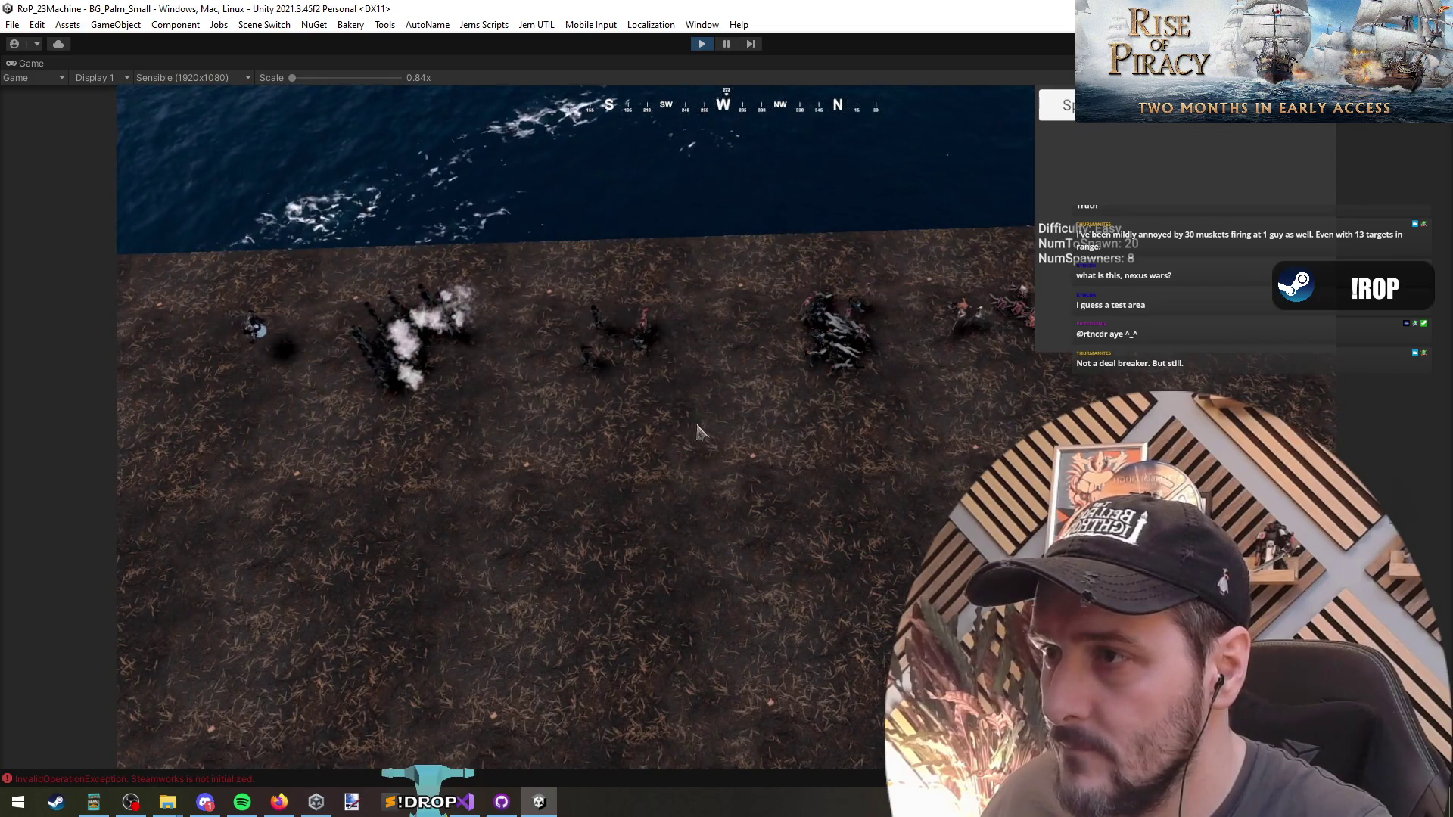
key("e")
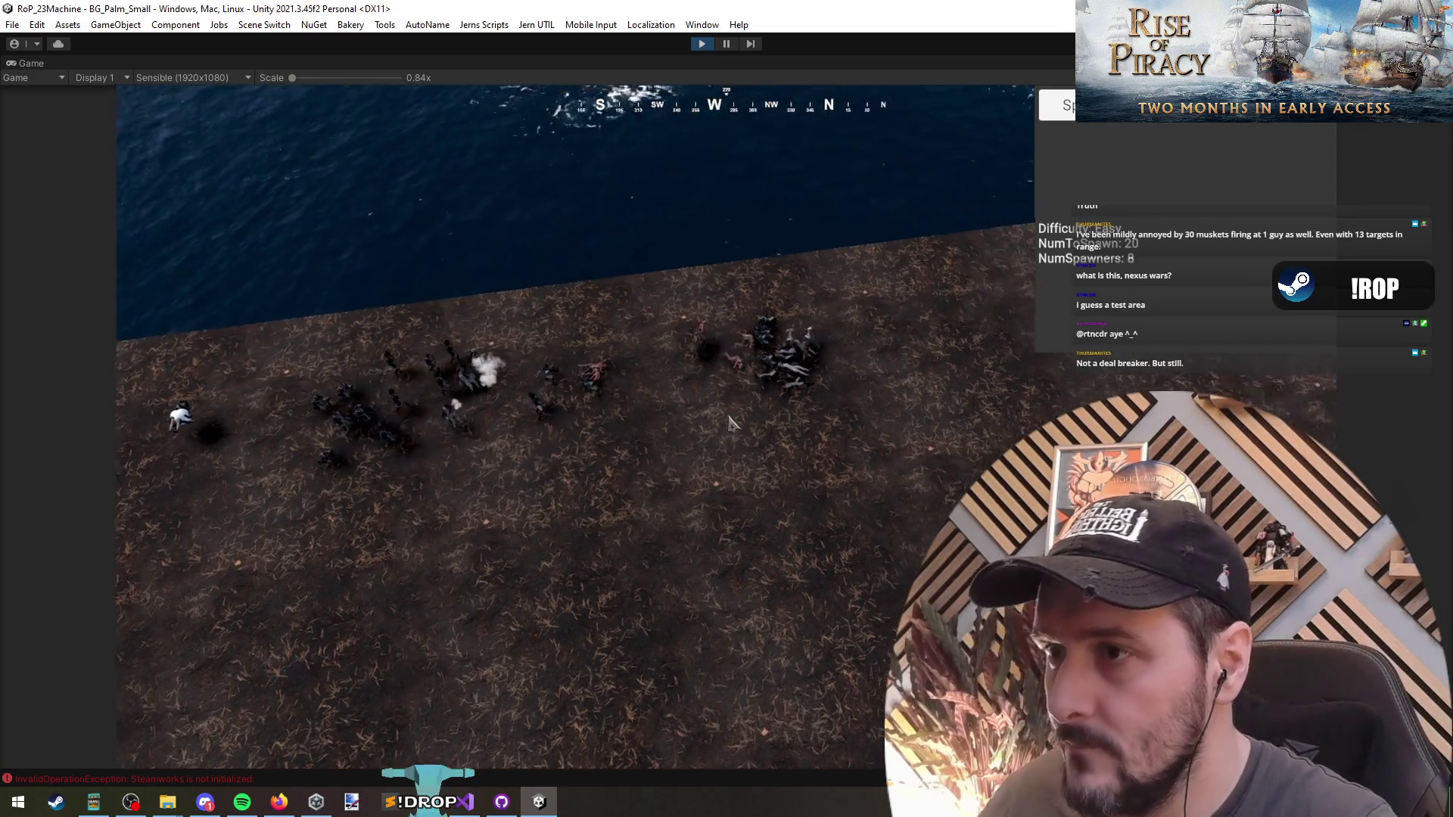
key("e")
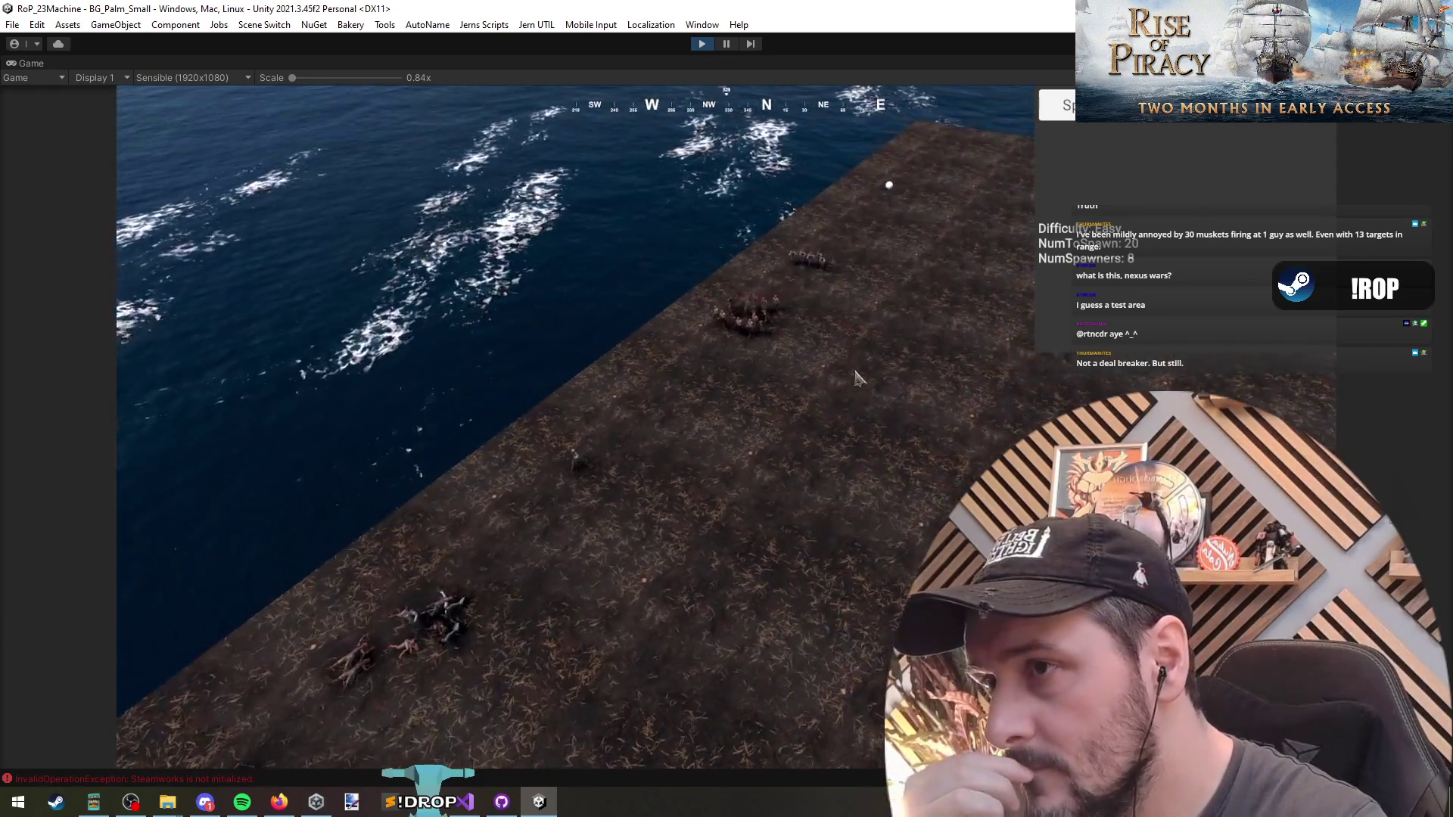
key("q")
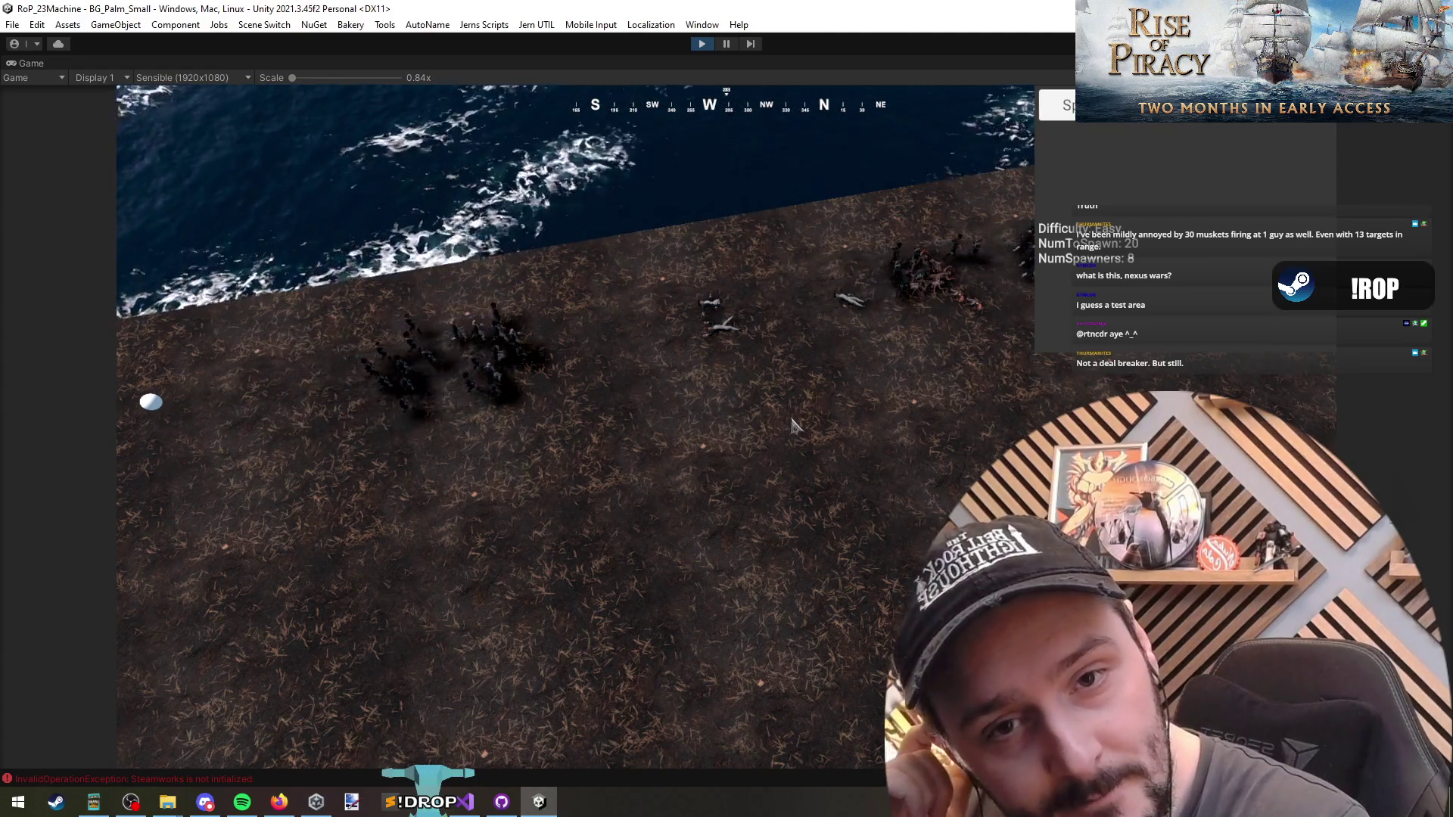
Level the camera on the coastline battle, then press F2 to change the difficulty from Easy to Medium.
key("e")
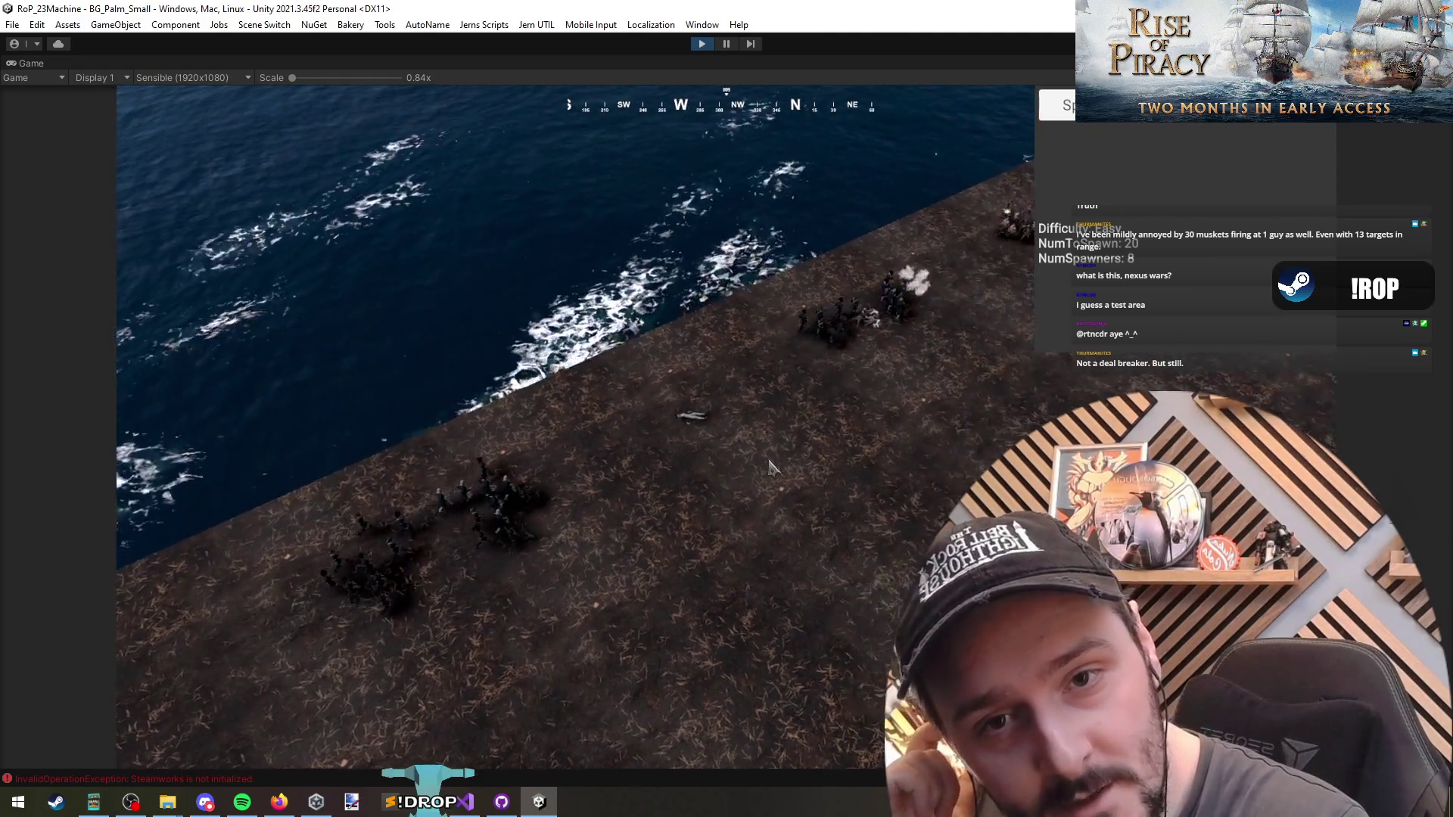
key("q")
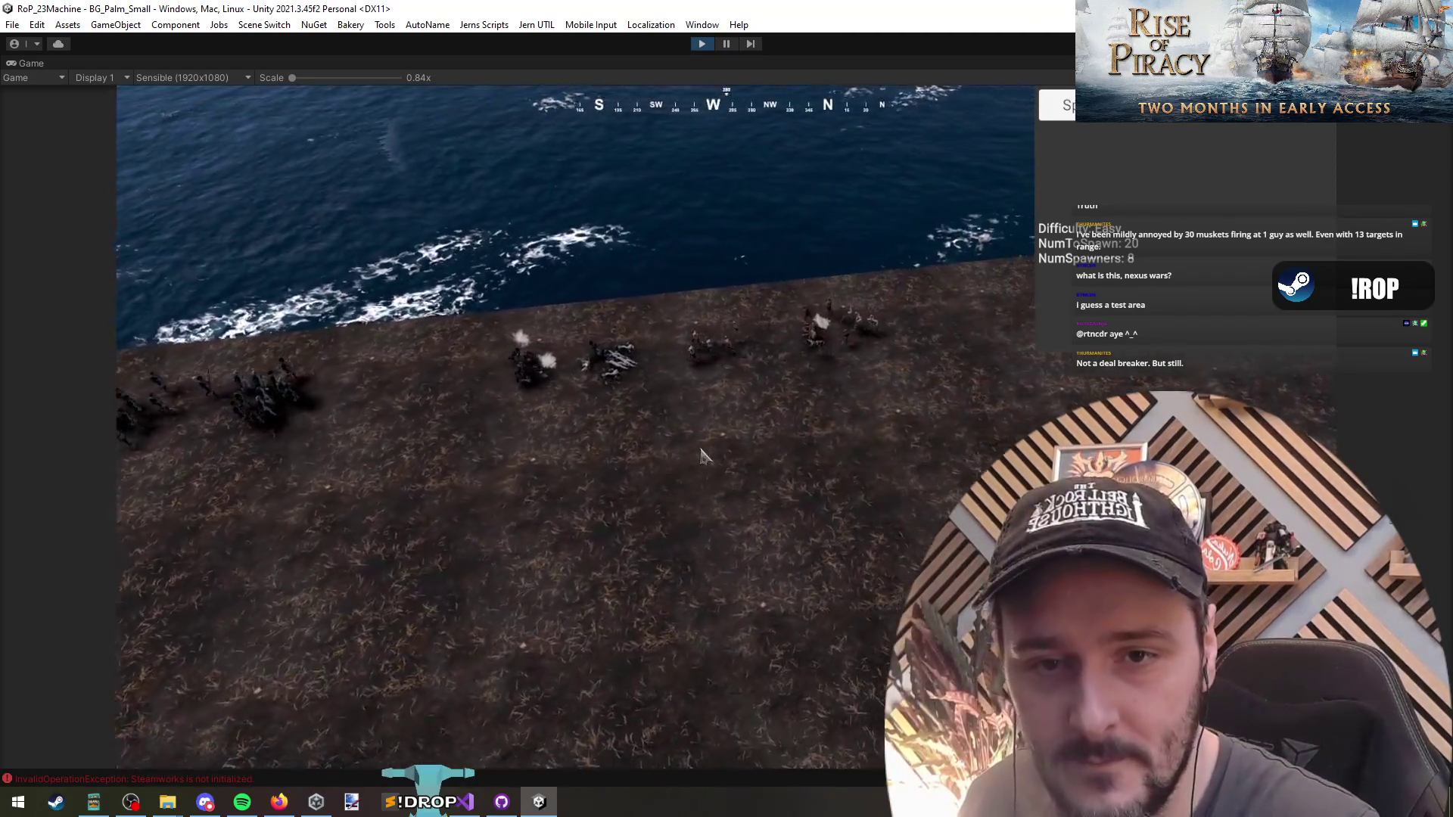
scroll(685, 451, "down", 5)
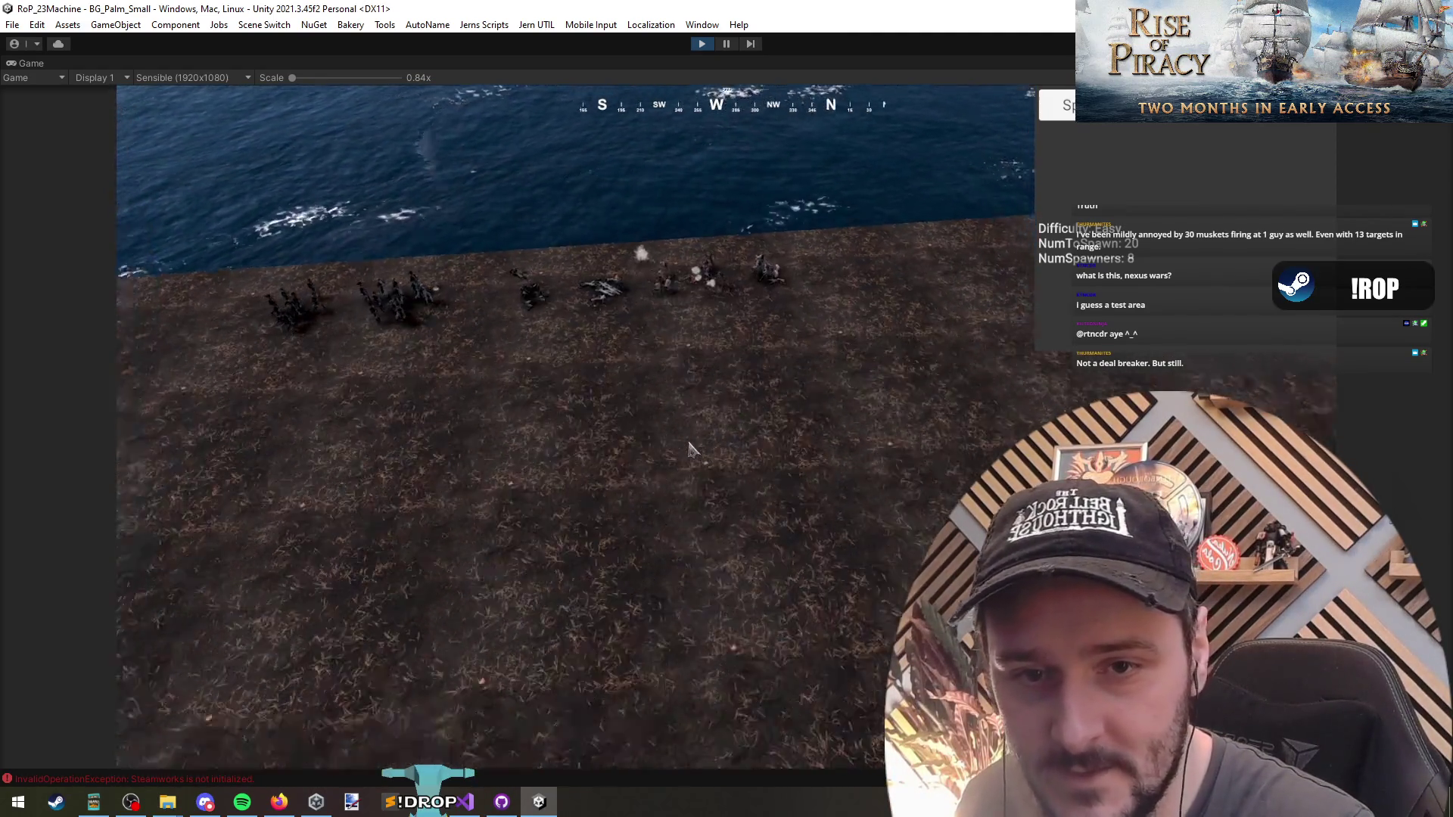
scroll(688, 449, "up", 5)
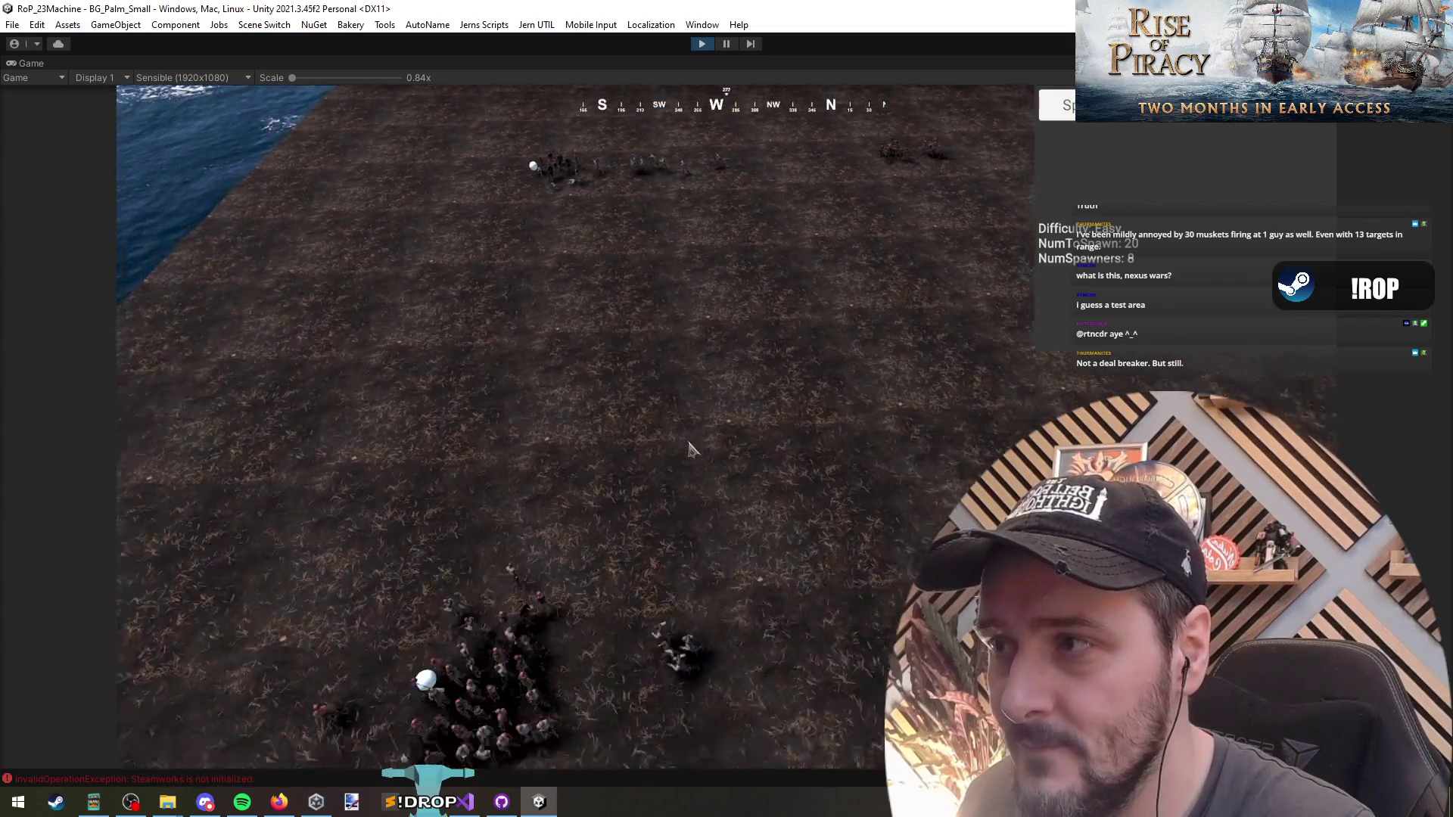
scroll(689, 448, "down", 5)
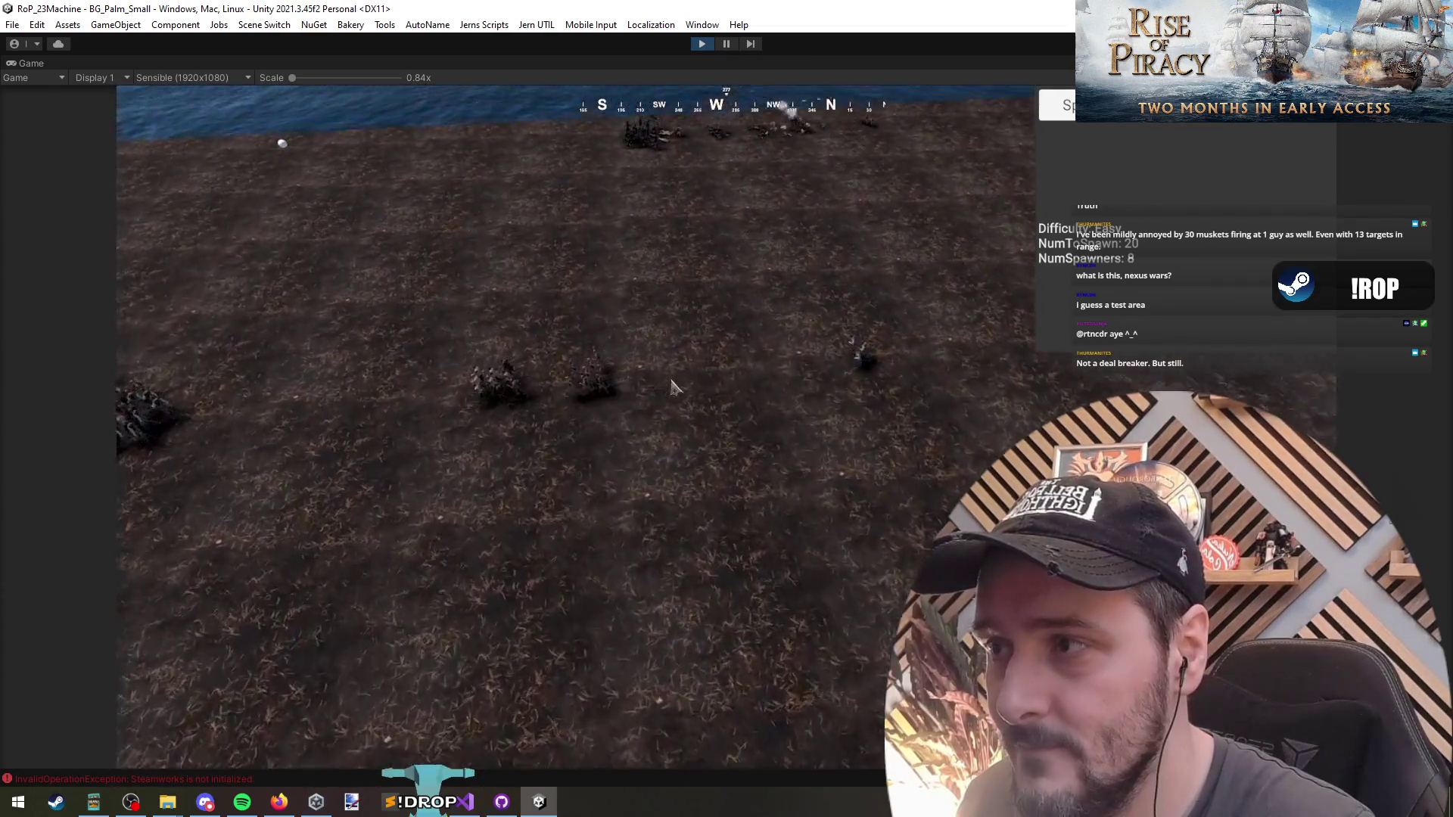
scroll(670, 387, "up", 5)
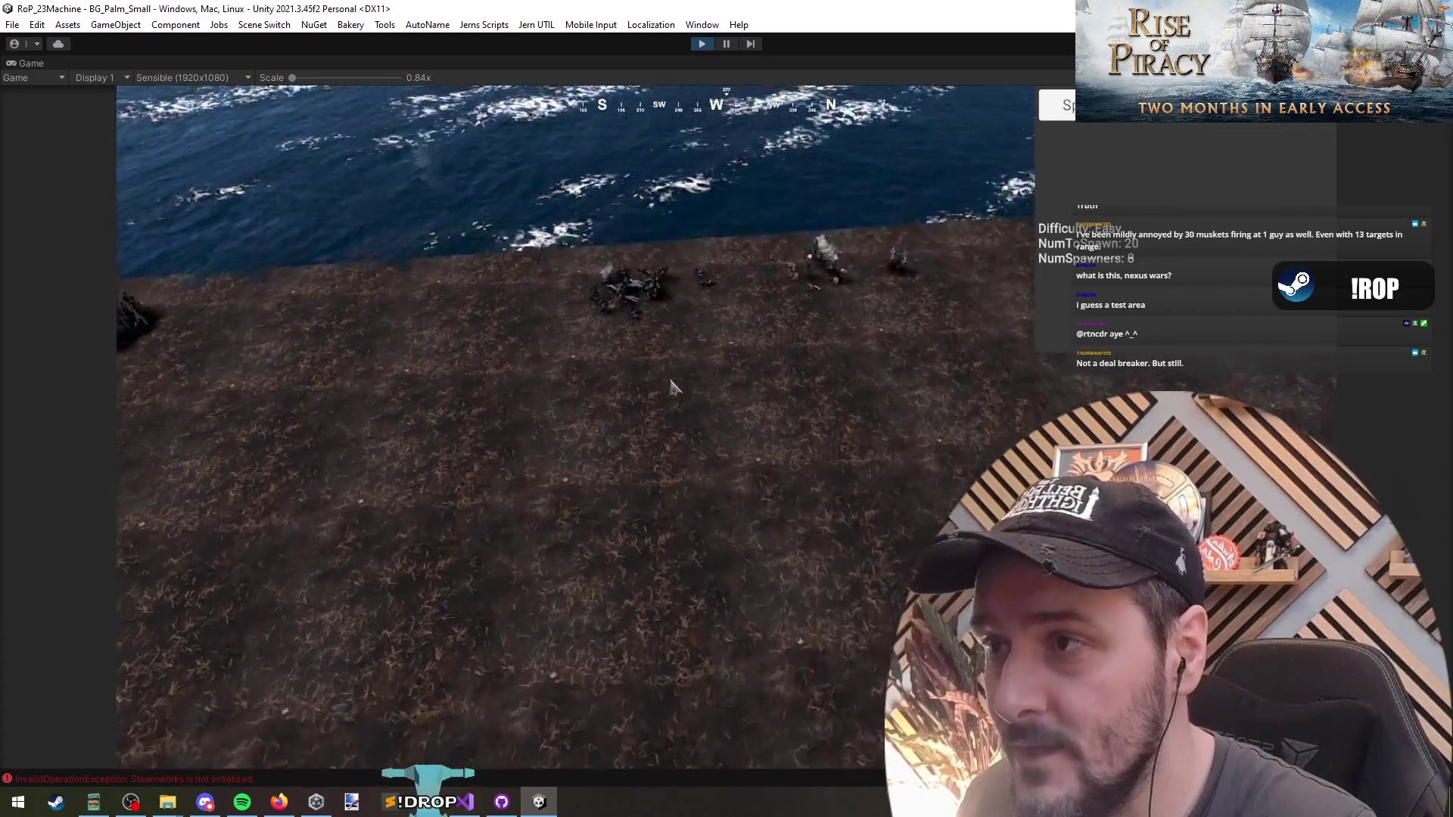
key("F2")
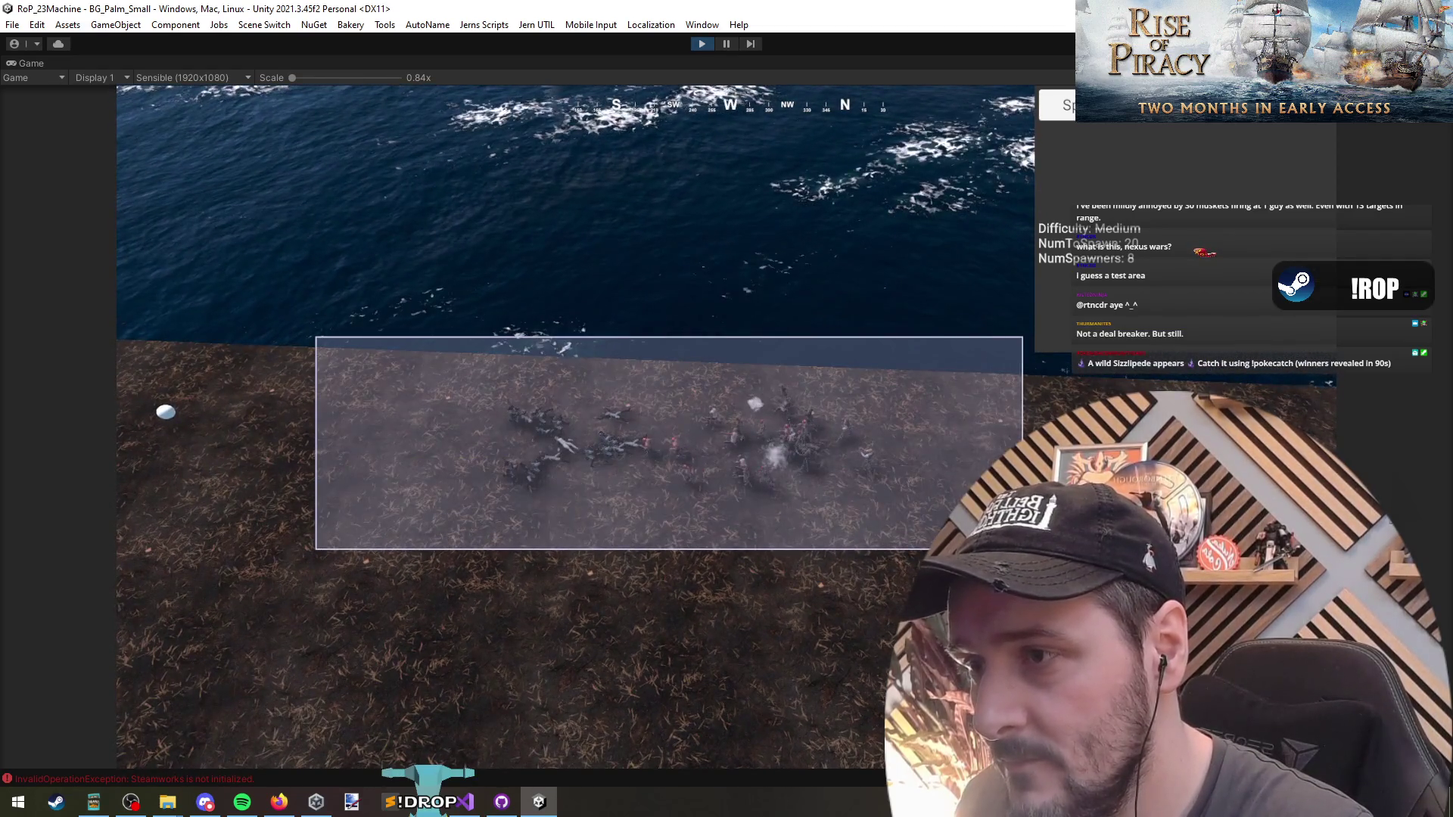
Pan the game camera along the shore to follow the fighting units.
key("a")
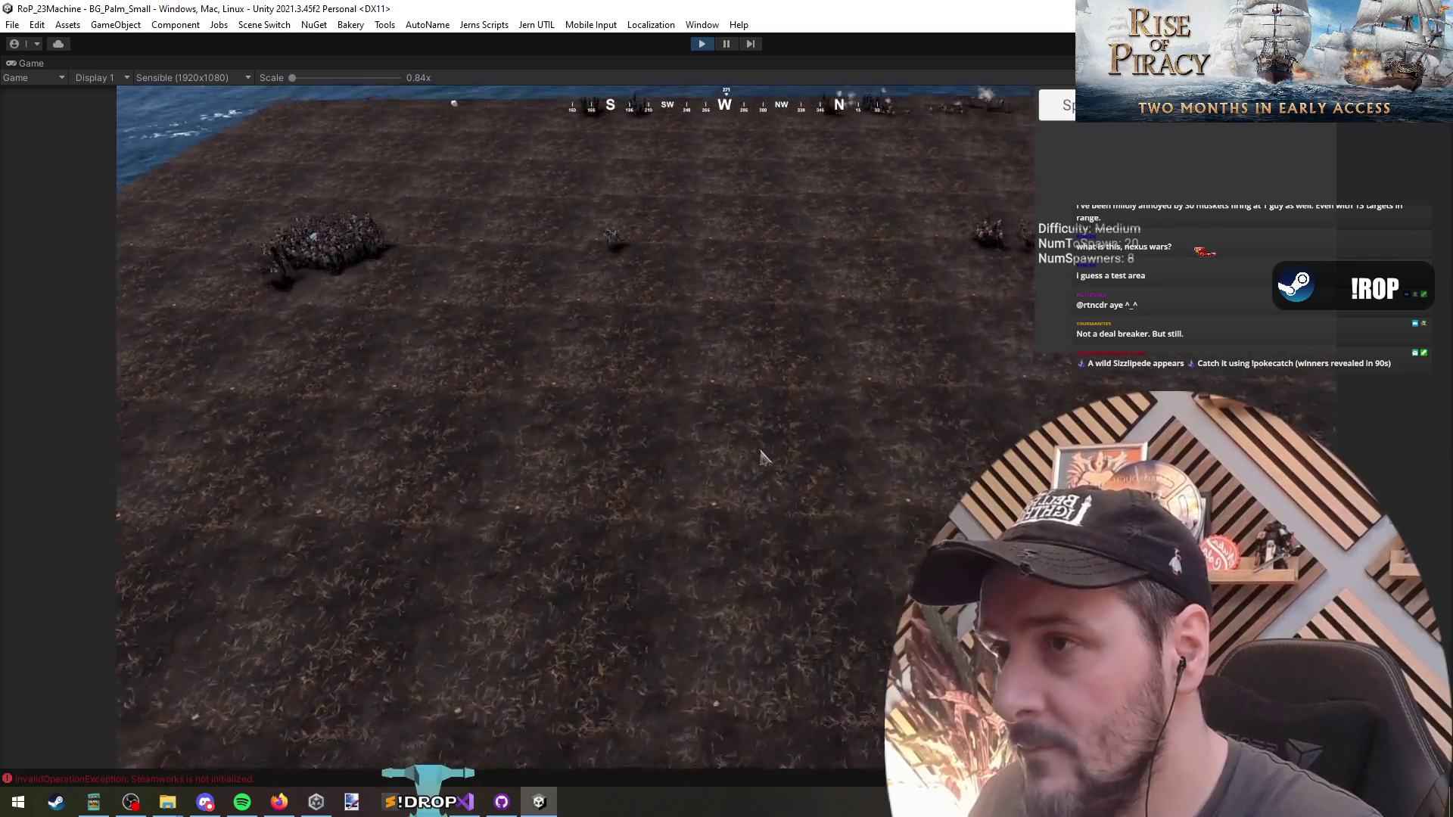
key("d")
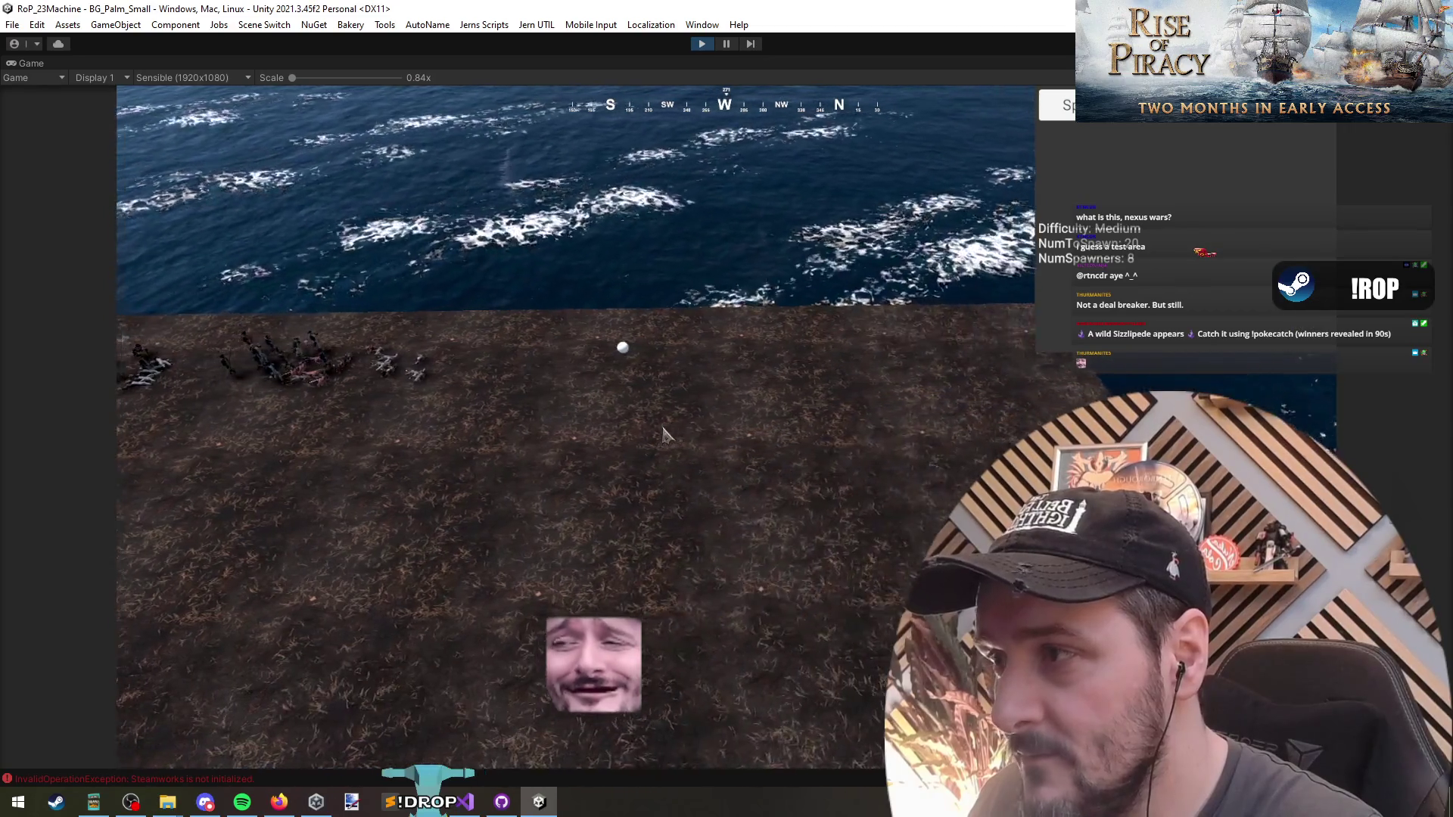
key("a")
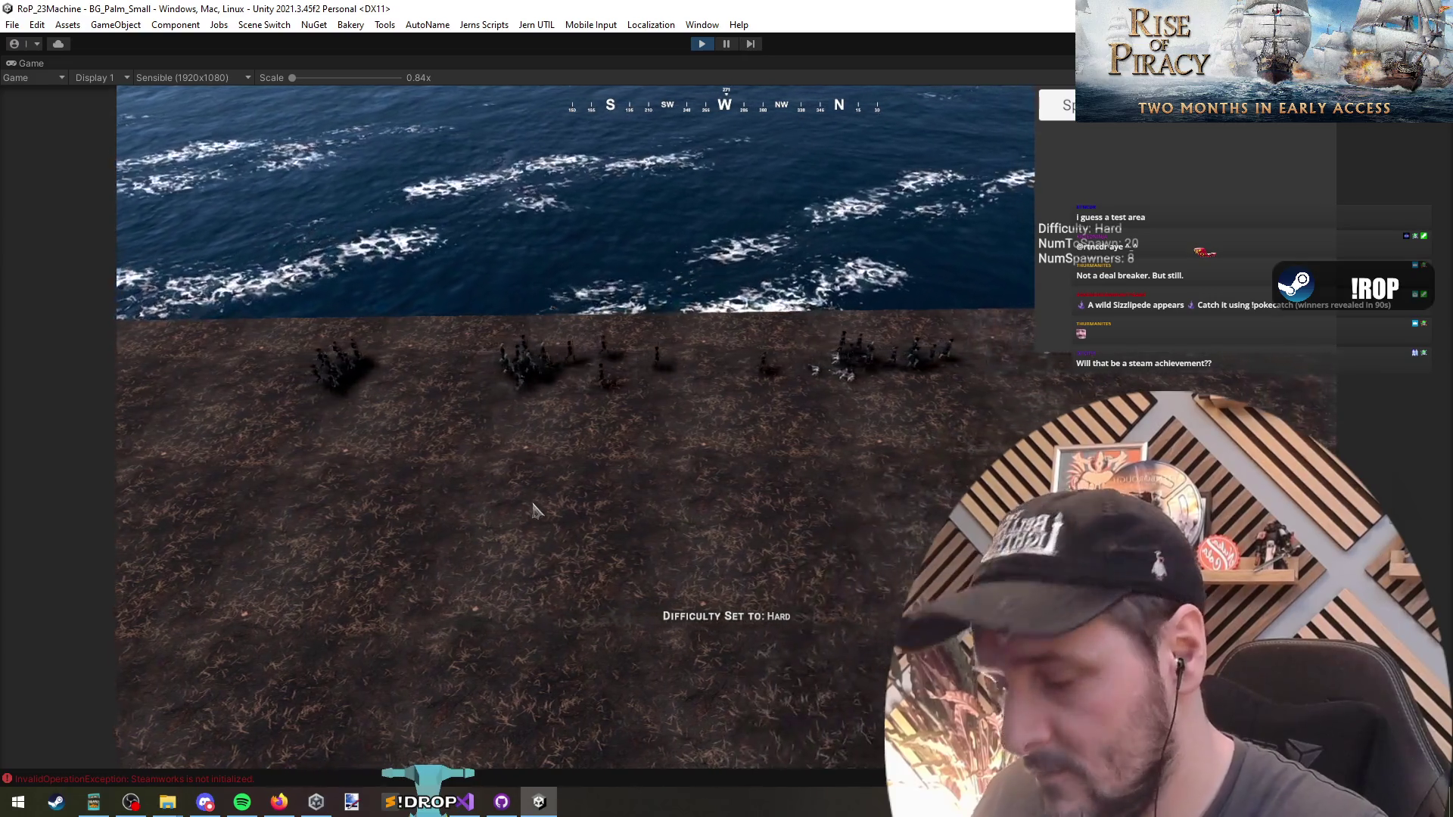
key("a")
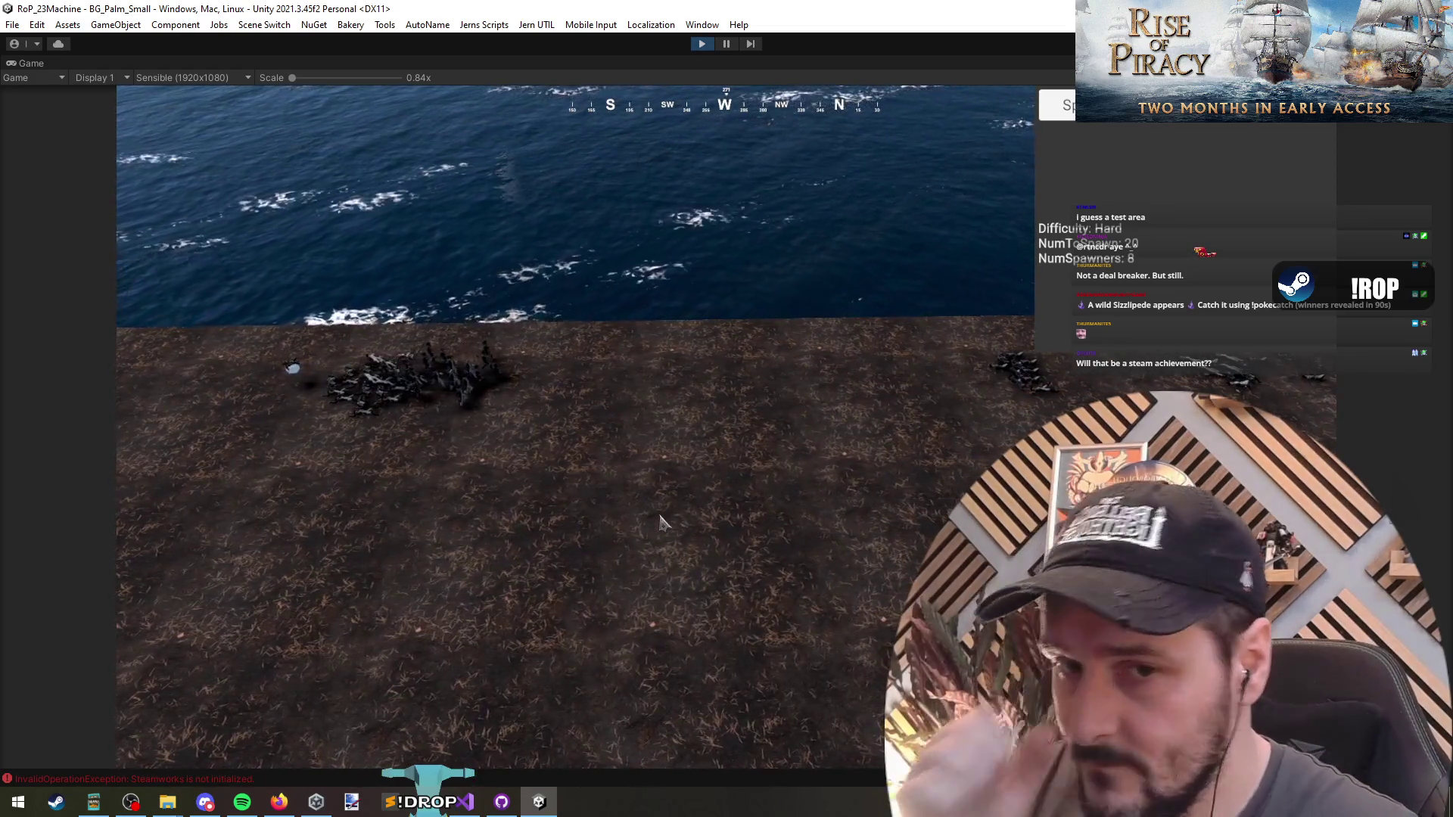
key("d")
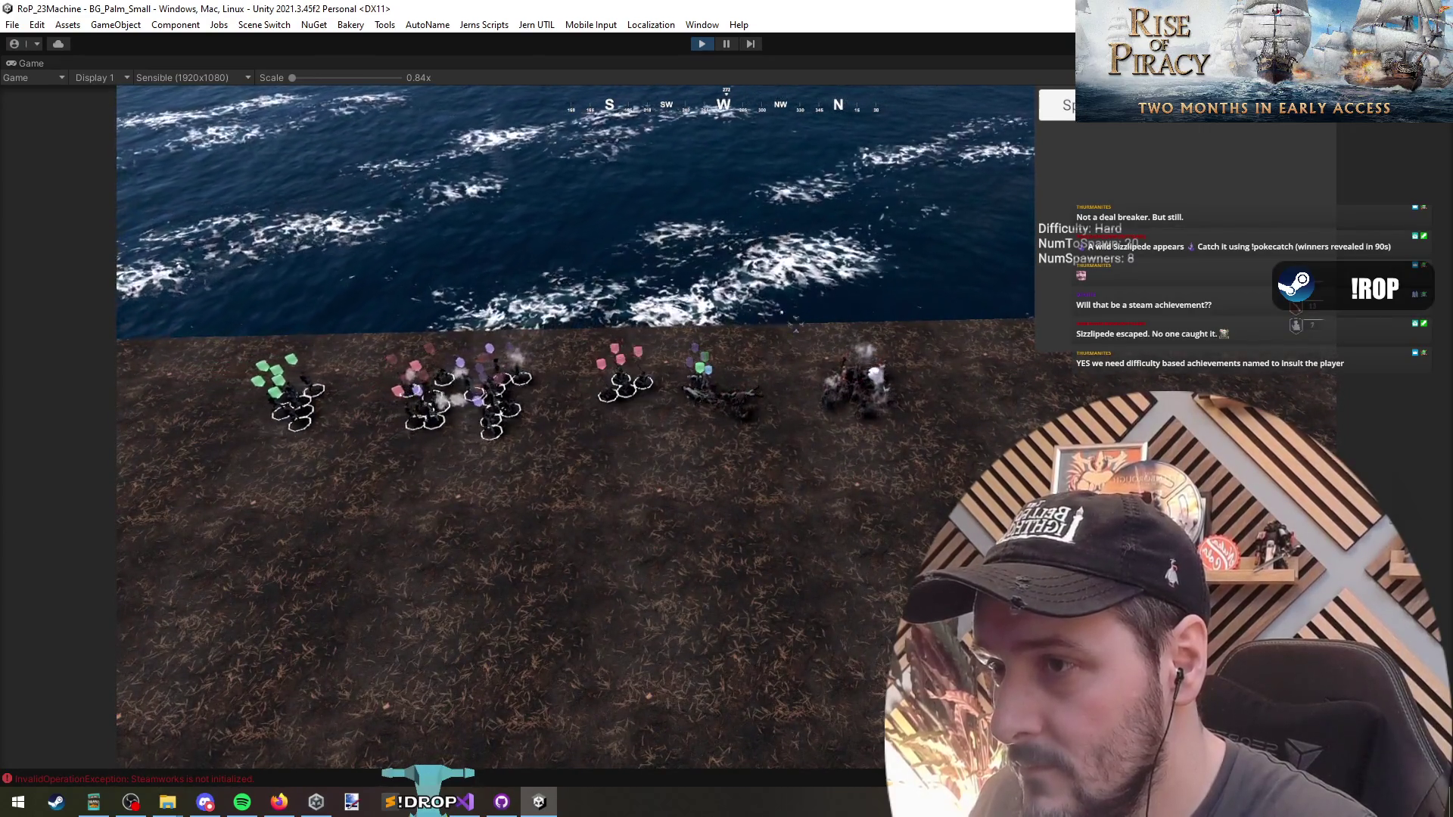
Box-select the unit groups along the shore, pan inland, then stop Play mode.
left_click_drag(351, 338, 600, 438)
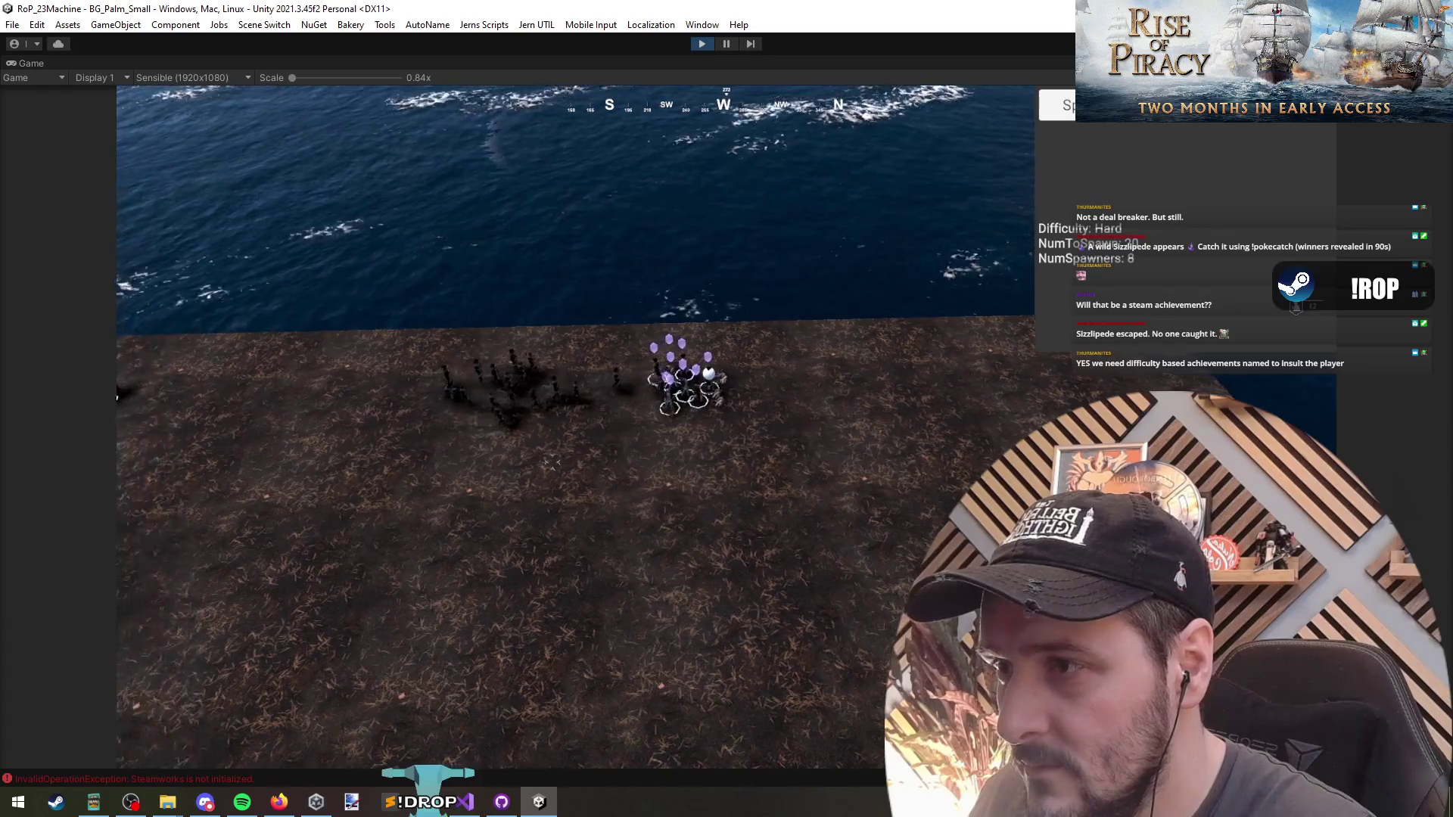
mouse_move(806, 368)
left_mouse_down()
mouse_move(519, 486)
mouse_move(413, 510)
left_mouse_up()
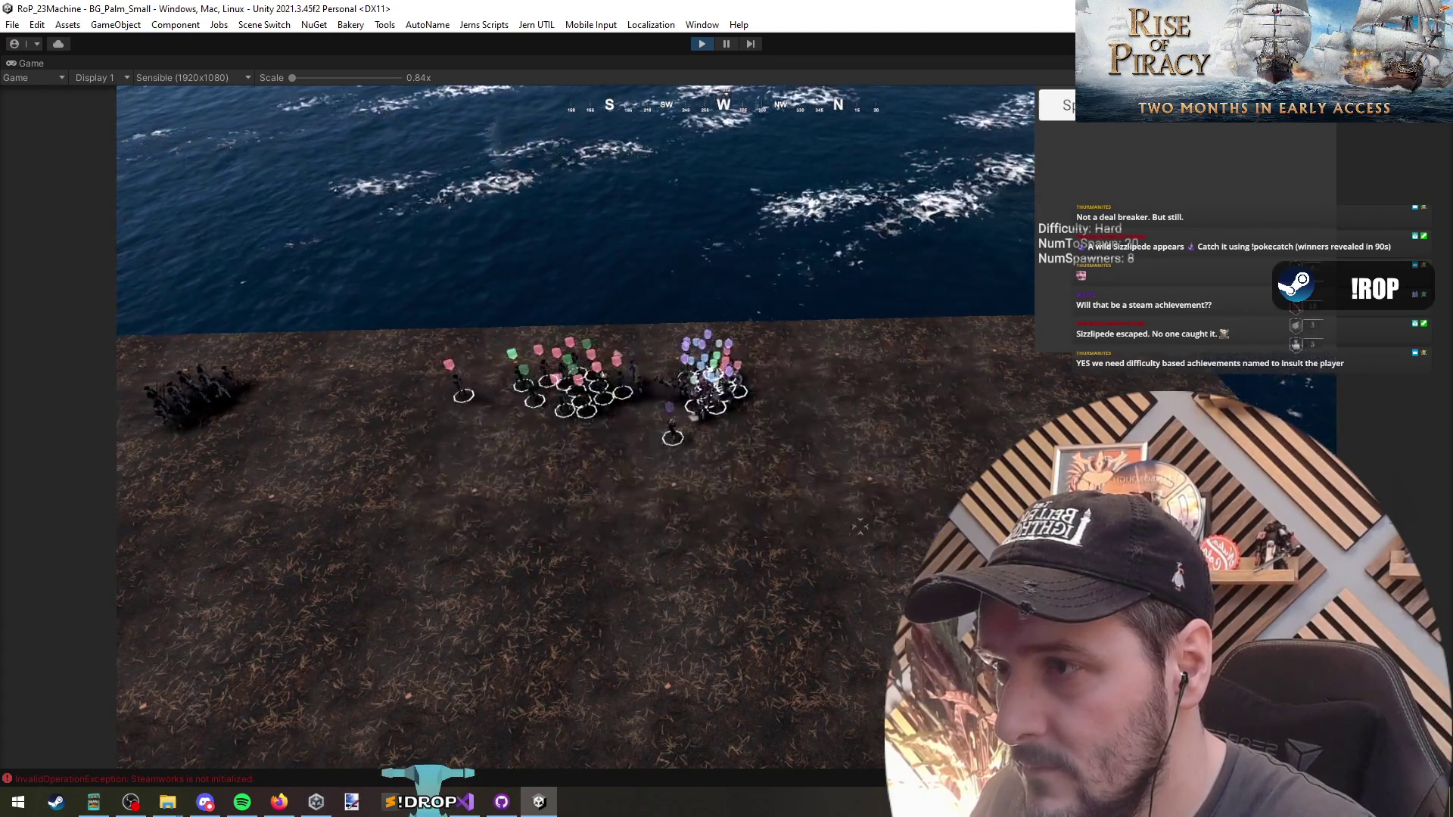
key("w")
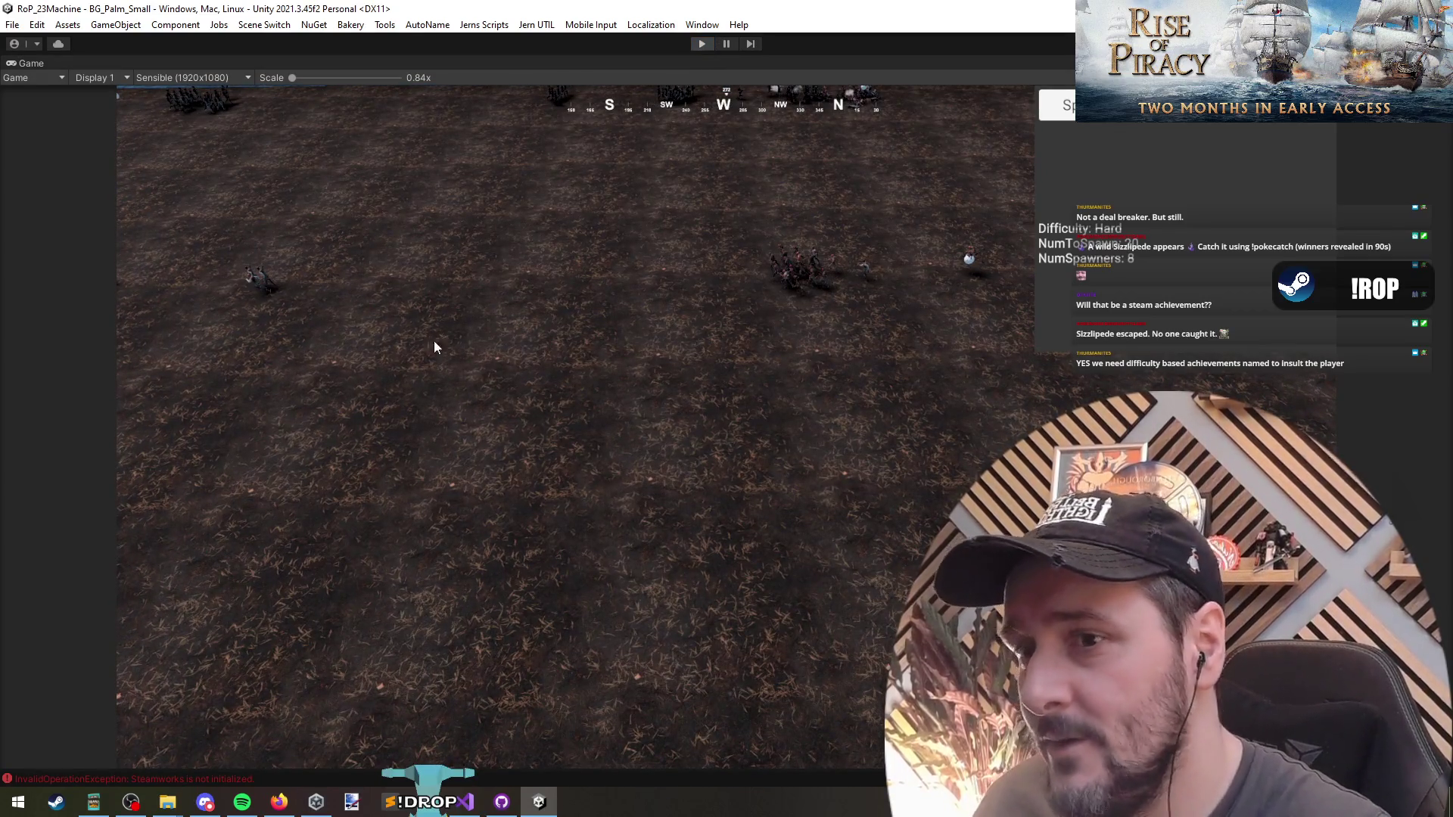
key("ctrl+p")
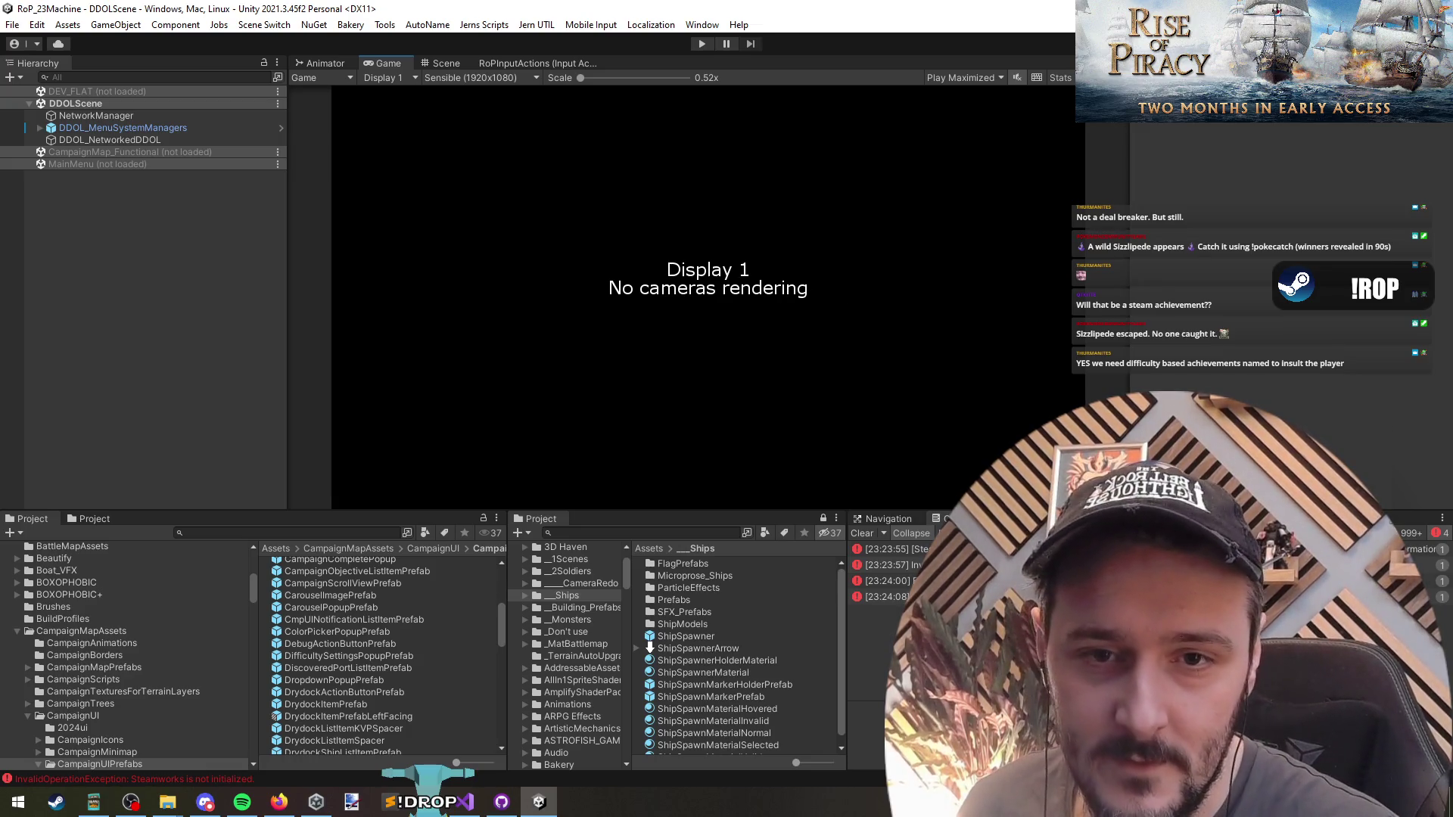
Continue past the victory stats screen to the following dialogue.
key("alt+Tab")
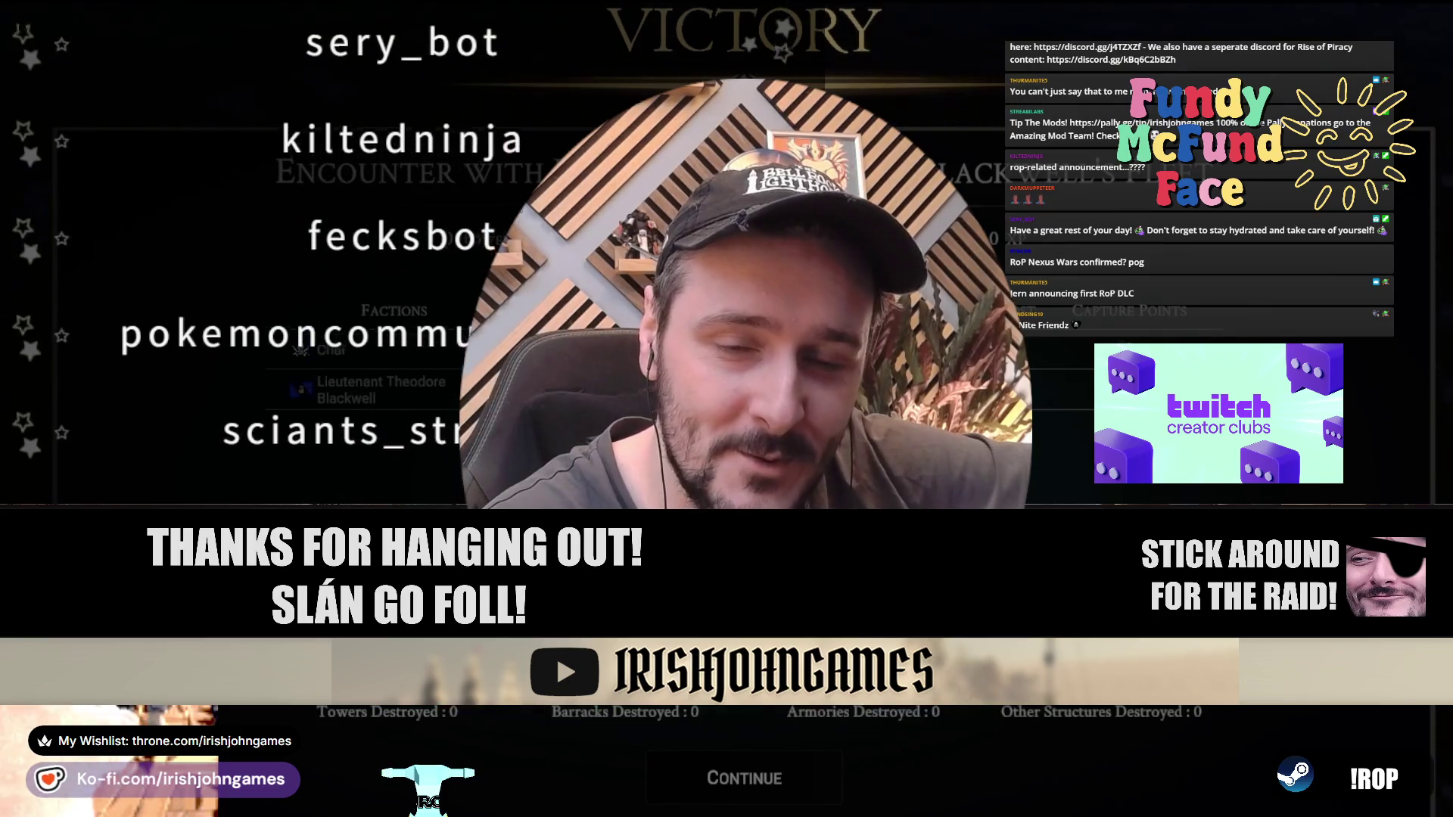
left_click(770, 778)
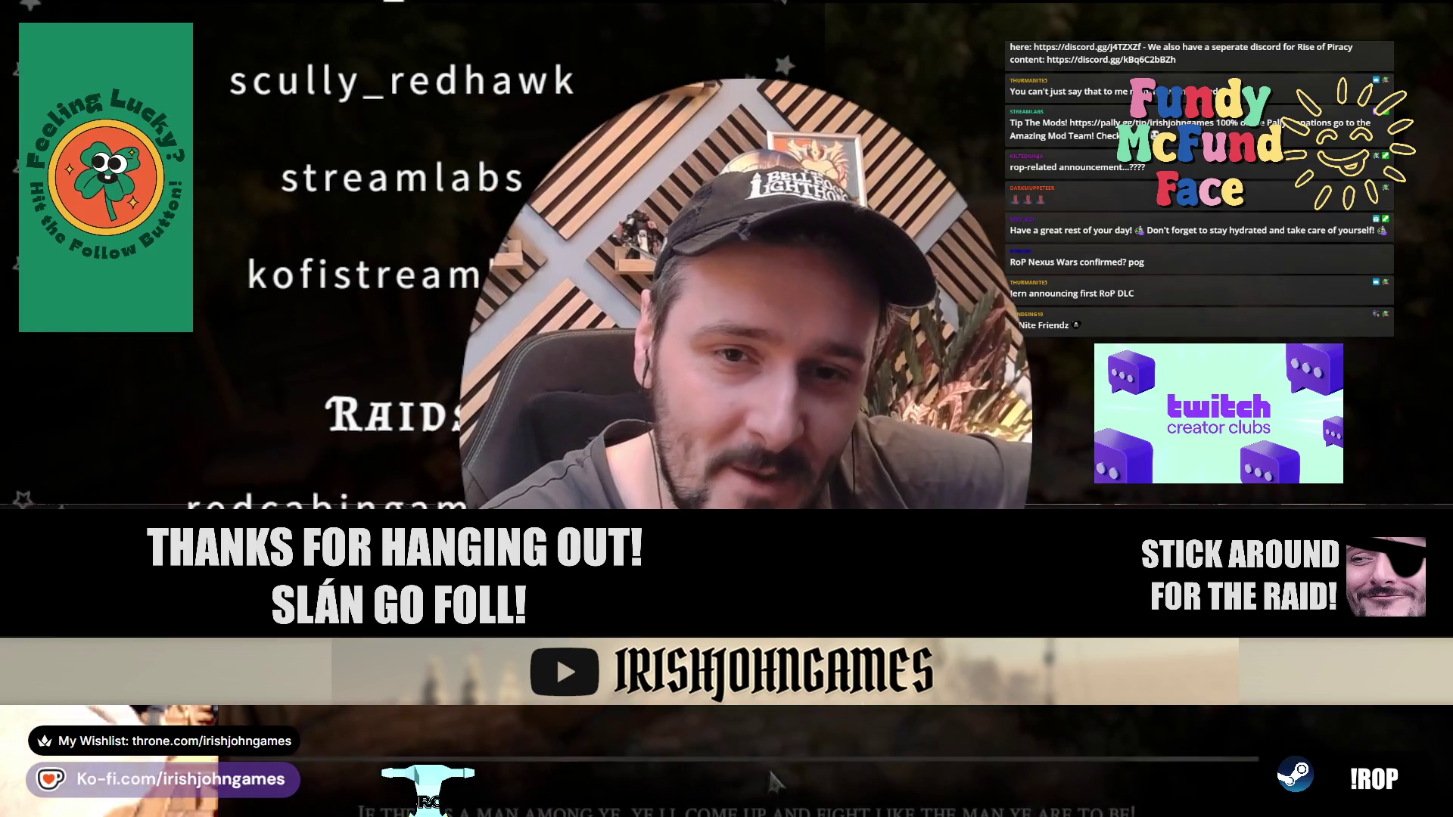